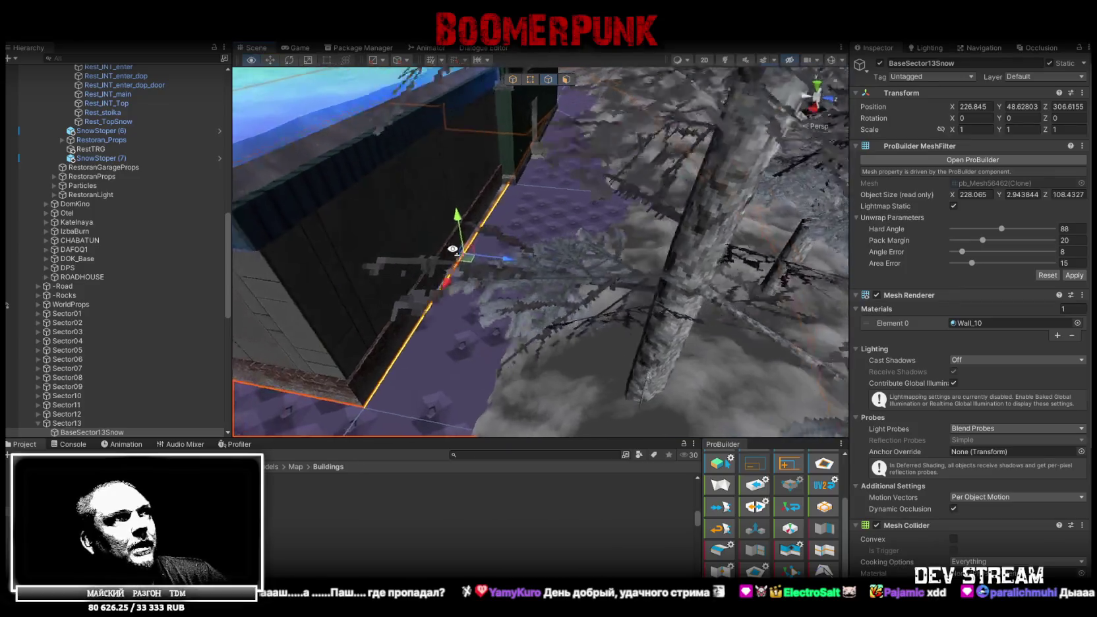
scroll(561, 253, up, 3)
scroll(620, 256, up, 2)
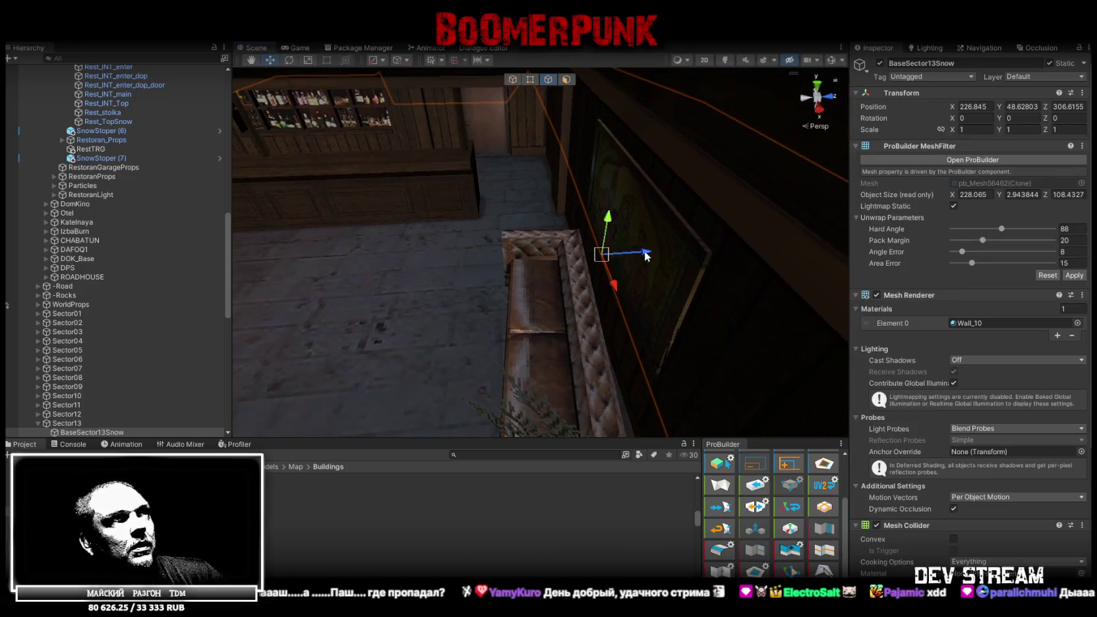
- In vertex mode, drag the roof's corner vertex down-left, then up-left, to reshape the edge
right_drag(571, 124, 542, 175)
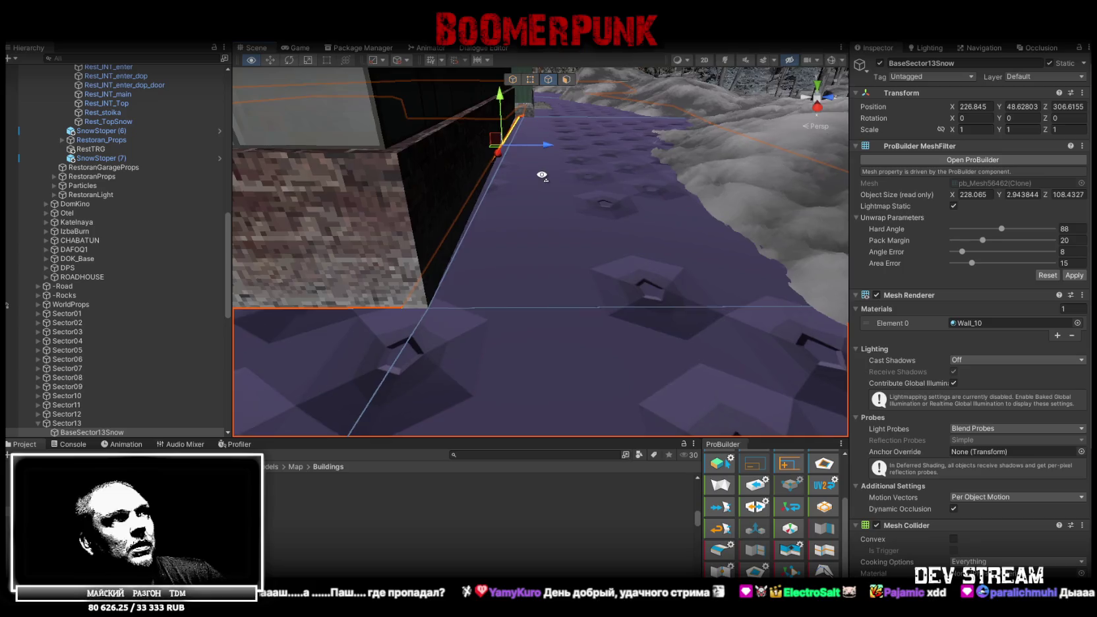
mouse_move(541, 176)
right_down()
mouse_move(583, 177)
mouse_move(613, 277)
mouse_move(661, 313)
mouse_move(659, 291)
mouse_move(626, 245)
right_up()
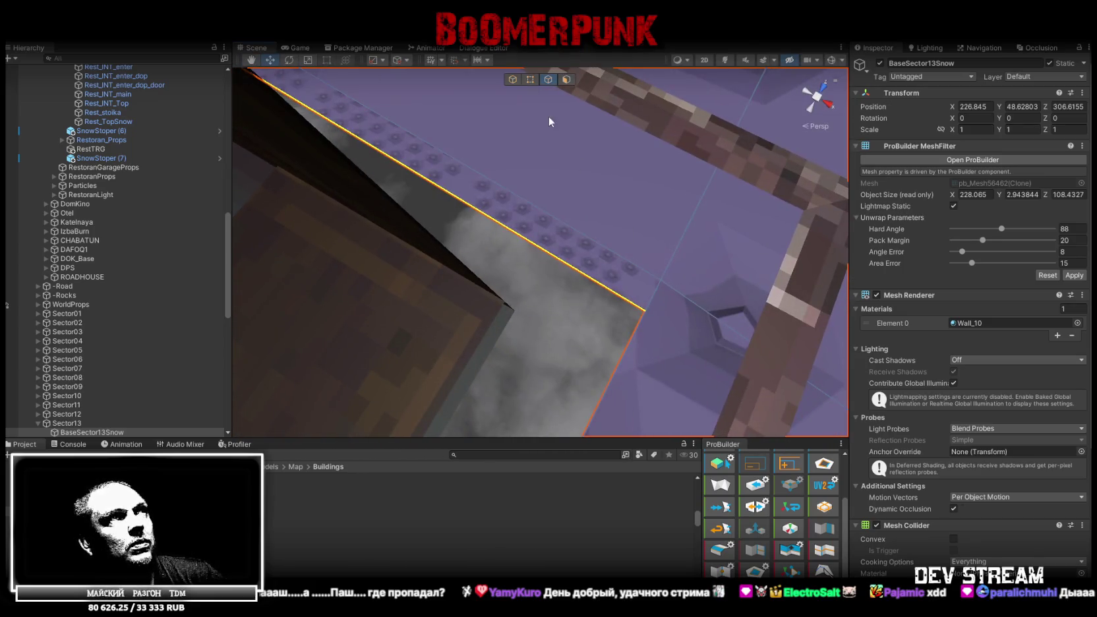
click(530, 80)
click(646, 310)
mouse_move(674, 328)
mouse_down()
mouse_move(638, 393)
mouse_move(515, 312)
mouse_up()
mouse_move(515, 312)
right_down()
mouse_move(473, 208)
mouse_move(629, 220)
right_up()
- Select the roof edge and bring it into close view
click(535, 216)
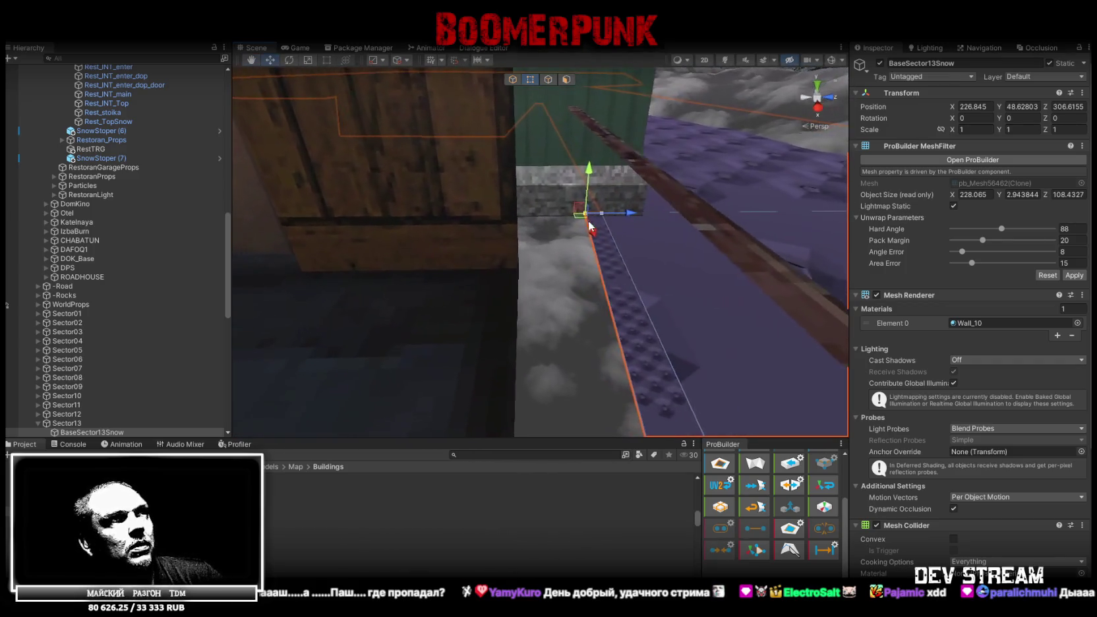
mouse_move(507, 285)
right_down()
mouse_move(650, 243)
mouse_move(626, 148)
right_up()
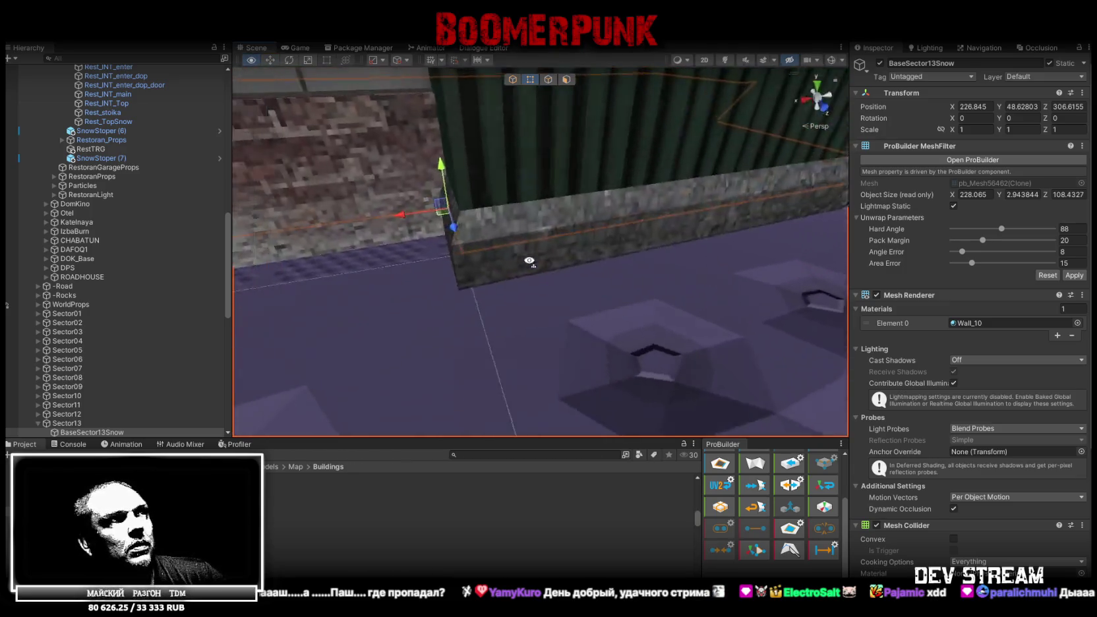
click(566, 79)
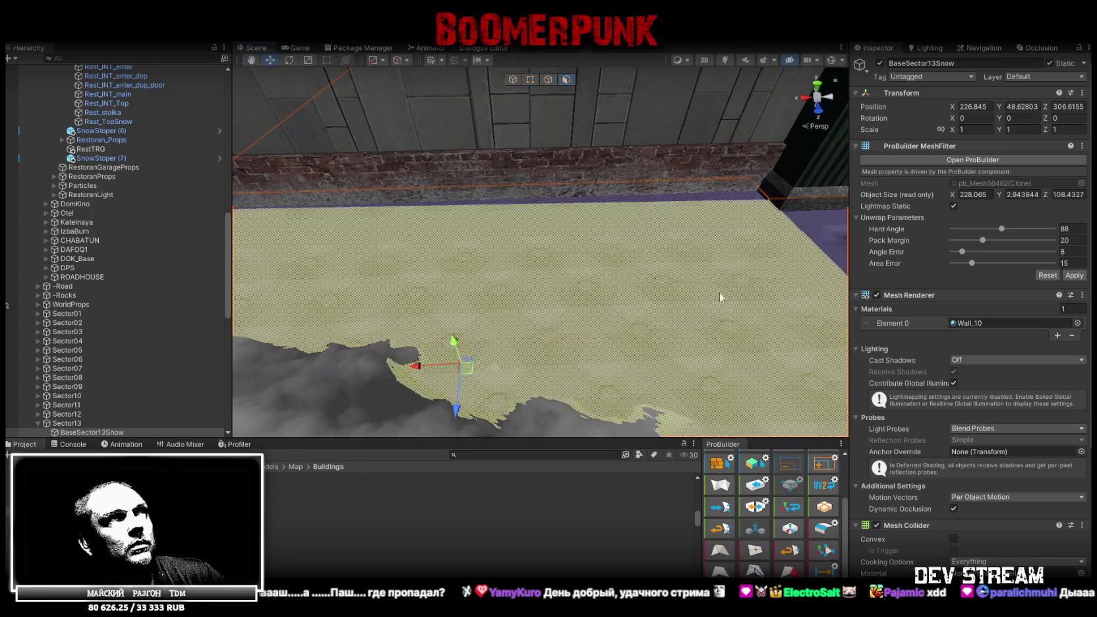
- Give the purple floor face UV tiling of 0.1 × 0.1 in the UV editor
click(720, 296)
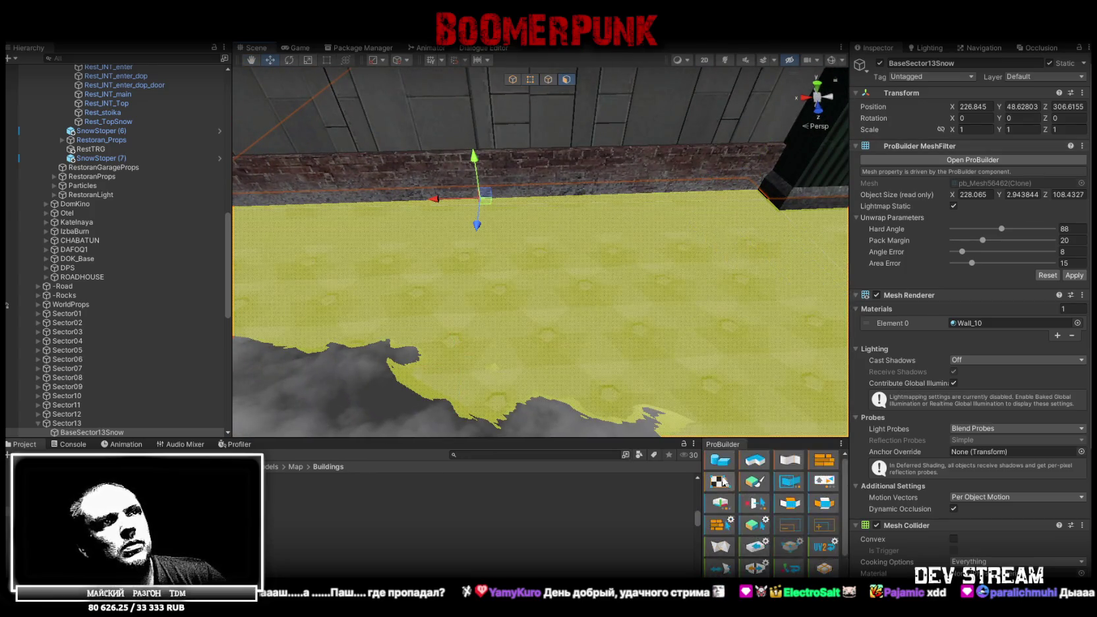
click(720, 482)
click(354, 449)
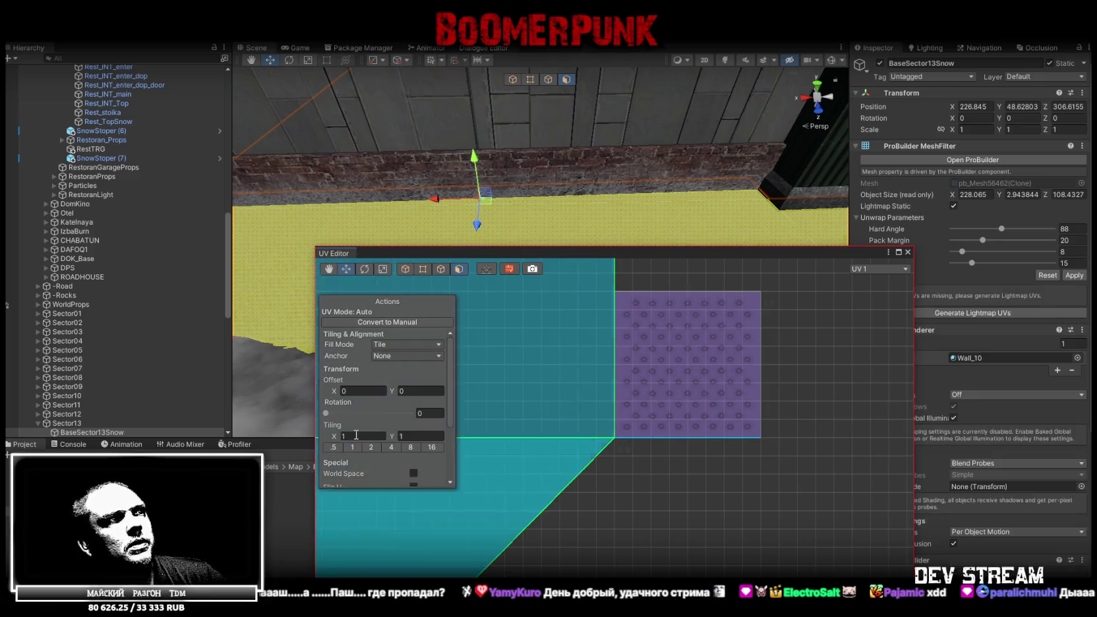
click(356, 435)
text(.1)
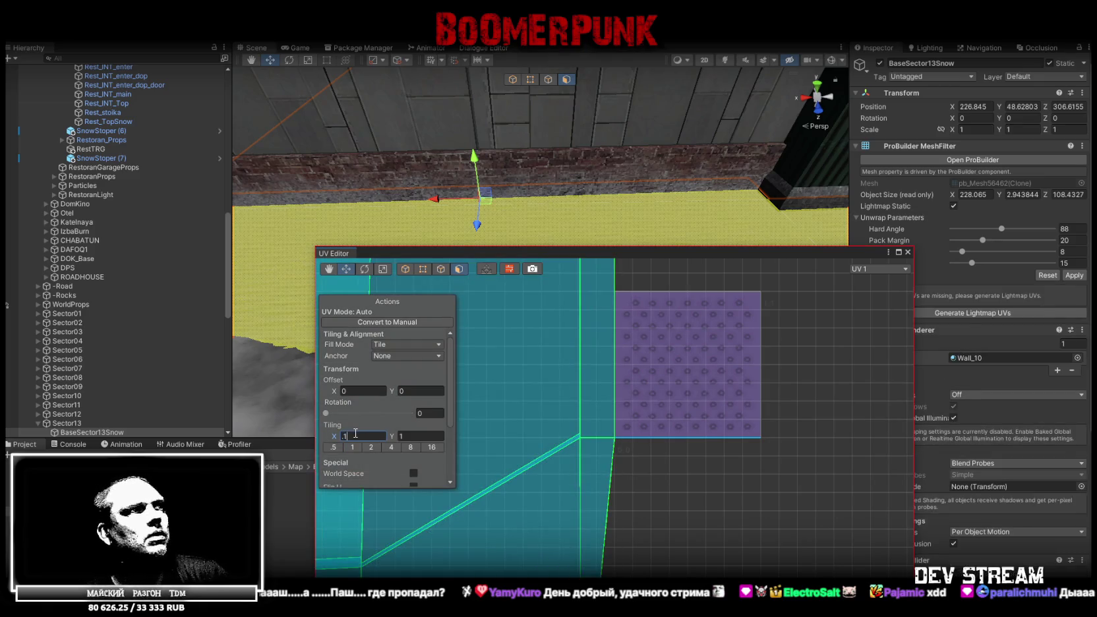
key(Tab)
text(.1)
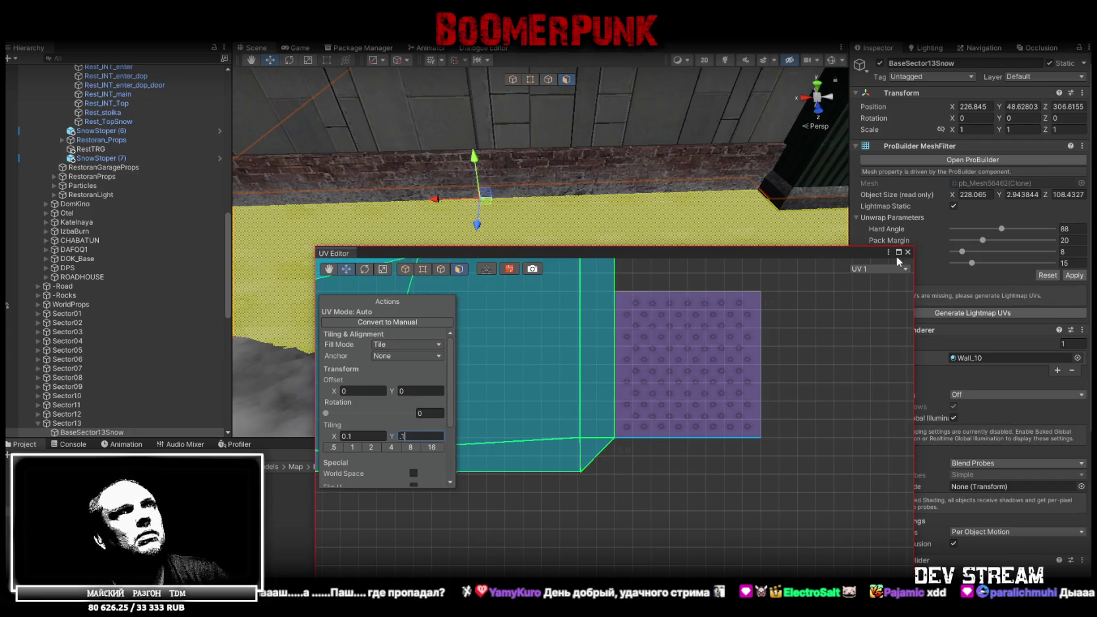
click(908, 252)
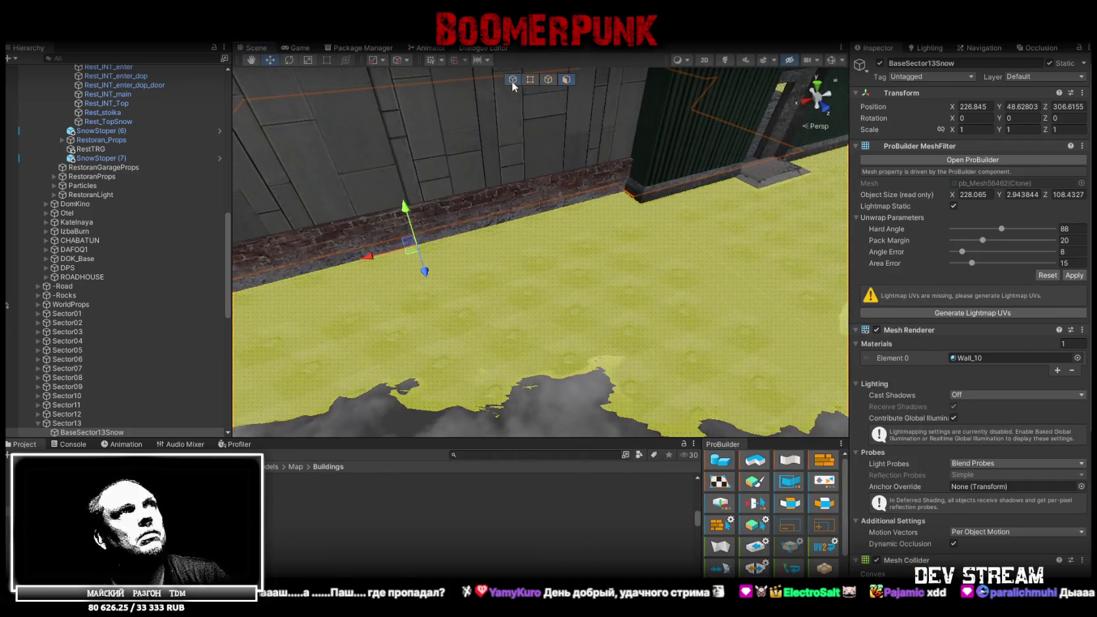
right_drag(513, 86, 573, 216)
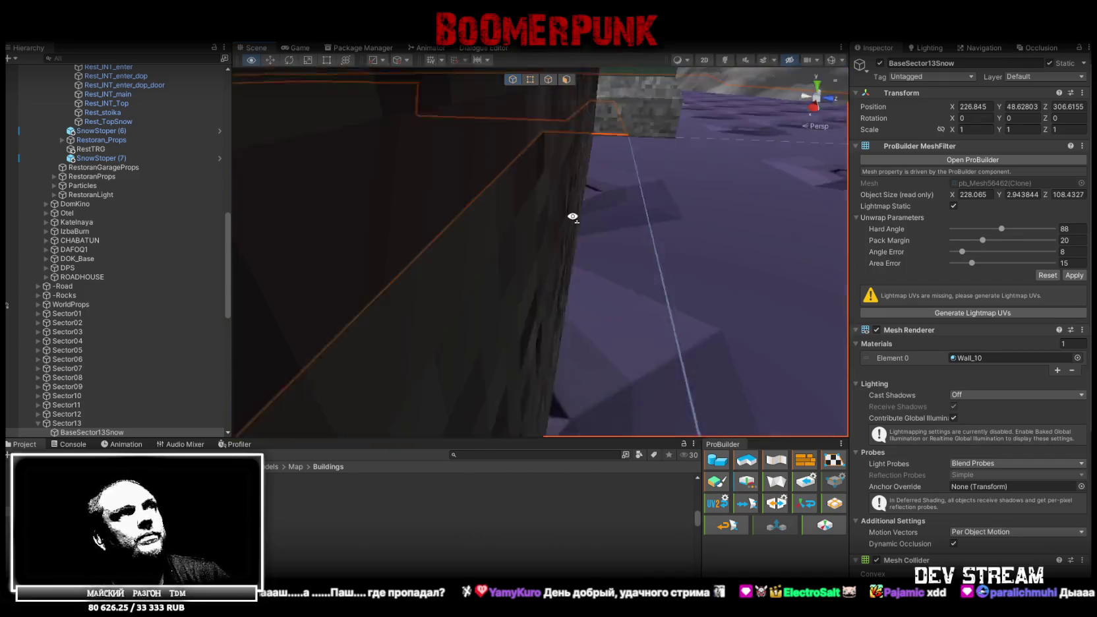
mouse_move(526, 219)
right_down()
mouse_move(610, 271)
mouse_move(317, 240)
mouse_move(432, 166)
mouse_move(419, 191)
mouse_move(270, 182)
mouse_move(63, 218)
mouse_move(384, 264)
mouse_move(434, 242)
mouse_move(295, 241)
mouse_move(296, 215)
mouse_move(179, 206)
mouse_move(432, 202)
right_up()
- Select the second car, meren_base (1), and set its Y rotation to -90
right_drag(491, 261, 515, 138)
click(622, 232)
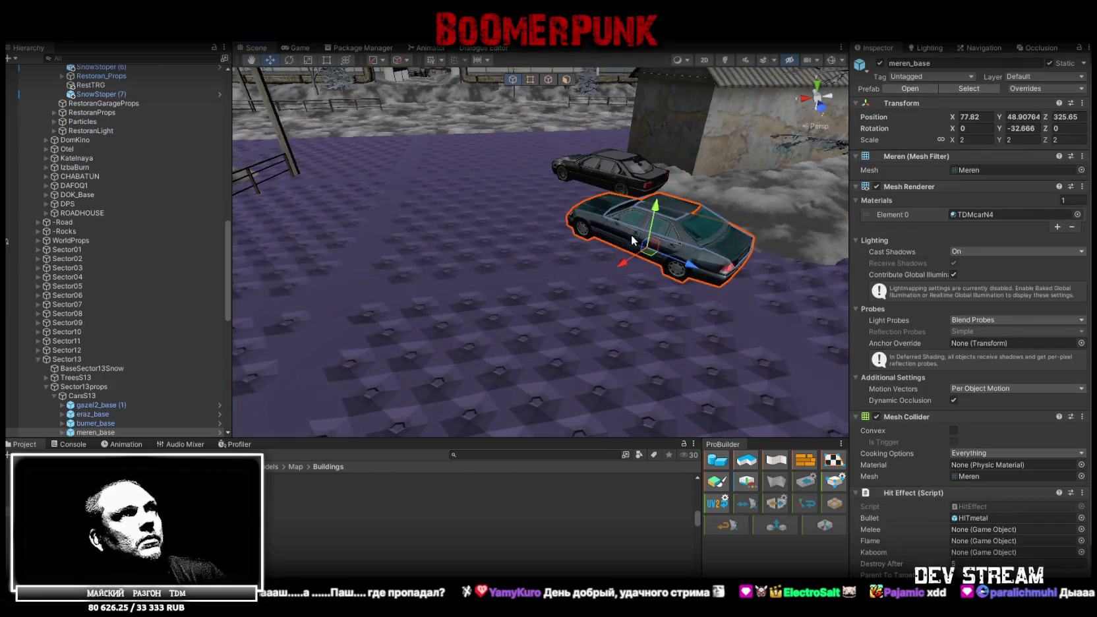
mouse_move(631, 234)
right_down()
mouse_move(364, 279)
mouse_move(449, 309)
mouse_move(567, 310)
mouse_move(660, 277)
right_up()
key(e)
drag(655, 210, 678, 209)
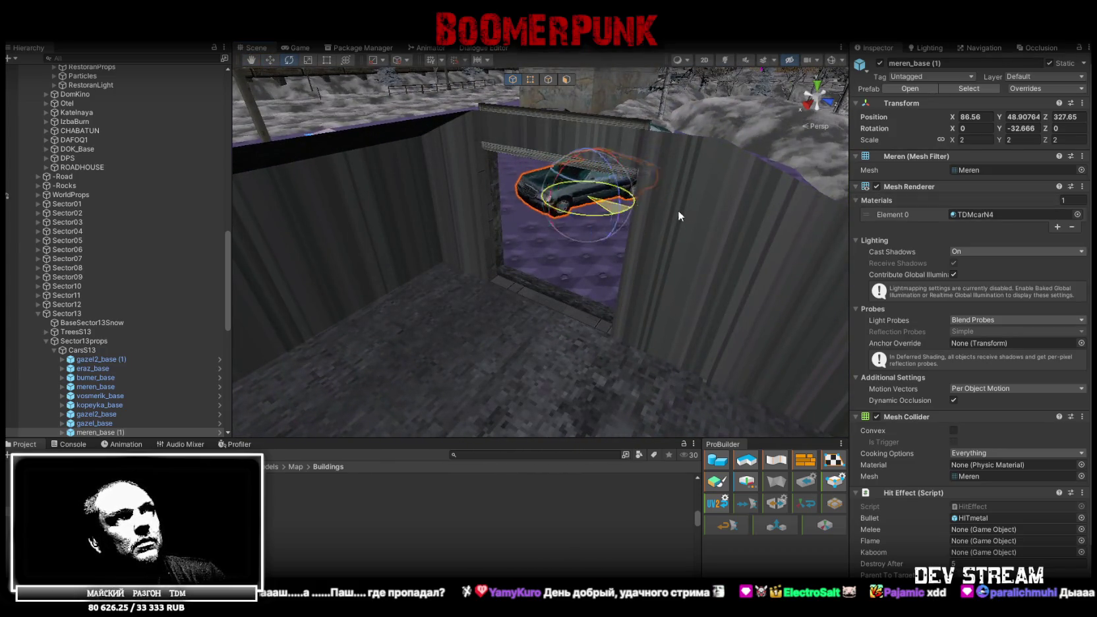
right_drag(656, 226, 666, 222)
click(1028, 129)
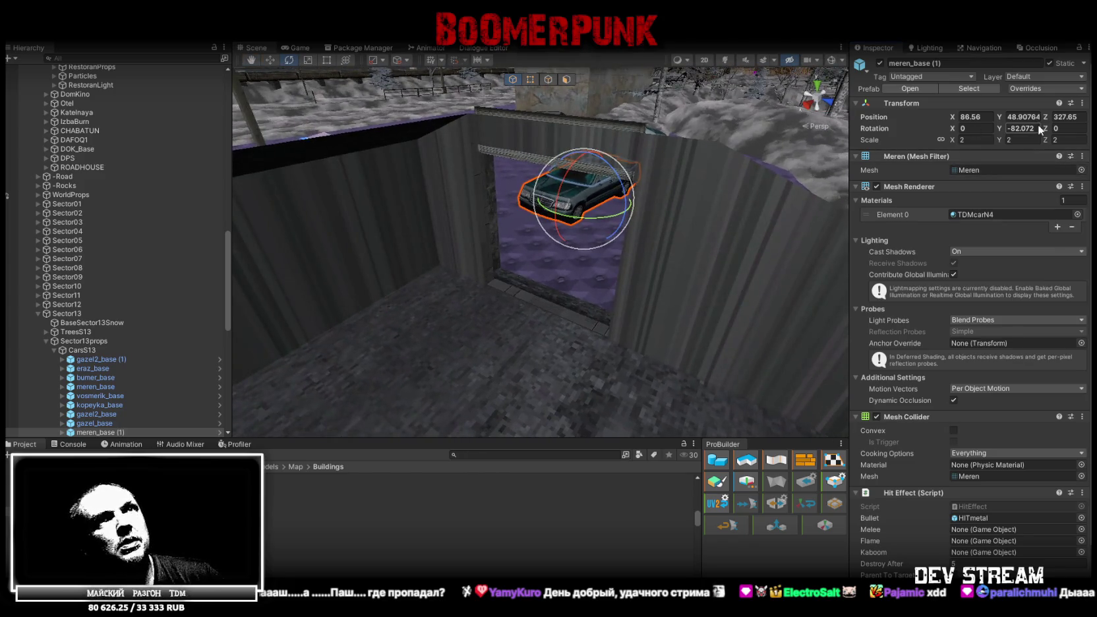
text(-90)
key(Return)
- Move the car toward the garage opening and nudge it into its parking spot
key(w)
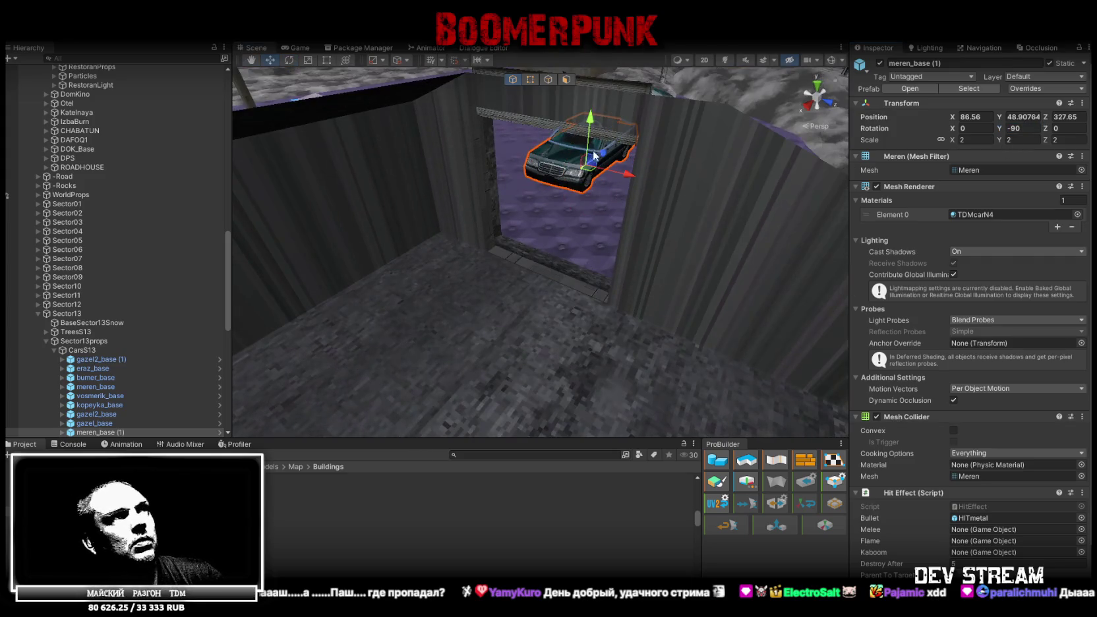
mouse_move(596, 159)
mouse_down()
mouse_move(473, 345)
mouse_move(524, 298)
mouse_move(313, 268)
mouse_up()
mouse_move(465, 266)
mouse_down()
mouse_move(455, 273)
mouse_move(712, 304)
mouse_up()
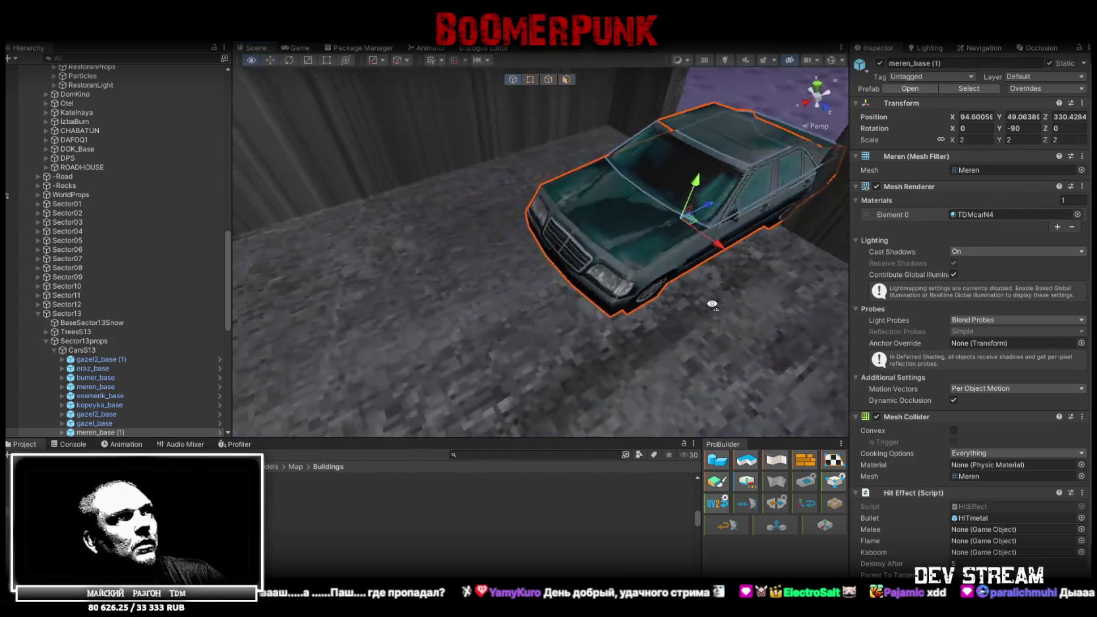
mouse_move(683, 236)
mouse_down()
mouse_move(484, 270)
mouse_move(518, 276)
mouse_move(399, 240)
mouse_move(580, 280)
mouse_move(623, 275)
mouse_move(604, 271)
mouse_move(617, 216)
mouse_move(483, 183)
mouse_up()
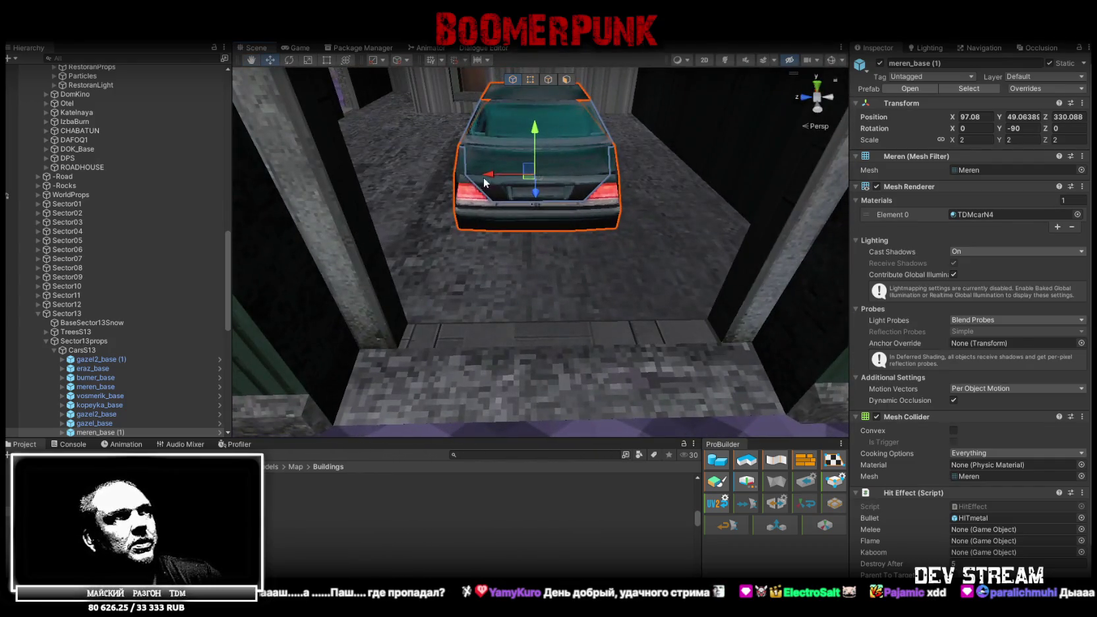
mouse_move(493, 178)
mouse_down()
mouse_move(579, 213)
mouse_move(498, 237)
mouse_move(88, 275)
mouse_move(150, 232)
mouse_move(94, 204)
mouse_move(466, 277)
mouse_move(624, 268)
mouse_move(571, 261)
mouse_move(808, 236)
mouse_move(668, 250)
mouse_move(555, 202)
mouse_move(529, 269)
mouse_move(399, 311)
mouse_move(681, 281)
mouse_move(697, 293)
mouse_move(674, 274)
mouse_move(527, 291)
mouse_up()
mouse_move(528, 291)
alt+mouse_down()
mouse_move(259, 350)
mouse_move(190, 342)
mouse_move(405, 348)
alt+mouse_up()
mouse_move(604, 288)
mouse_down()
mouse_move(477, 289)
mouse_move(630, 313)
mouse_move(549, 296)
mouse_move(363, 314)
mouse_move(431, 294)
mouse_move(650, 277)
mouse_move(343, 280)
mouse_move(607, 321)
mouse_move(591, 327)
mouse_up()
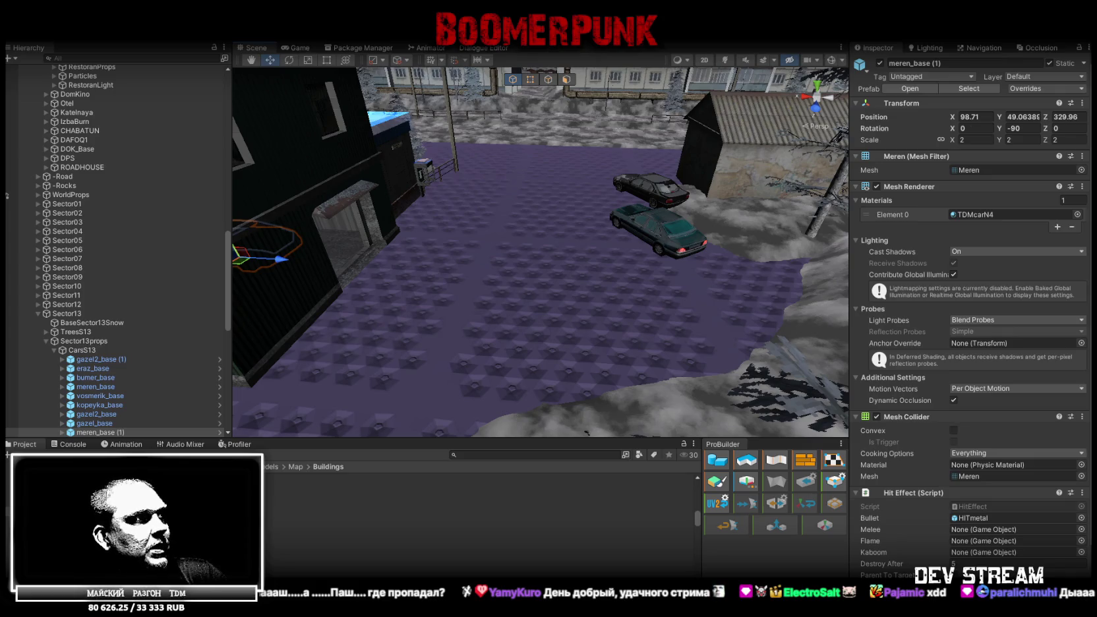
click(461, 550)
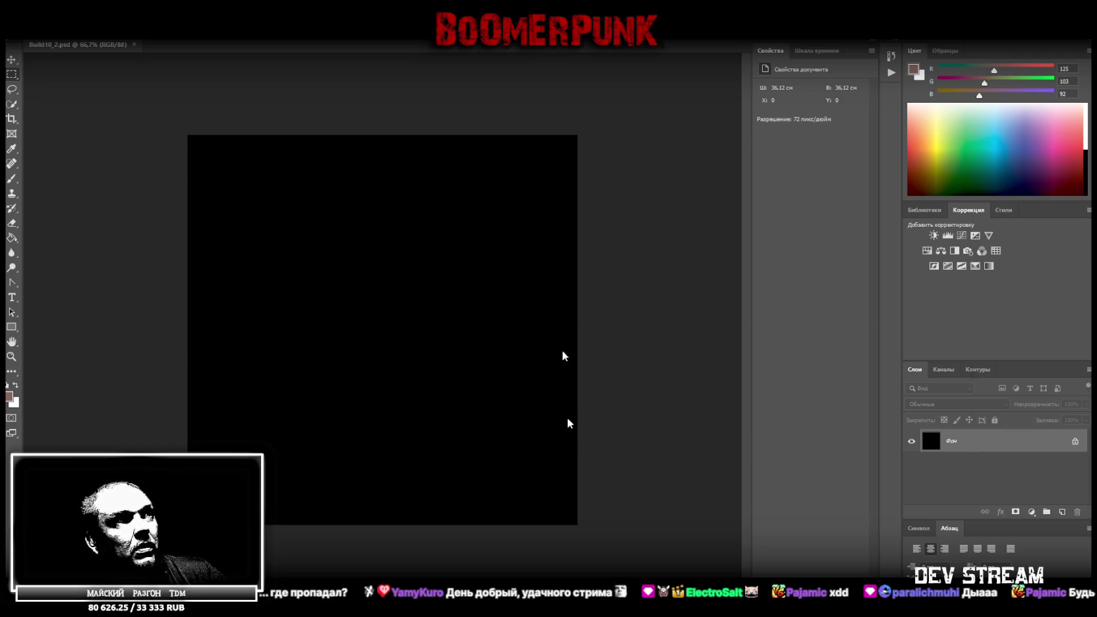
- Switch from Photoshop to the browser showing the ChatGPT chat
key(alt+Tab)
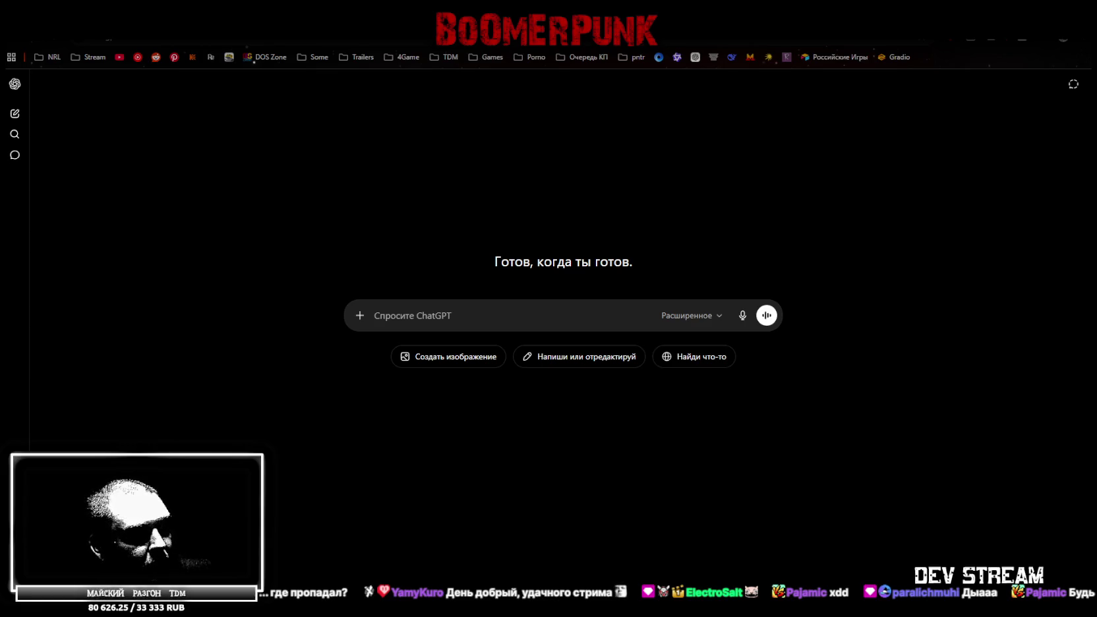
- Send the sofa photo with the full UV-unwrap prompt, minus the dust-and-wear clause
key(ctrl+v)
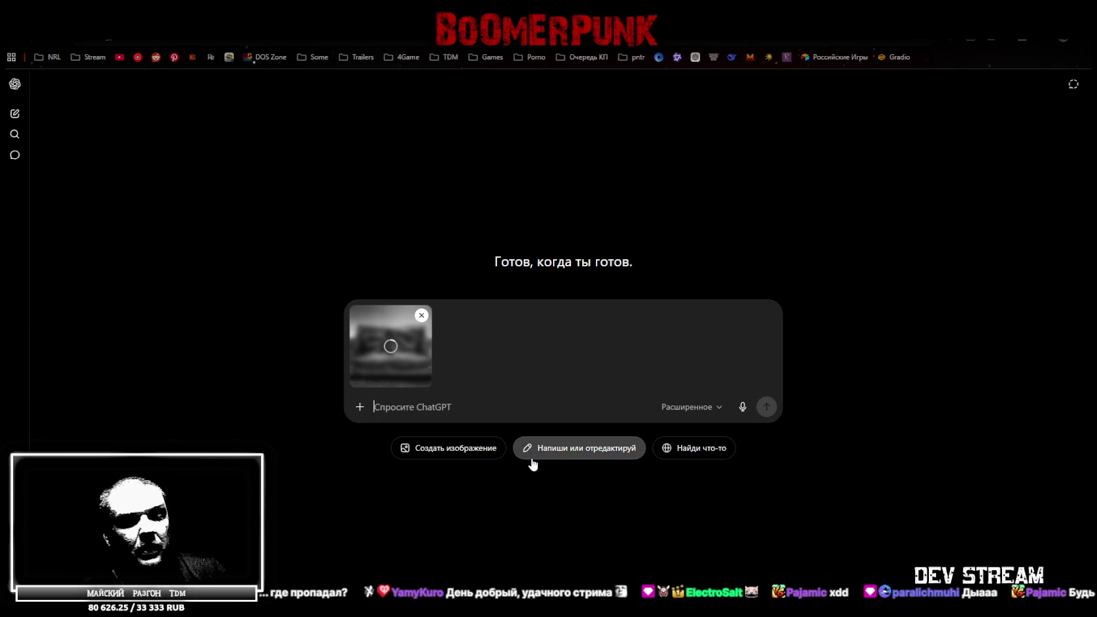
text(cutyt)
key(BackSpace)
key(BackSpace)
key(BackSpace)
key(BackSpace)
key(BackSpace)
text(creнерируй )
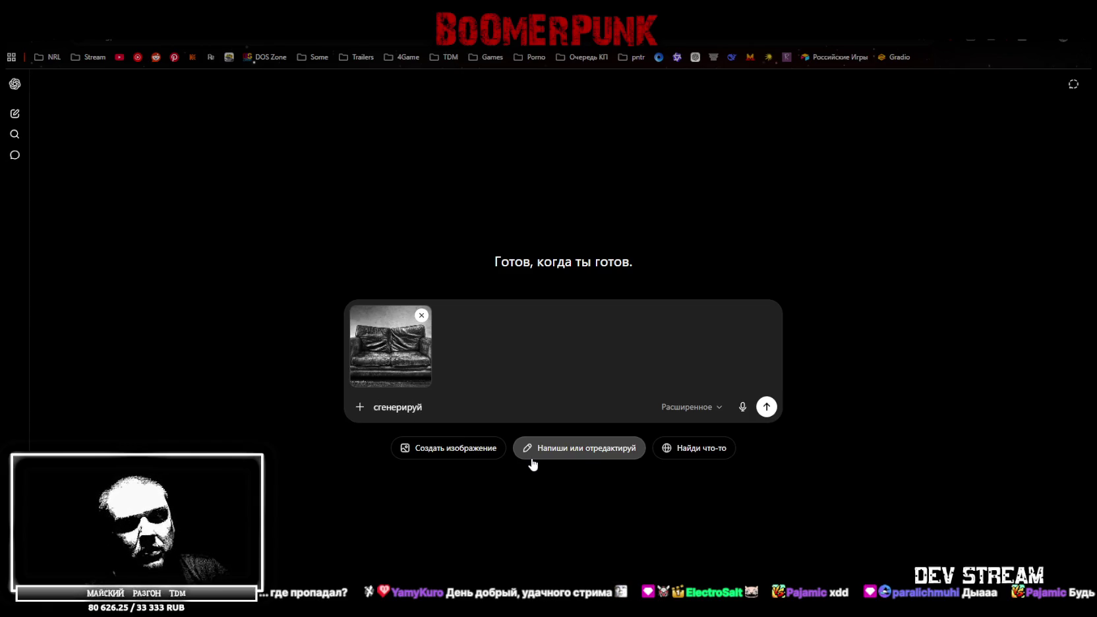
text(UV)
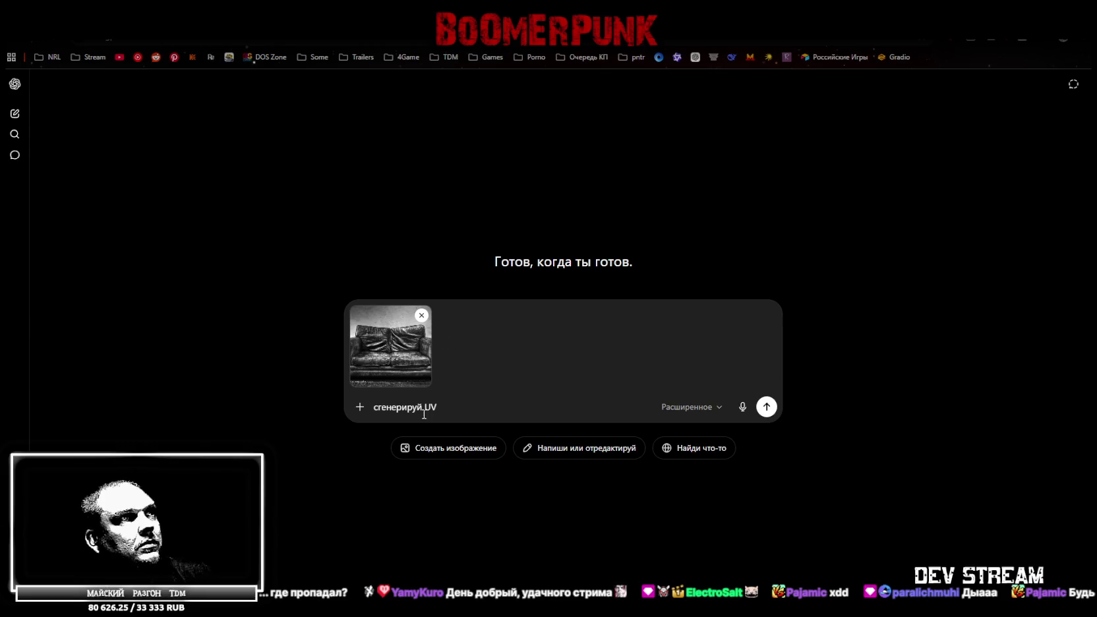
drag(457, 409, 341, 408)
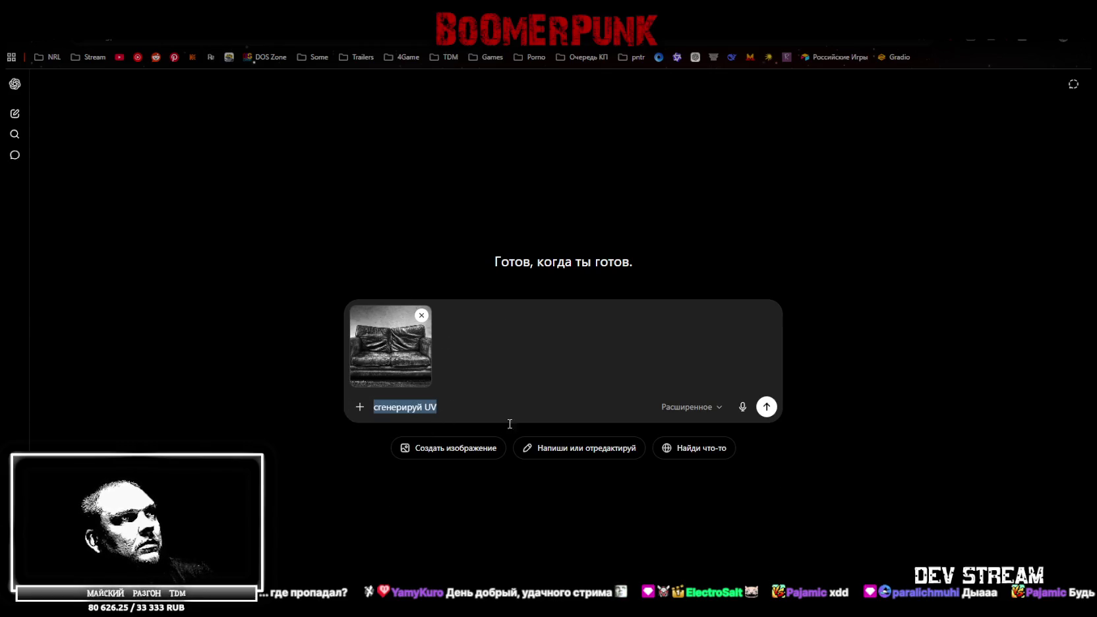
text(сгенерируй текстуру UV развёртку дивана, со всех сторон, вид спереди, вид сзади, добавь пыль и следы износа и использования, в ортографической перспективе, для использования под текстуры с ровными ракурсами. без полигональной сетки, фон черный однотонный, разрешение 2048 на 2048)
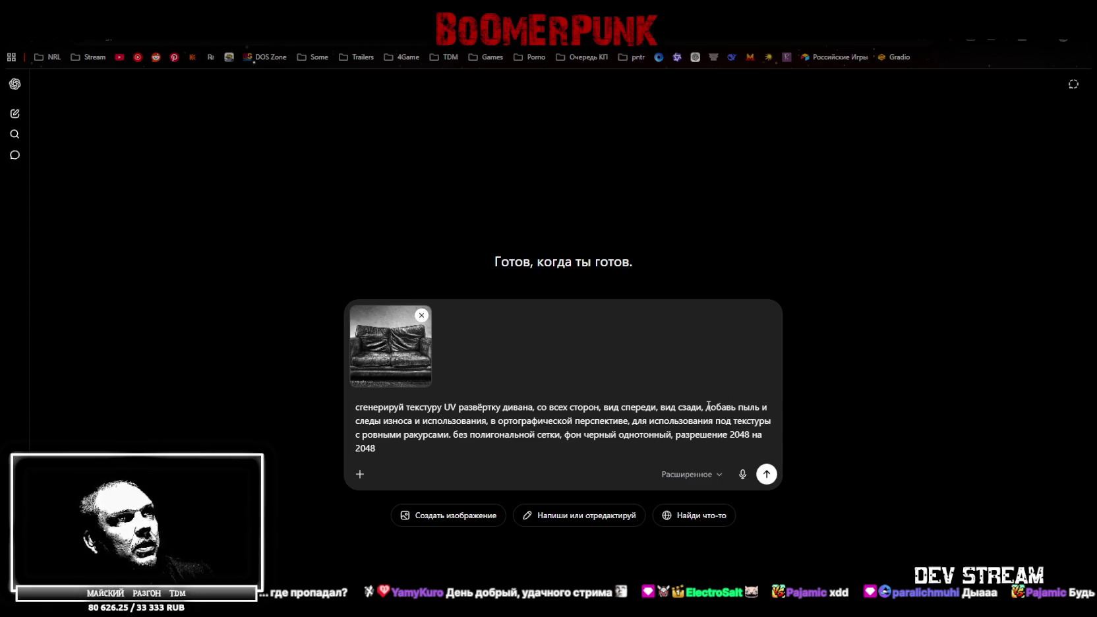
drag(706, 407, 488, 421)
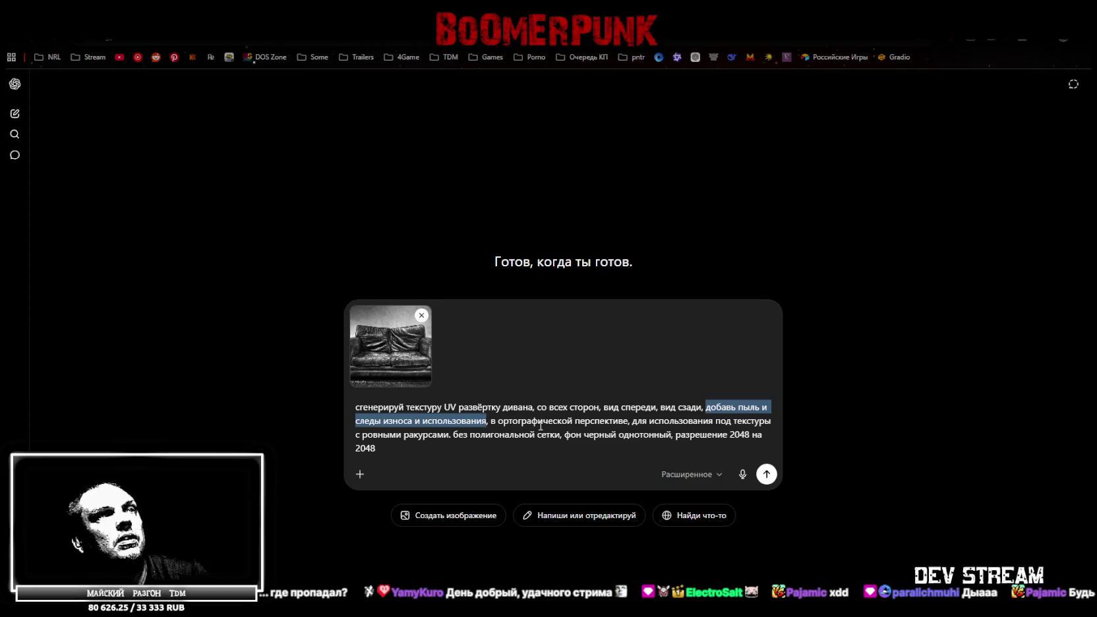
key(BackSpace)
key(BackSpace)
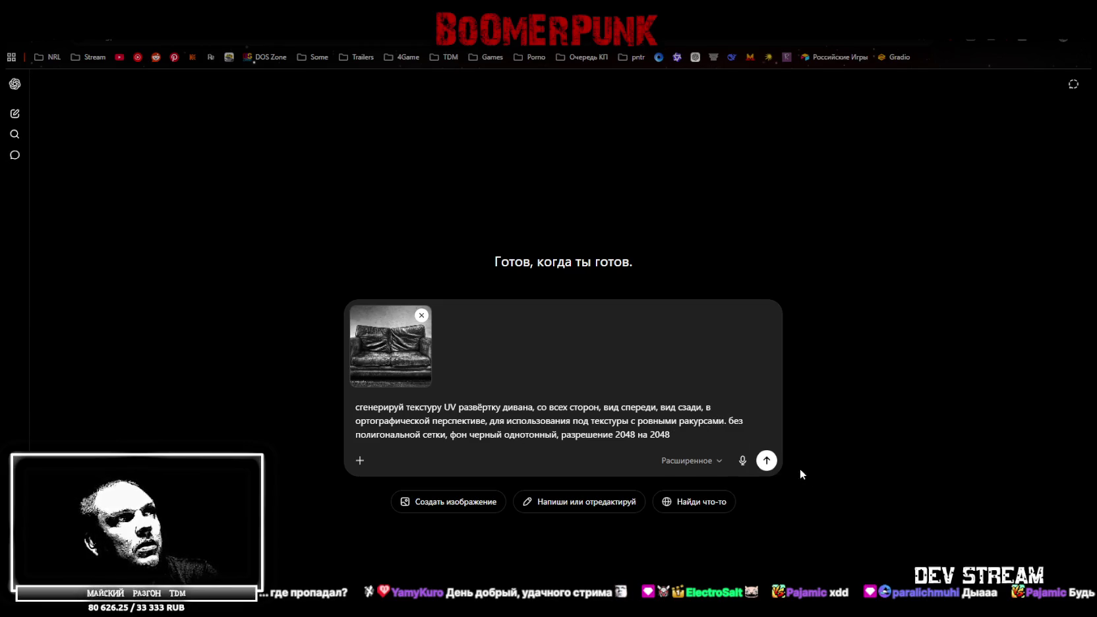
click(767, 460)
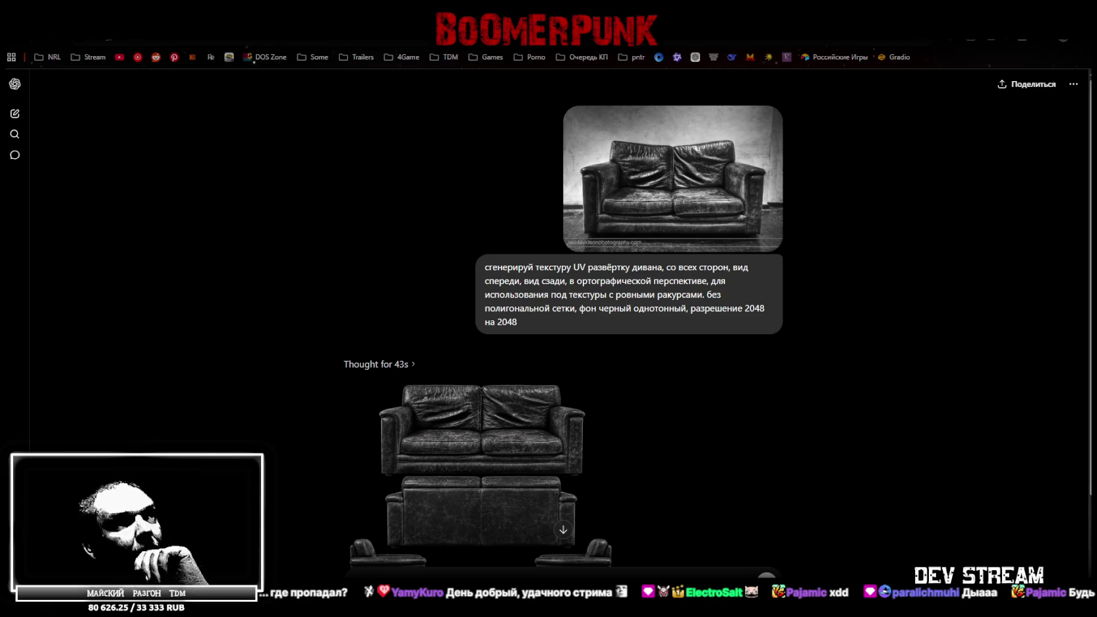
- Paste the ШИНОМОНТАЖ sign image into a new message and select the earlier sofa prompt
scroll(524, 306, down, 2)
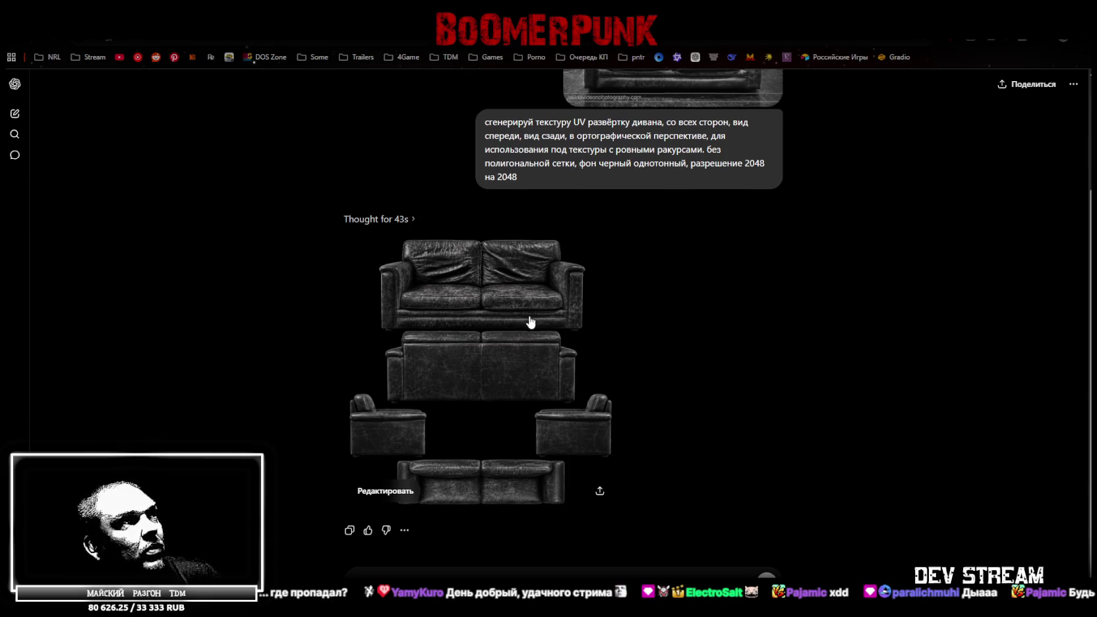
scroll(530, 321, up, 2)
scroll(526, 312, down, 2)
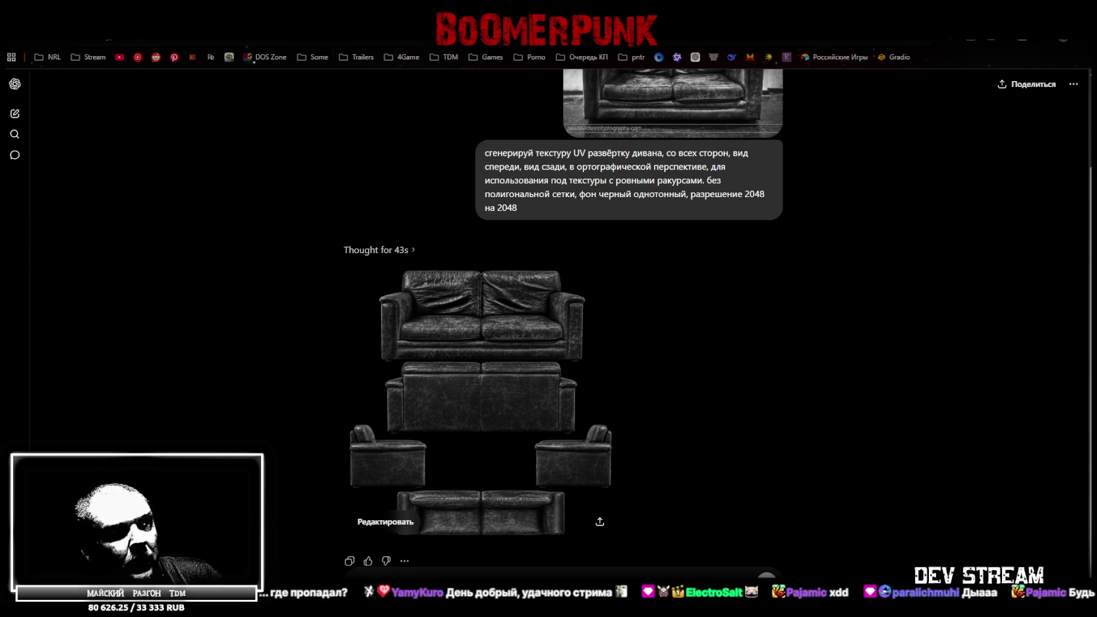
key(ctrl+v)
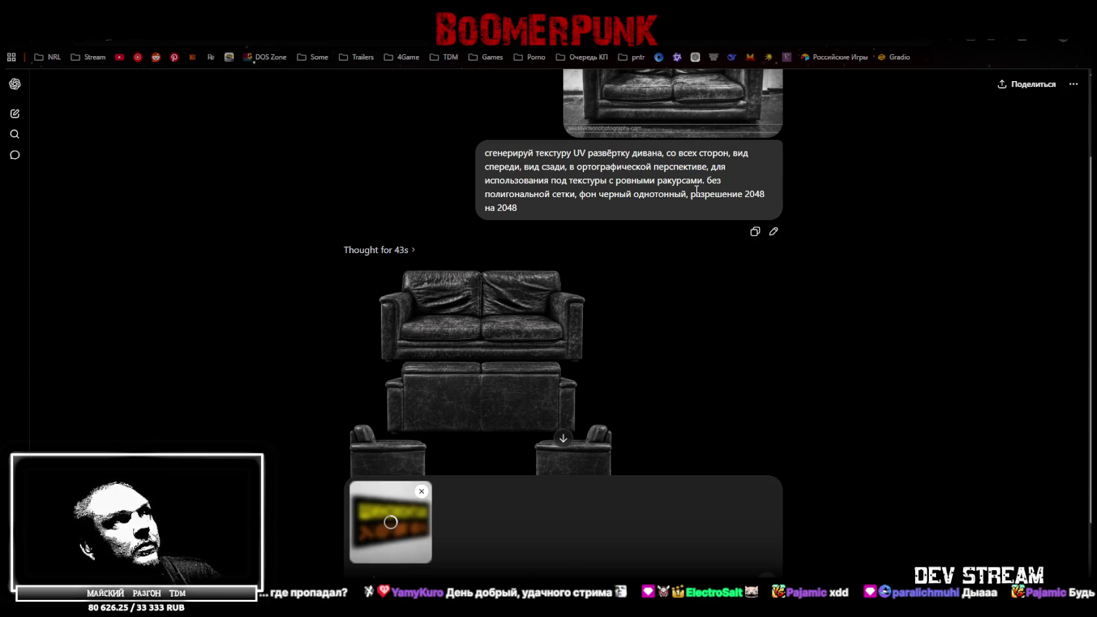
drag(531, 208, 461, 142)
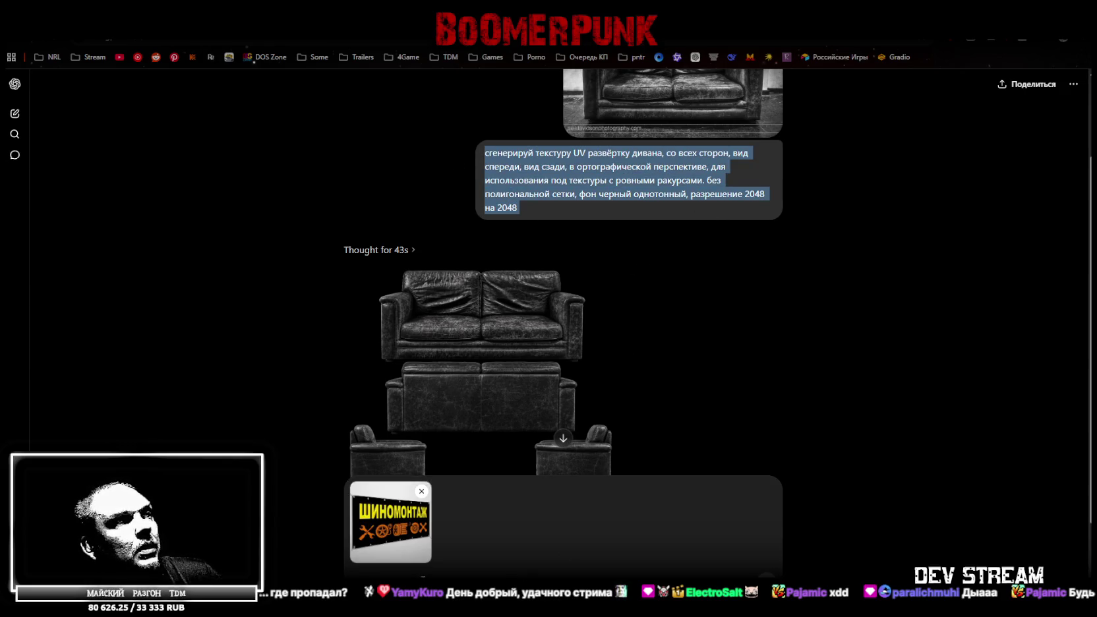
- Paste the sofa prompt under the sign image and replace 'дивана' with 'рекламы'
key(ctrl+c)
click(449, 572)
key(ctrl+v)
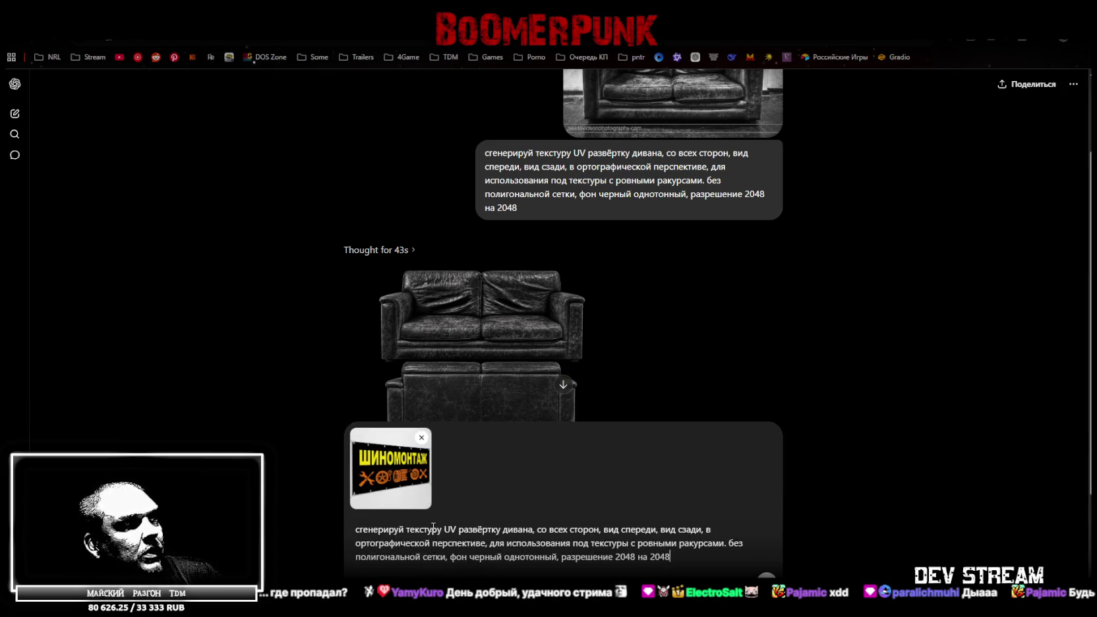
double_click(510, 530)
text(выве)
key(BackSpace)
key(BackSpace)
key(BackSpace)
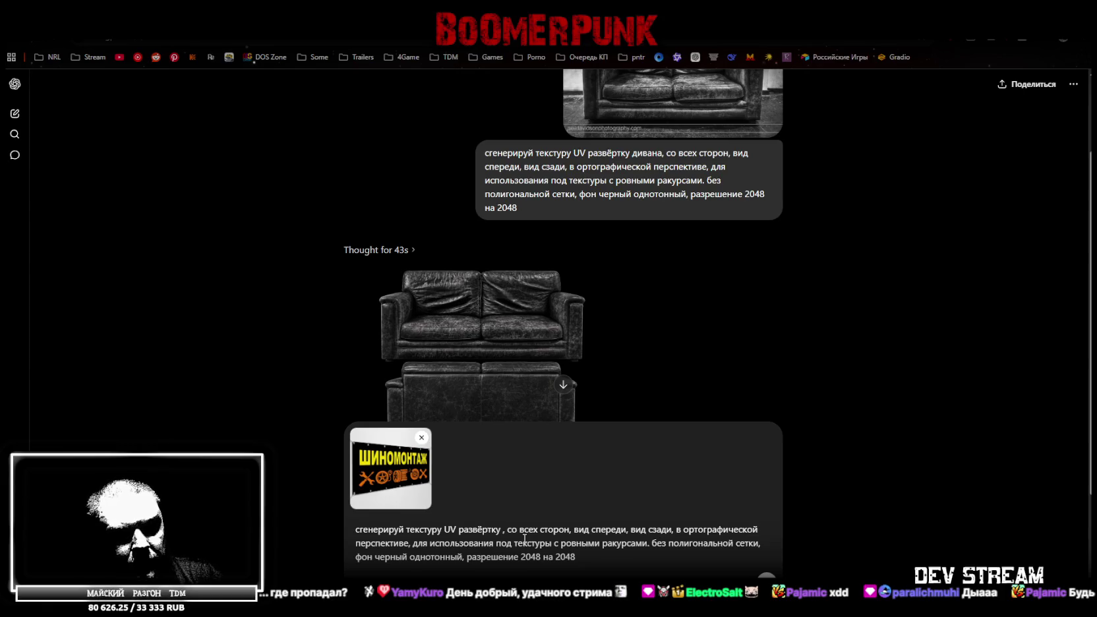
text(вывески)
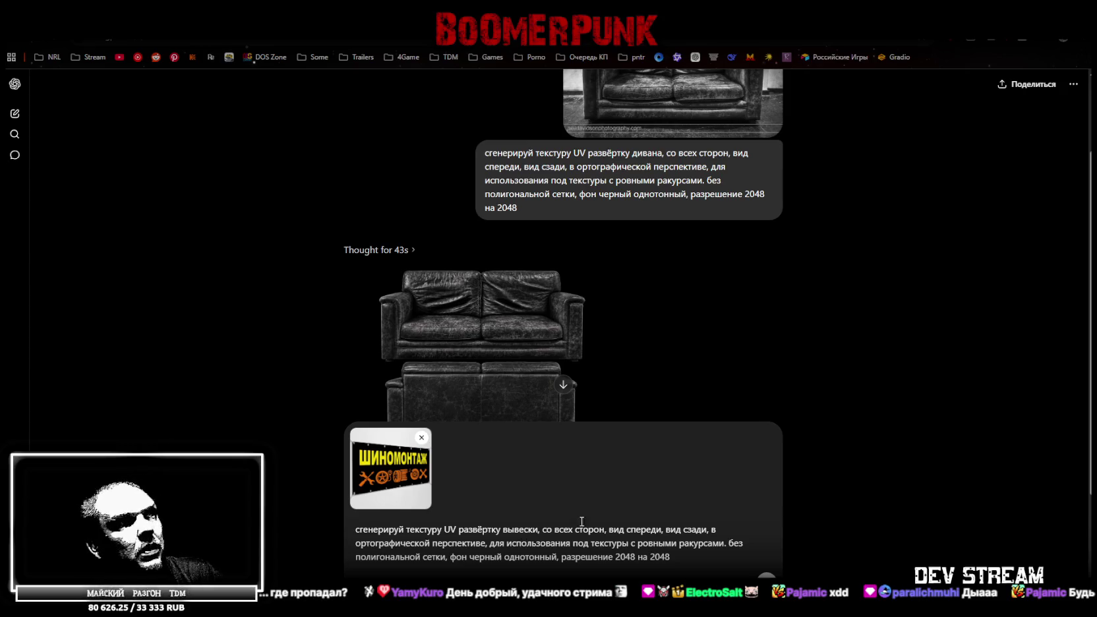
click(509, 529)
double_click(511, 529)
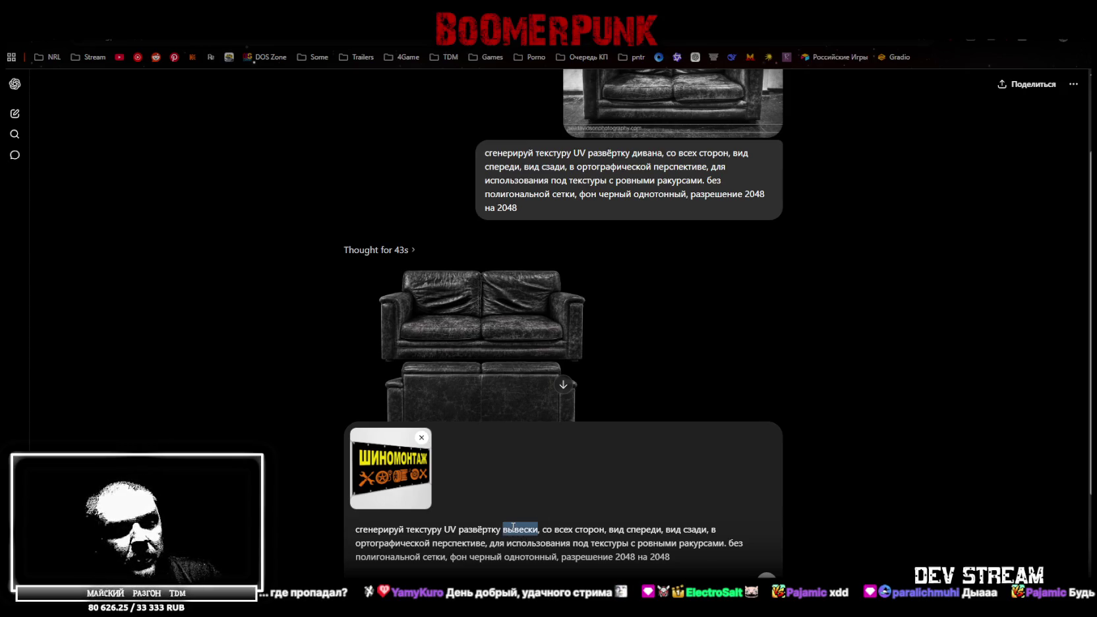
text(рекламы)
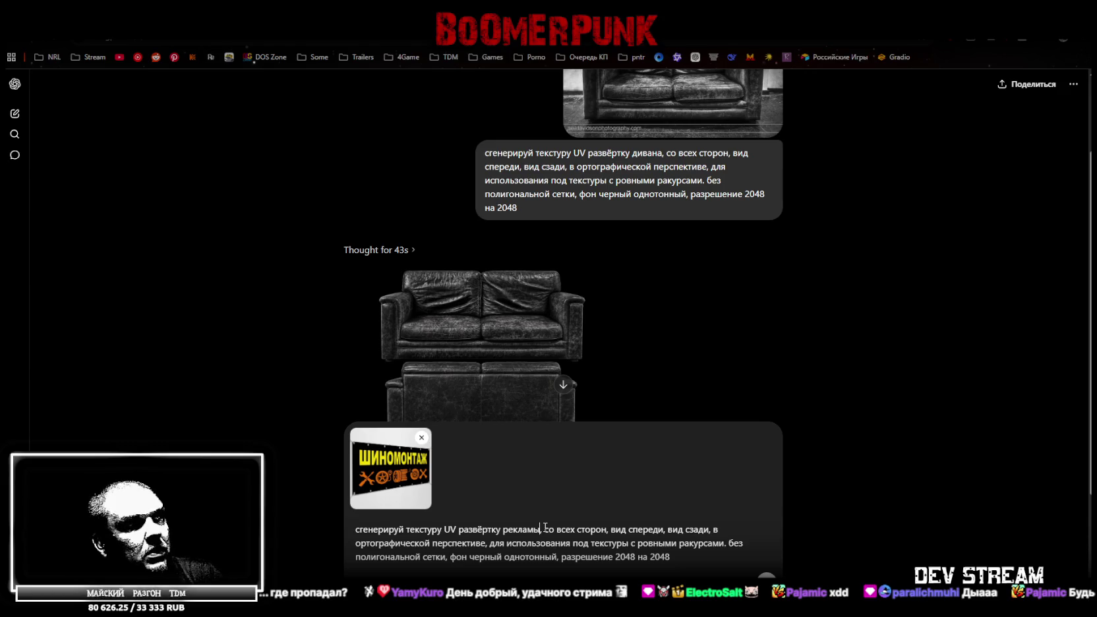
- Remove 'со всех сторон' and 'вид сзади', add 'добавь пыль и следы износа и использования,', and send
drag(545, 528, 611, 530)
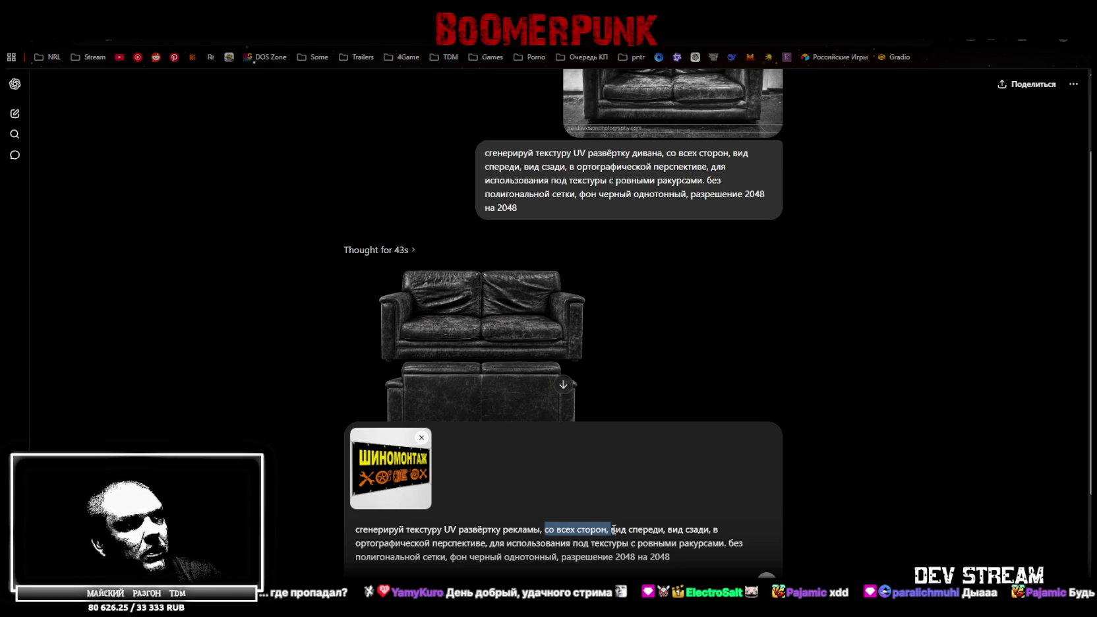
key(BackSpace)
drag(601, 529, 646, 529)
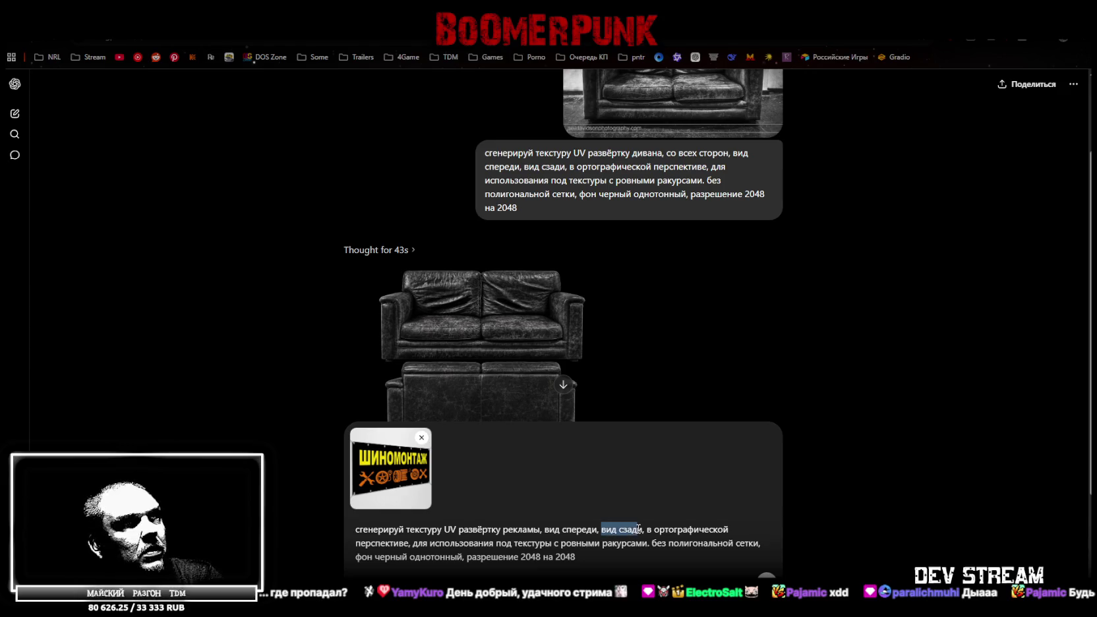
key(BackSpace)
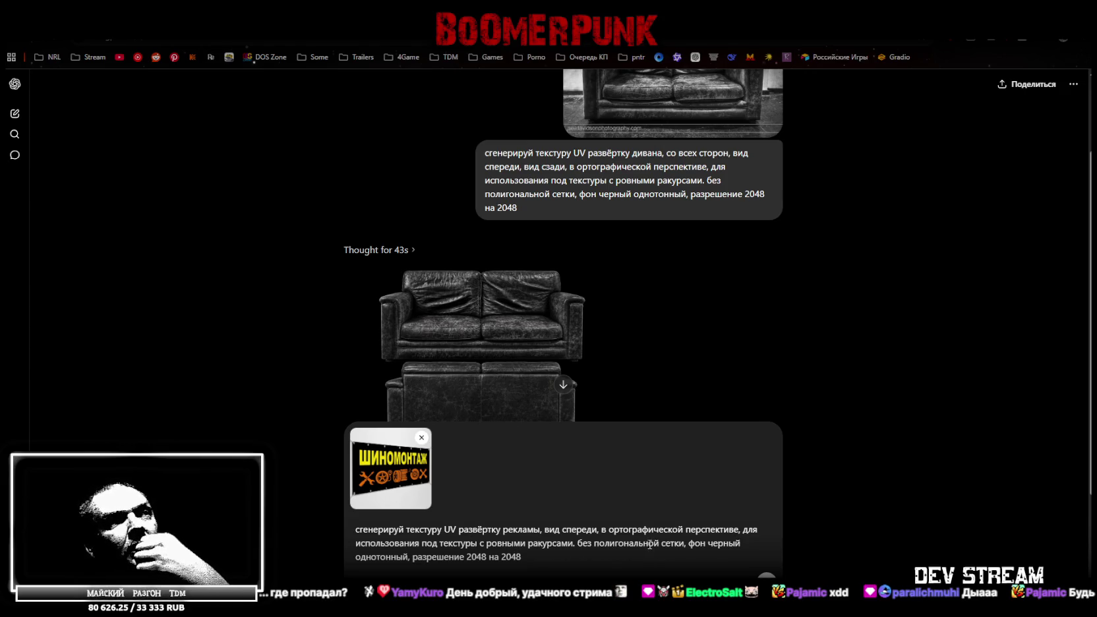
scroll(715, 175, up, 2)
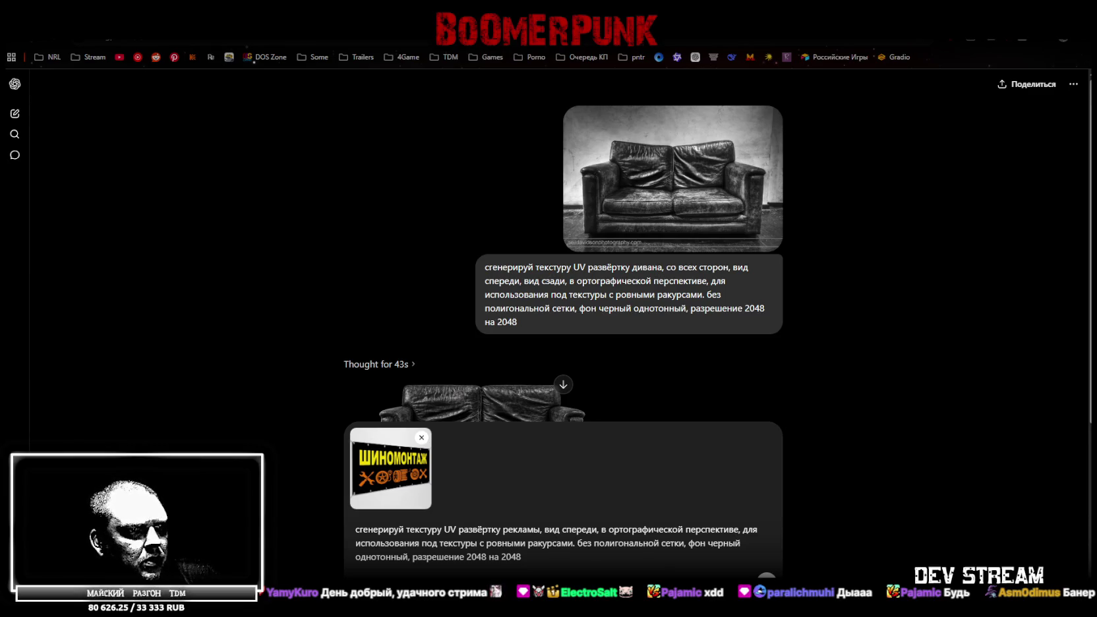
click(744, 530)
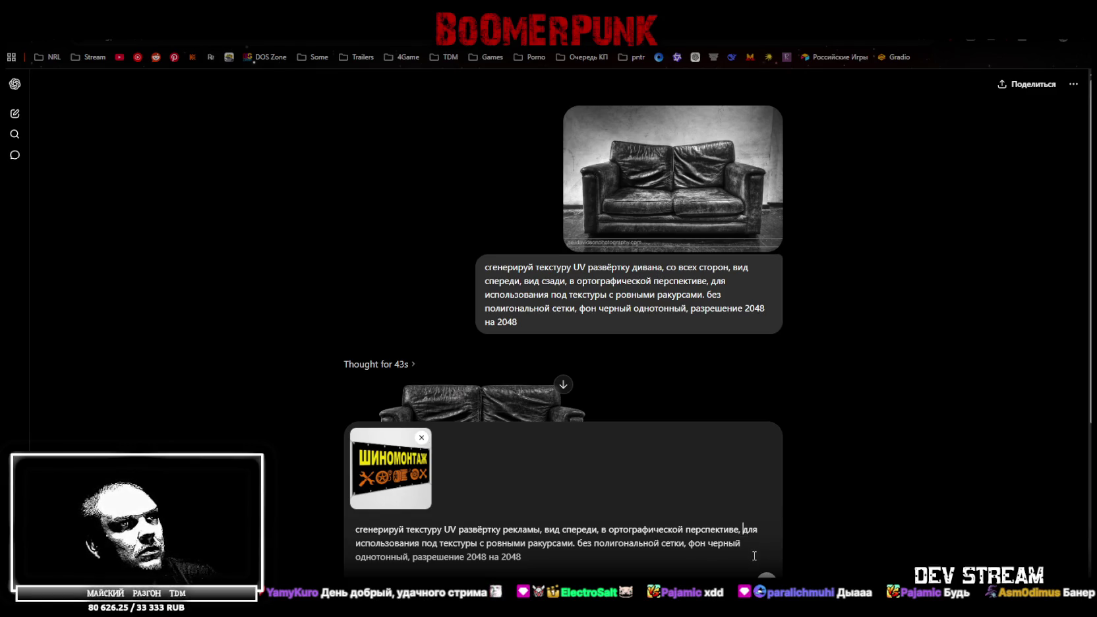
text(добавь пыль и следы износа и использованиядля использования под текстуры с ровными)
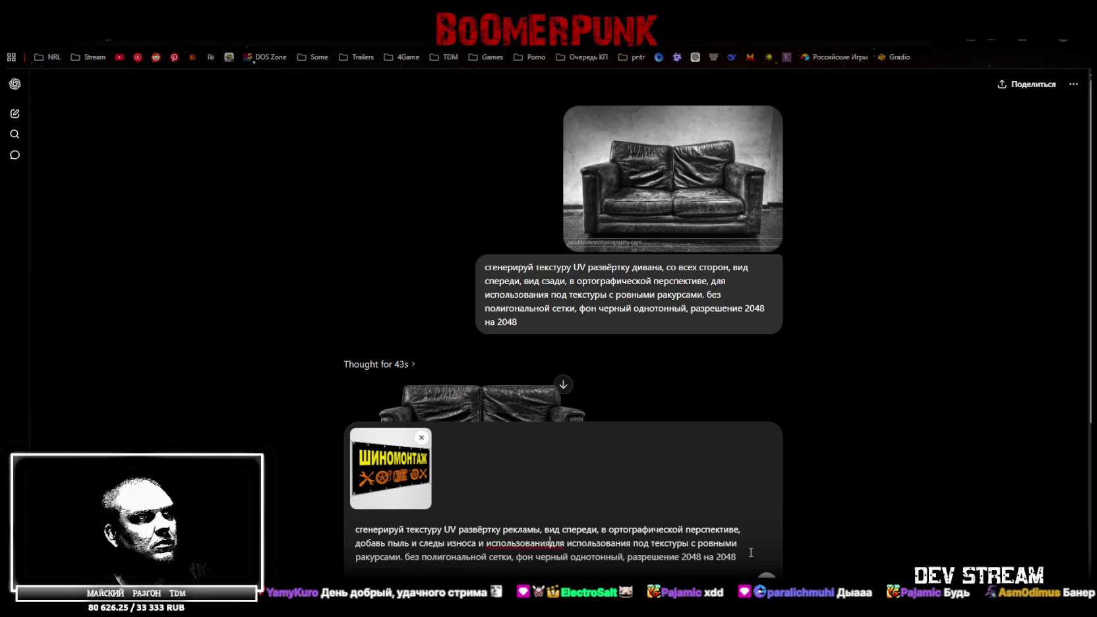
text(,)
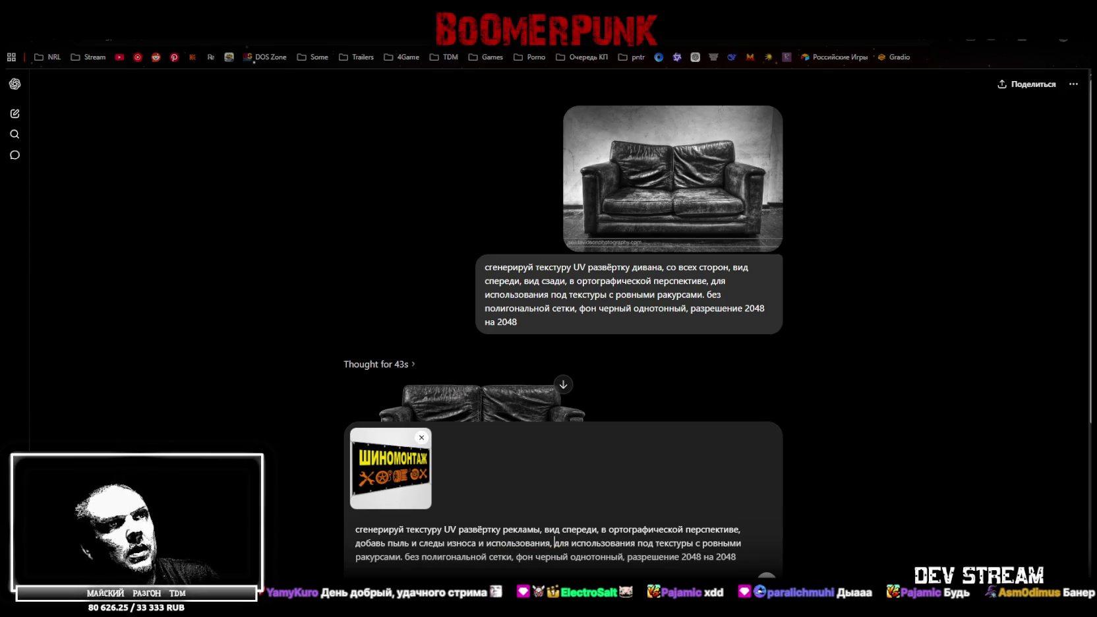
key(Return)
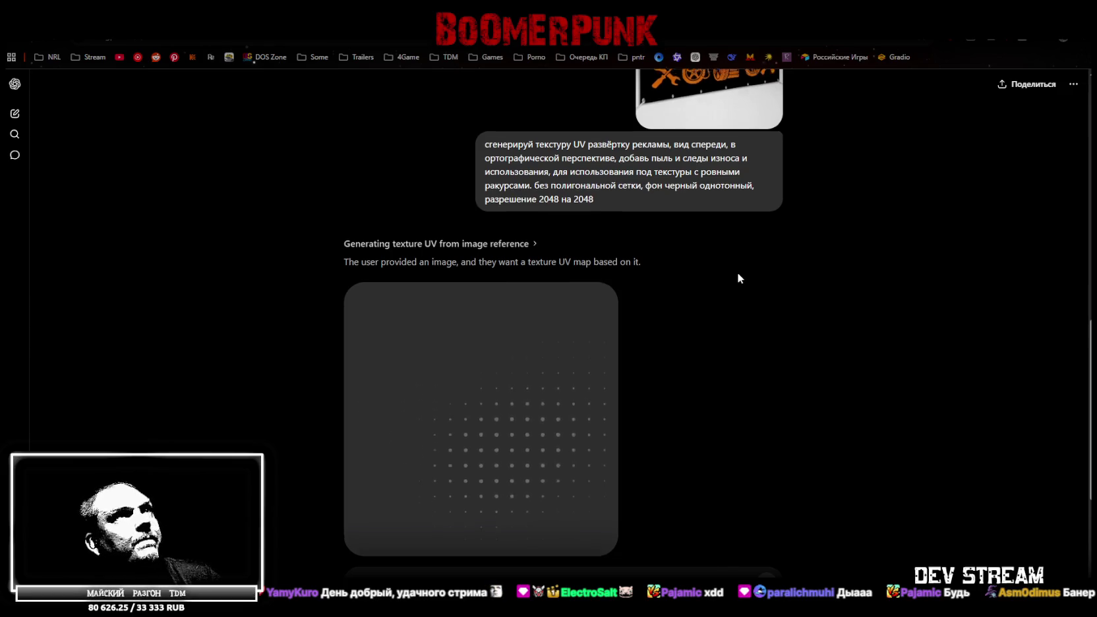
- Download the leather sofa UV texture from its share dialog
scroll(738, 273, up, 5)
scroll(552, 272, up, 2)
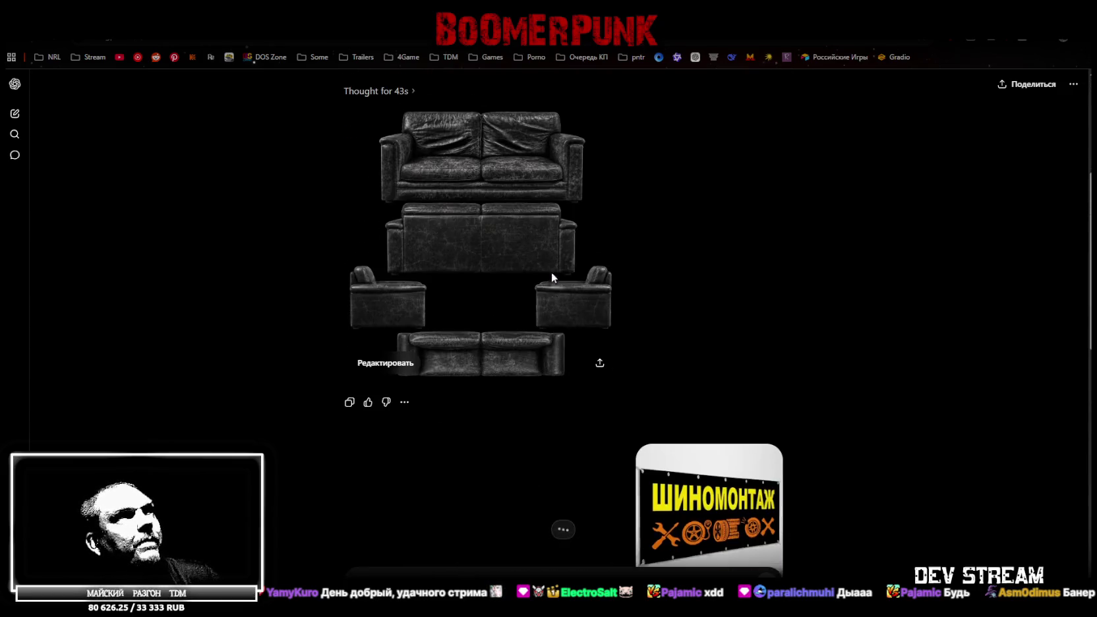
click(600, 352)
click(699, 461)
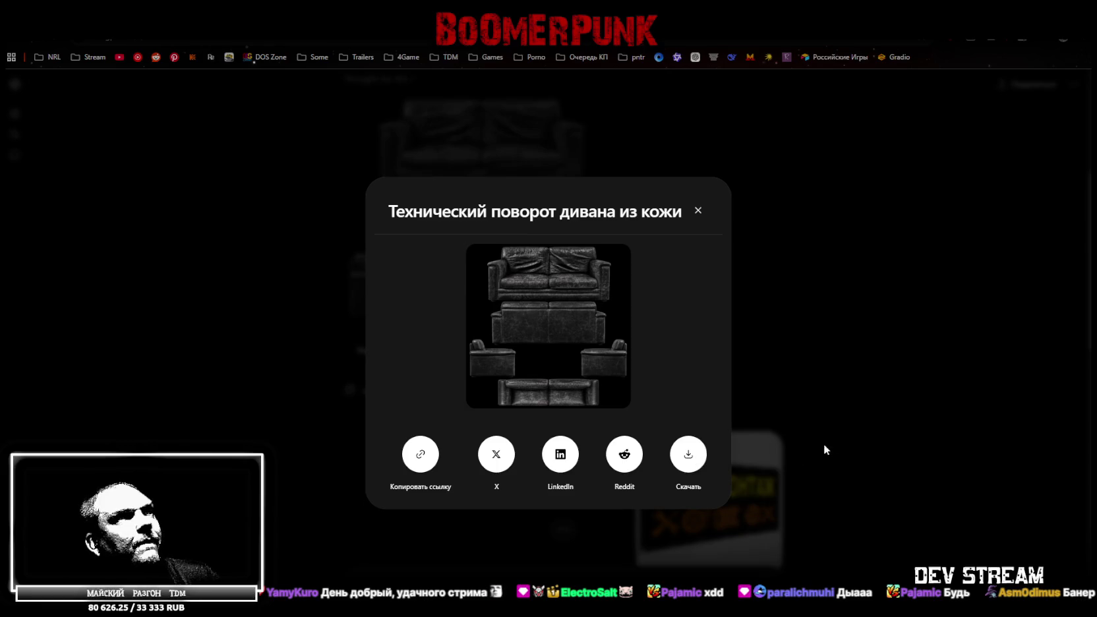
click(806, 317)
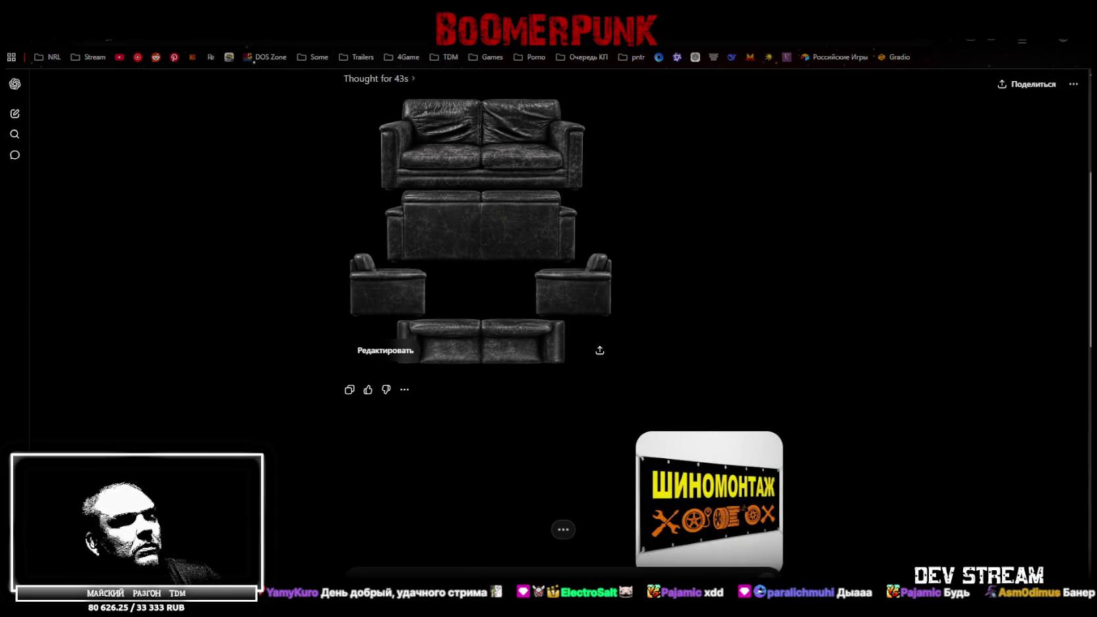
- Download the generated ШИНОМОНТАЖ sign texture once it appears
scroll(714, 433, down, 3)
scroll(713, 433, down, 5)
scroll(714, 433, up, 3)
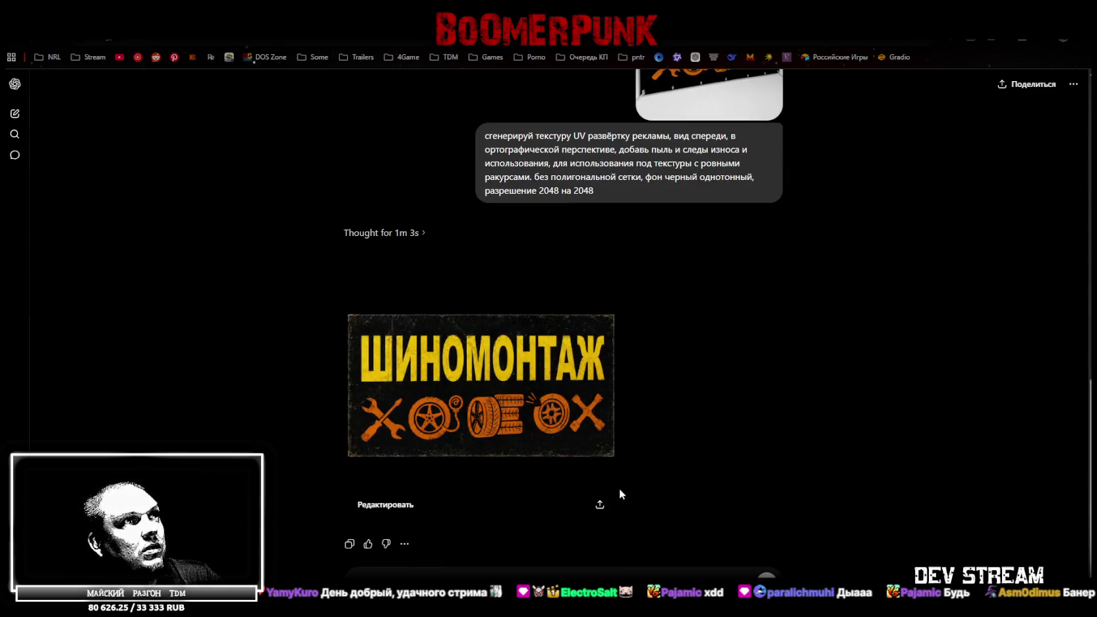
click(600, 509)
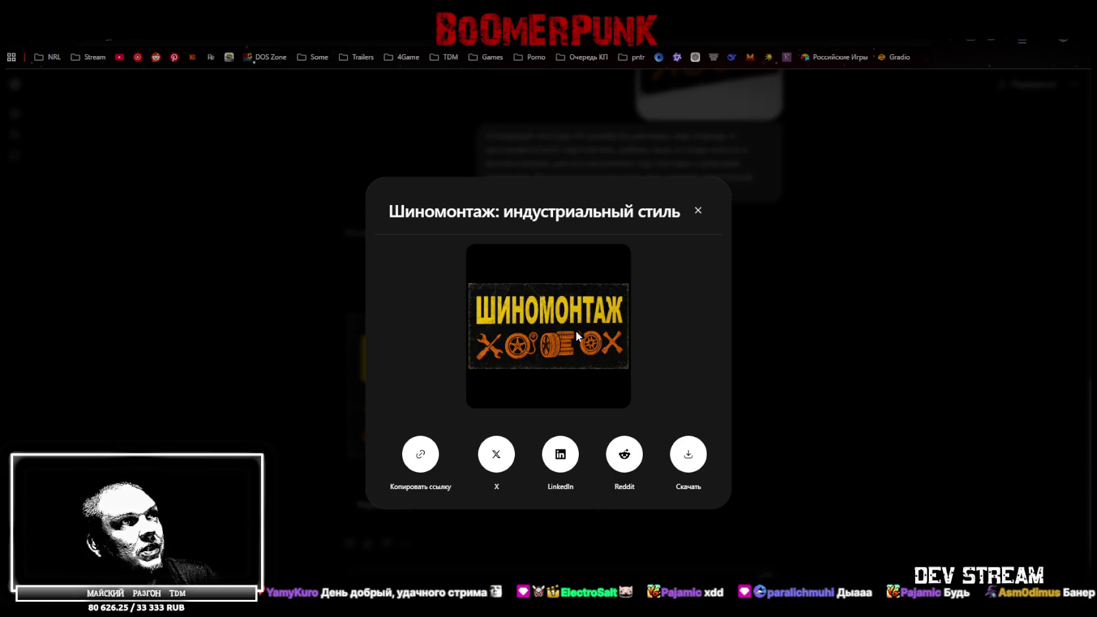
click(688, 454)
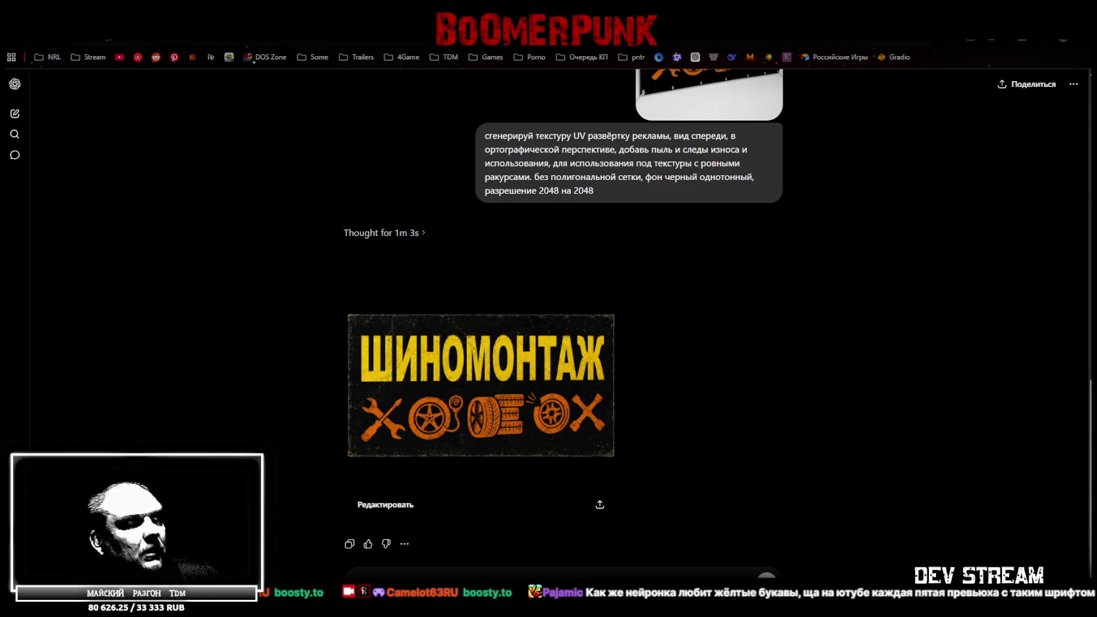
scroll(670, 415, up, 1)
scroll(660, 422, down, 1)
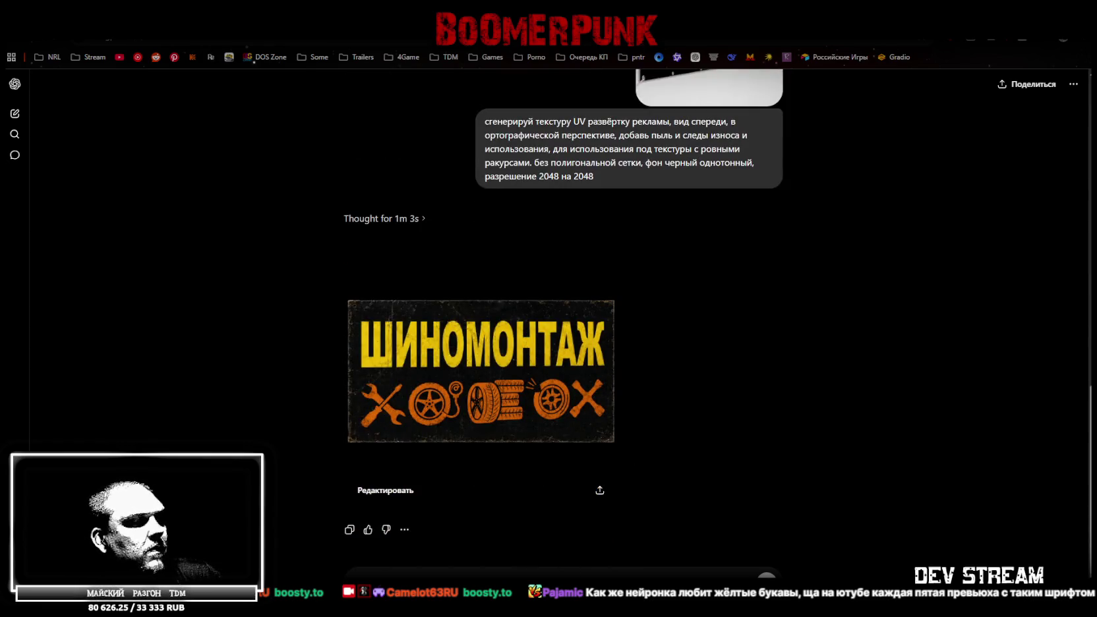
key(alt+Tab)
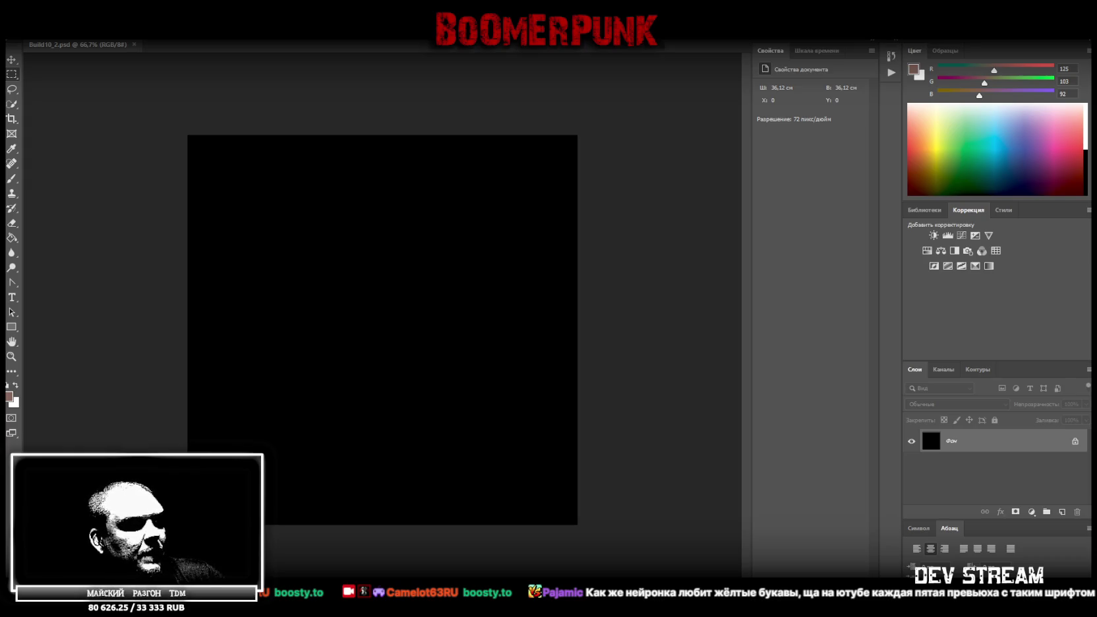
- Place the downloaded sofa texture on the black canvas and marquee the top front-view sofa
drag(379, 287, 355, 349)
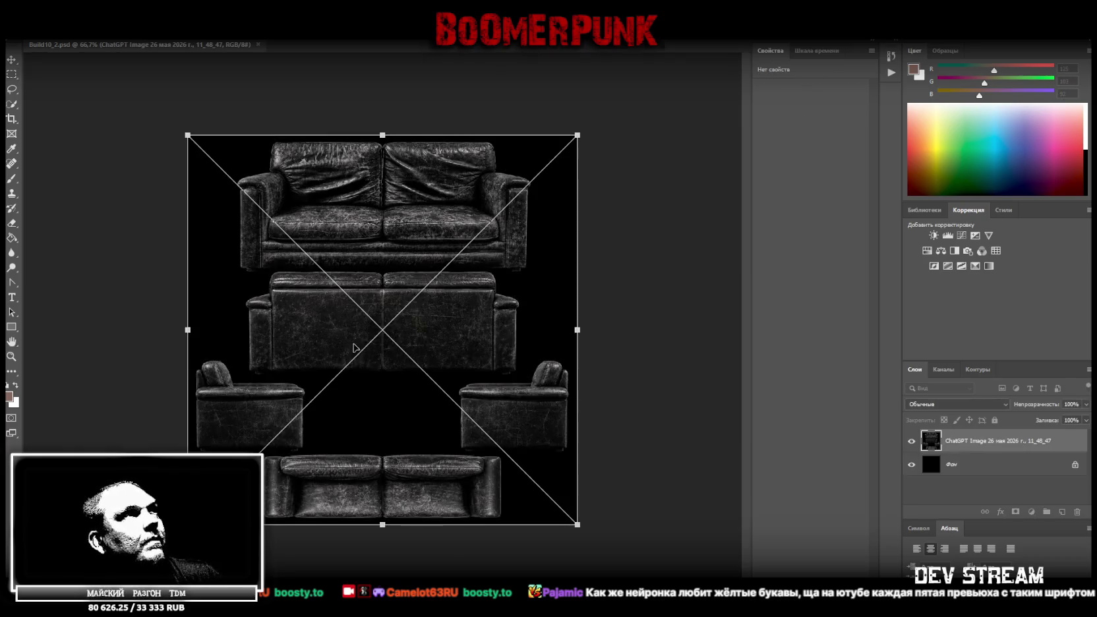
click(11, 74)
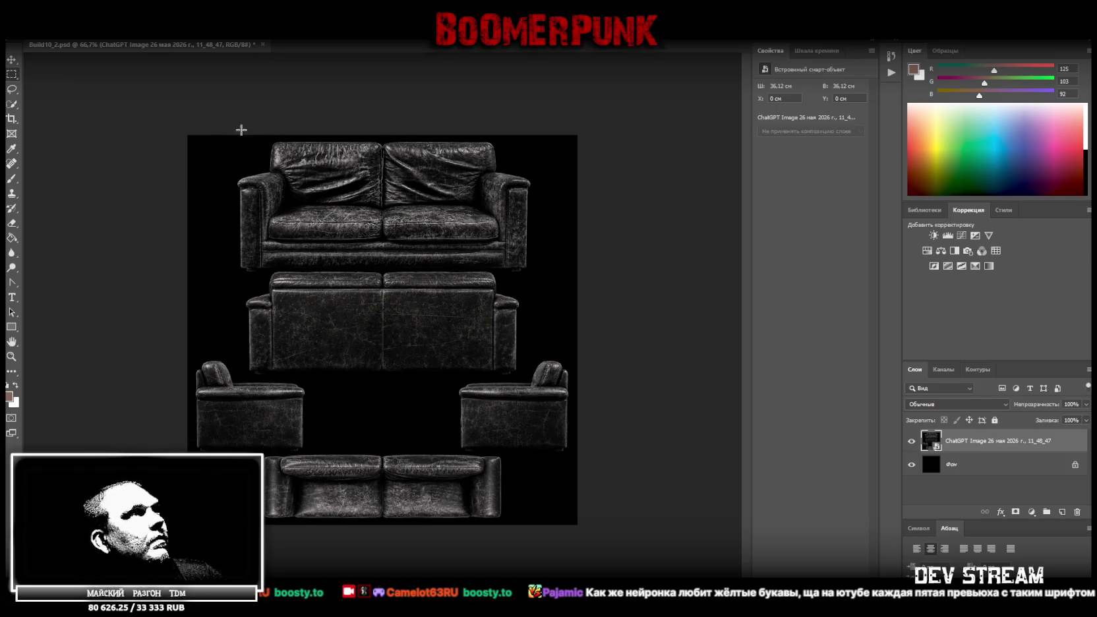
drag(237, 273, 534, 126)
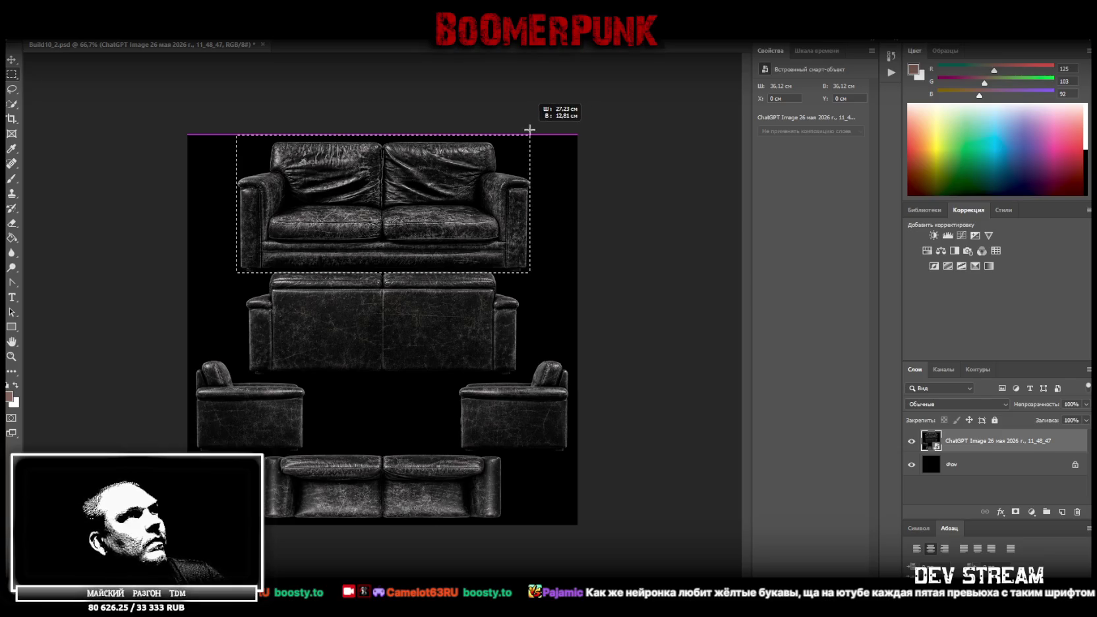
drag(534, 126, 533, 127)
drag(237, 273, 533, 140)
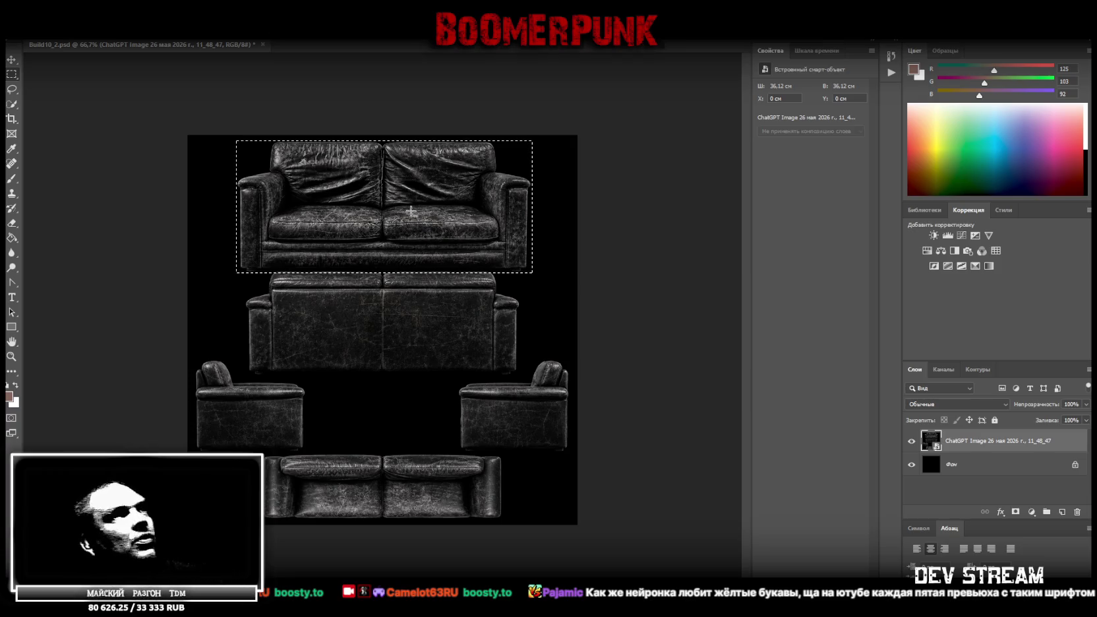
right_click(379, 207)
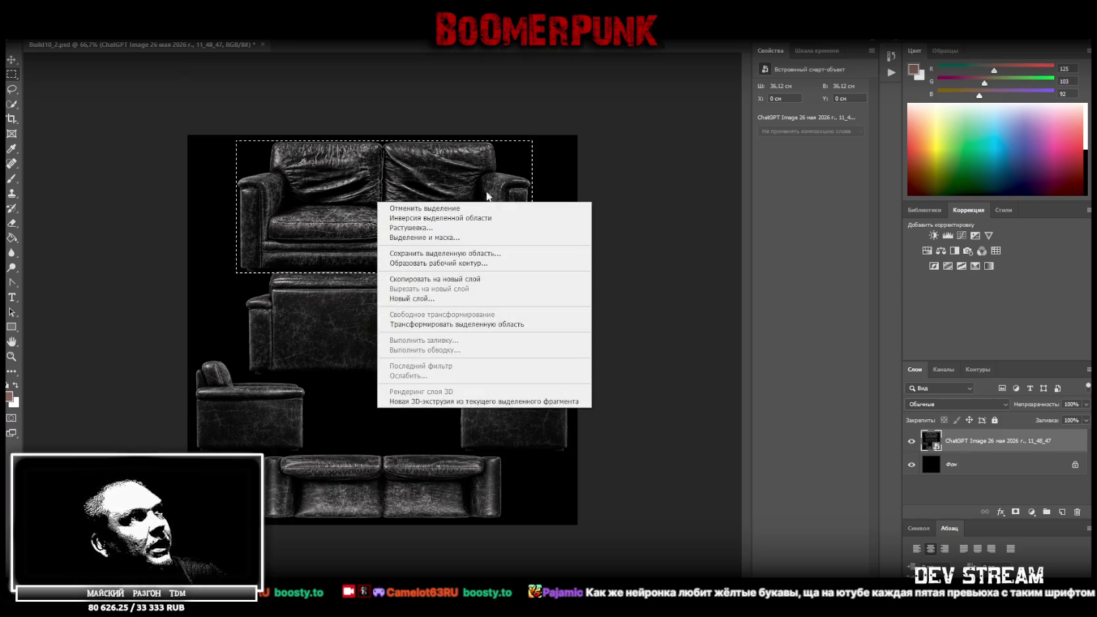
- Copy the top sofa to its own layer, then marquee and copy the rear-view sofa
click(389, 281)
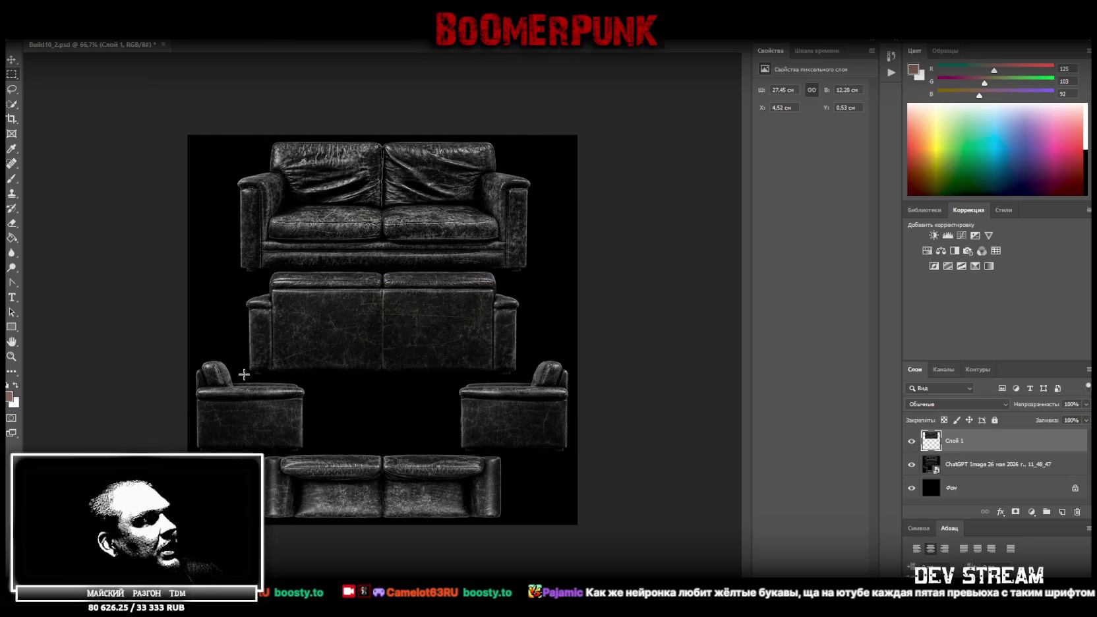
drag(244, 376, 521, 269)
mouse_move(206, 256)
shift+mouse_down()
mouse_move(245, 382)
mouse_move(263, 367)
shift+mouse_up()
right_click(314, 317)
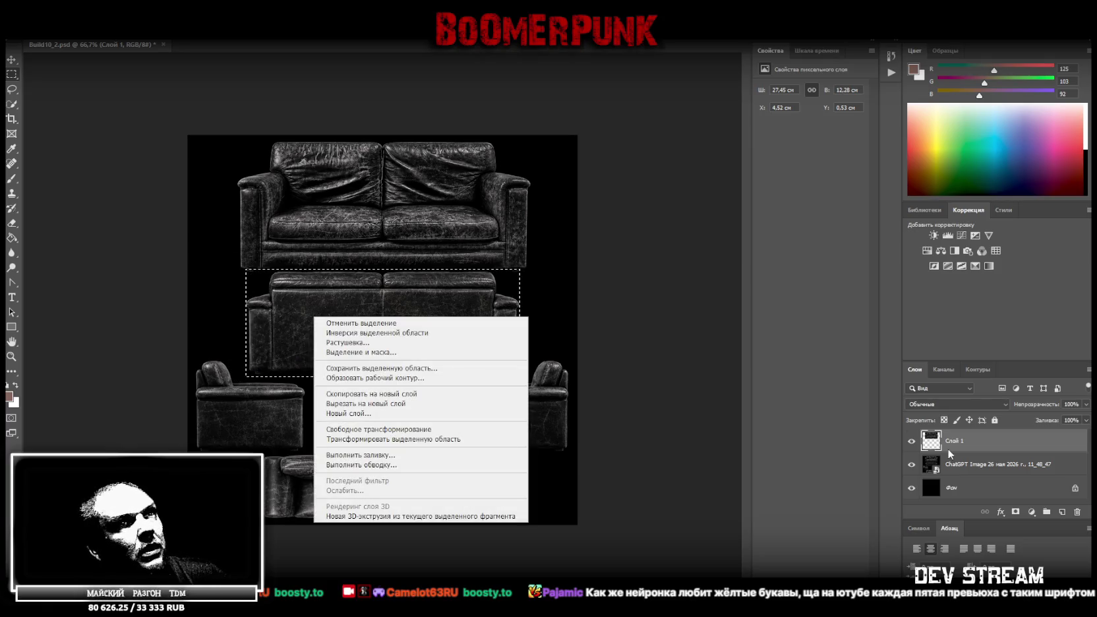
click(947, 449)
click(966, 464)
right_click(411, 349)
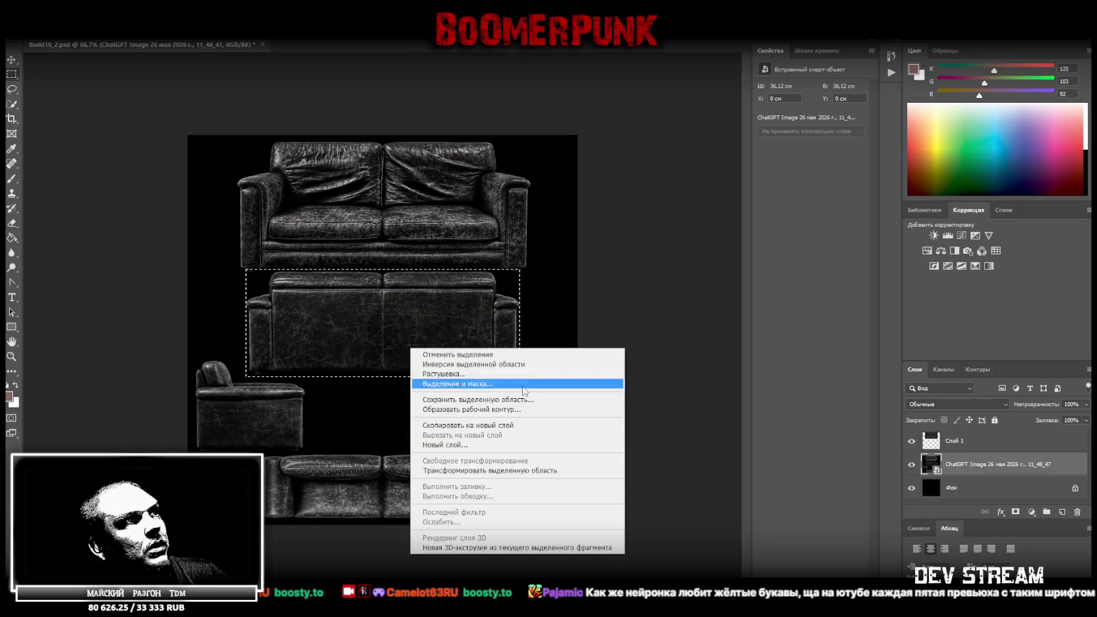
click(494, 427)
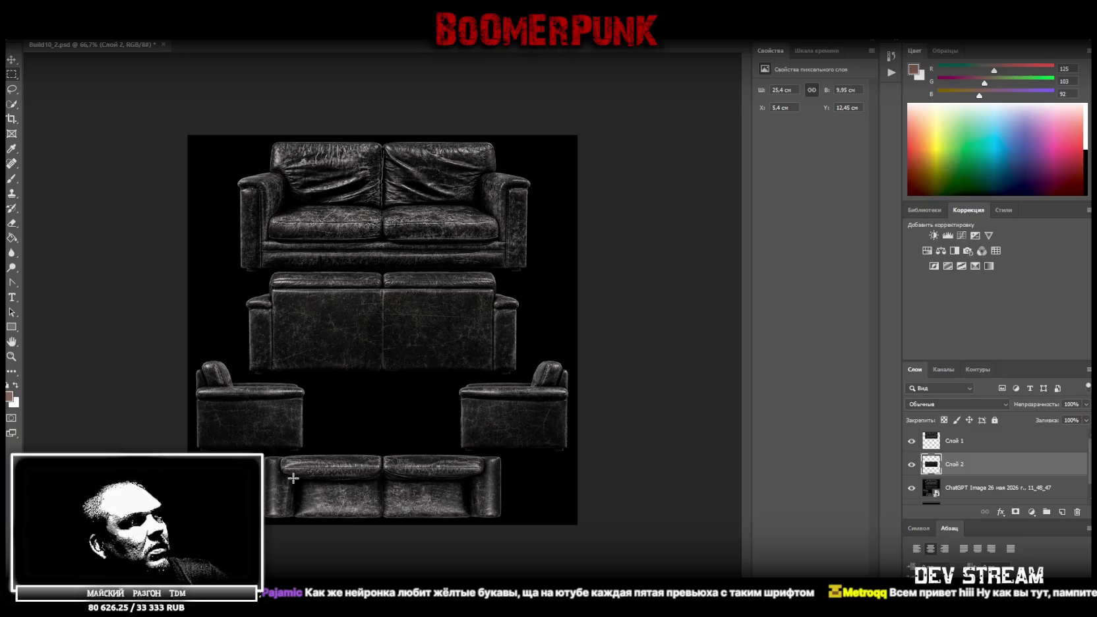
- Copy the bottom top-down sofa to a new layer and delete the original armchair image layer
drag(264, 452, 501, 521)
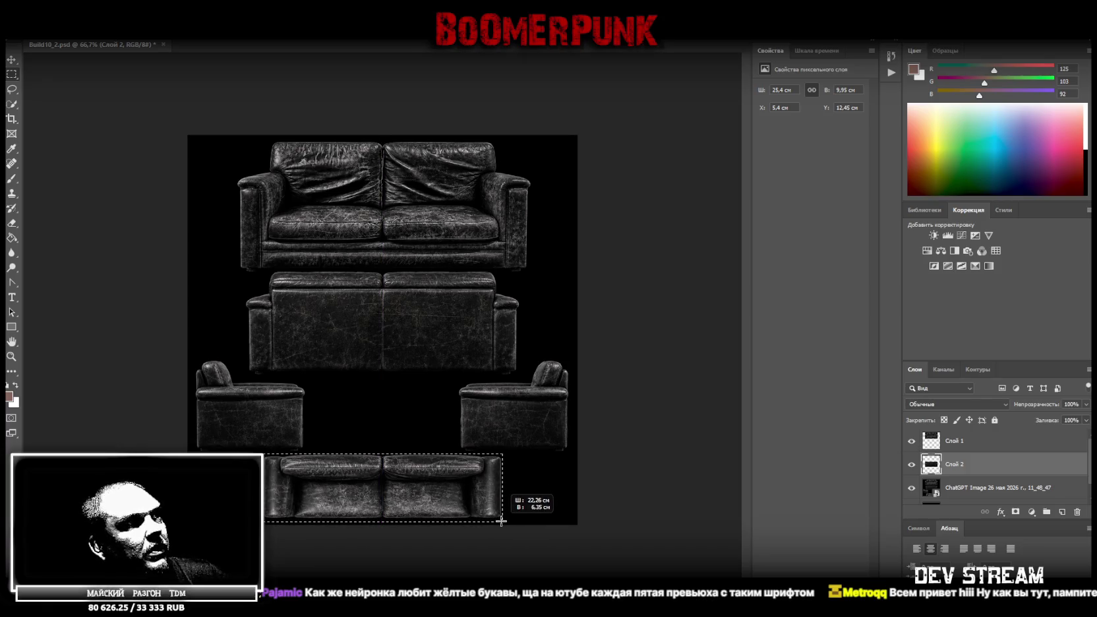
drag(501, 521, 502, 520)
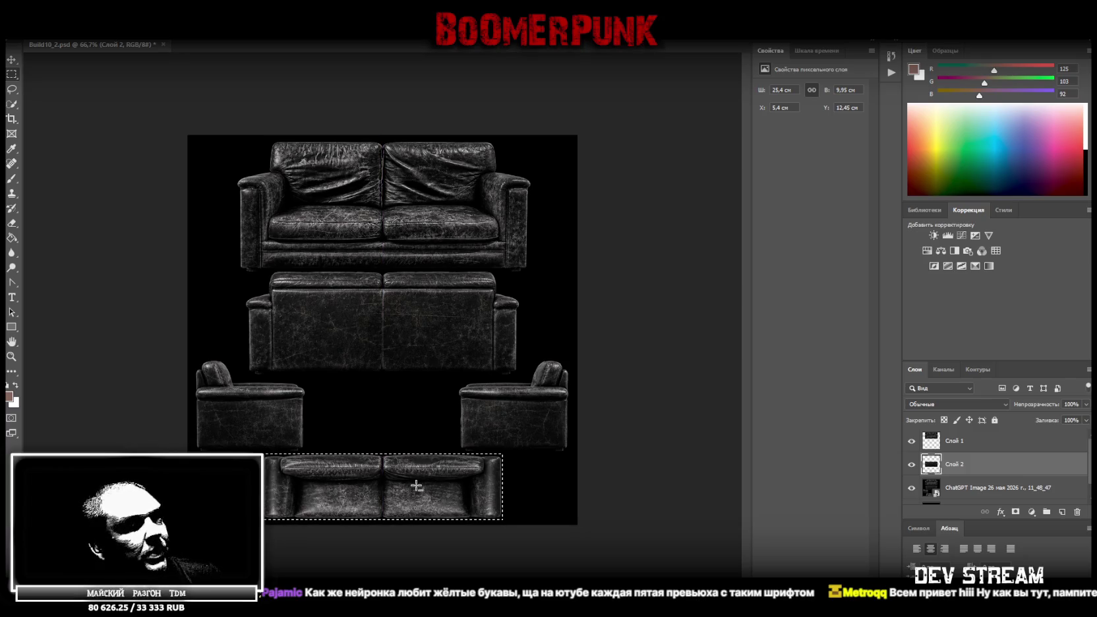
click(949, 489)
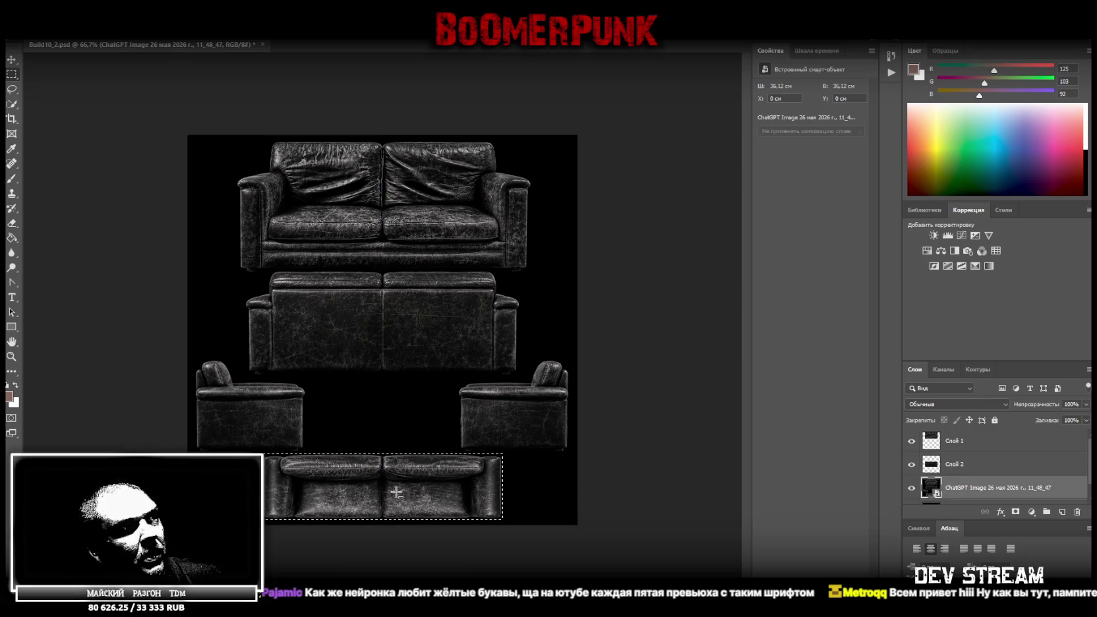
right_click(397, 493)
click(449, 364)
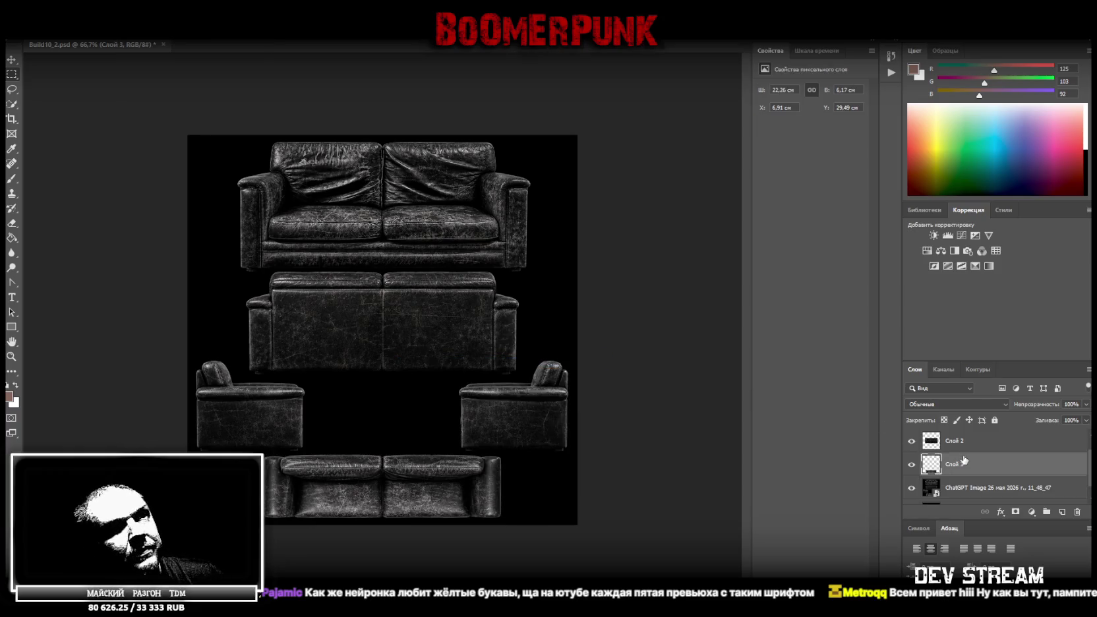
key(Delete)
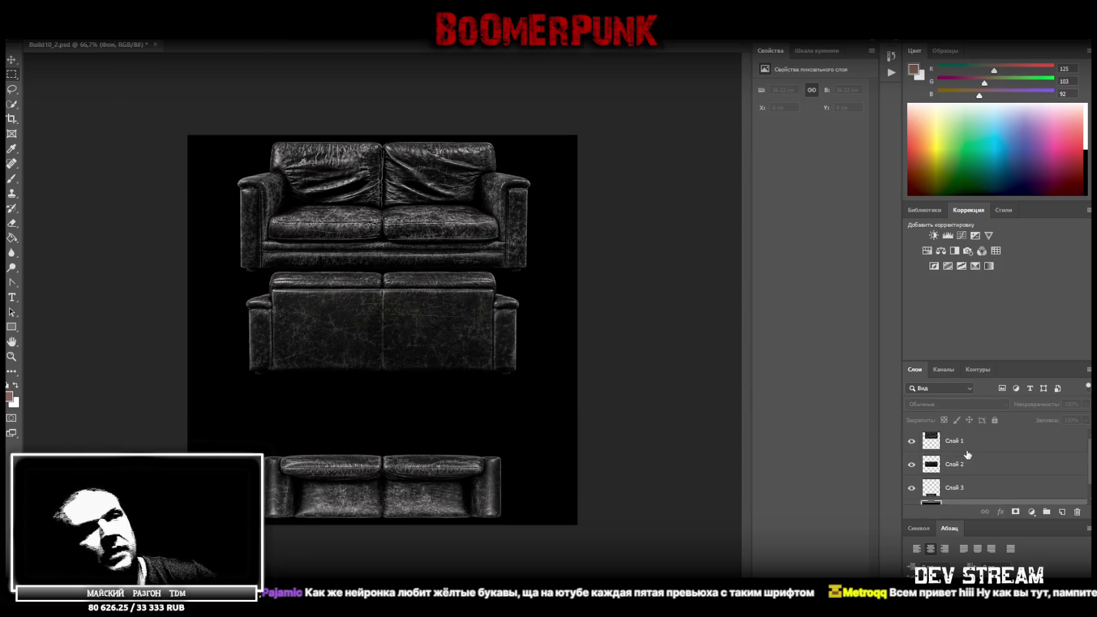
- Convert Слой 1 to a smart object and shrink the top sofa against the canvas's left edge
right_click(966, 444)
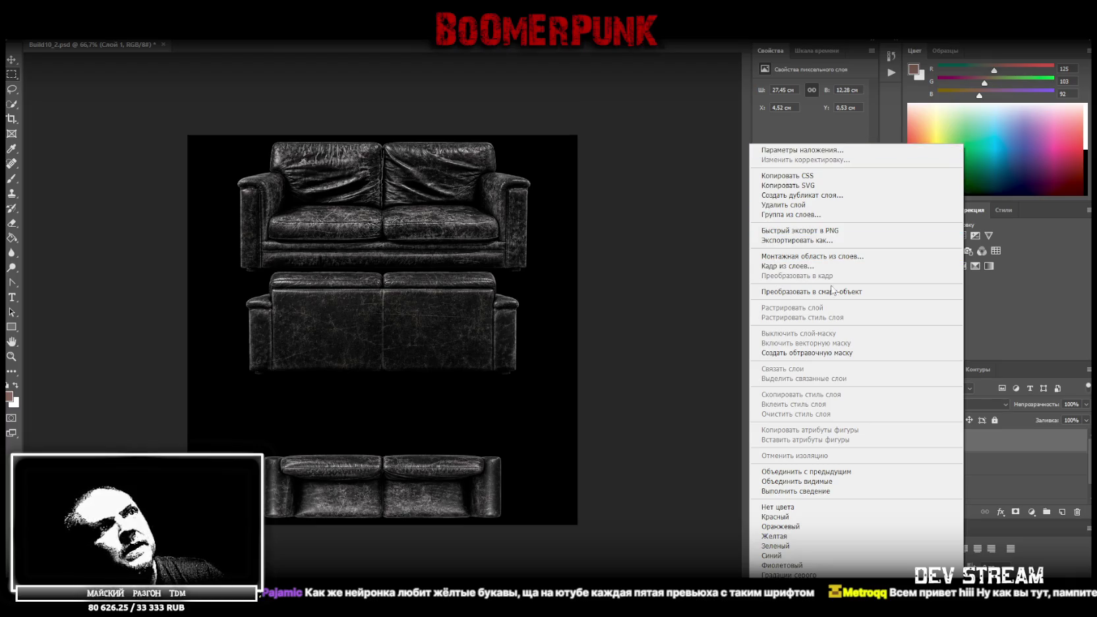
click(867, 292)
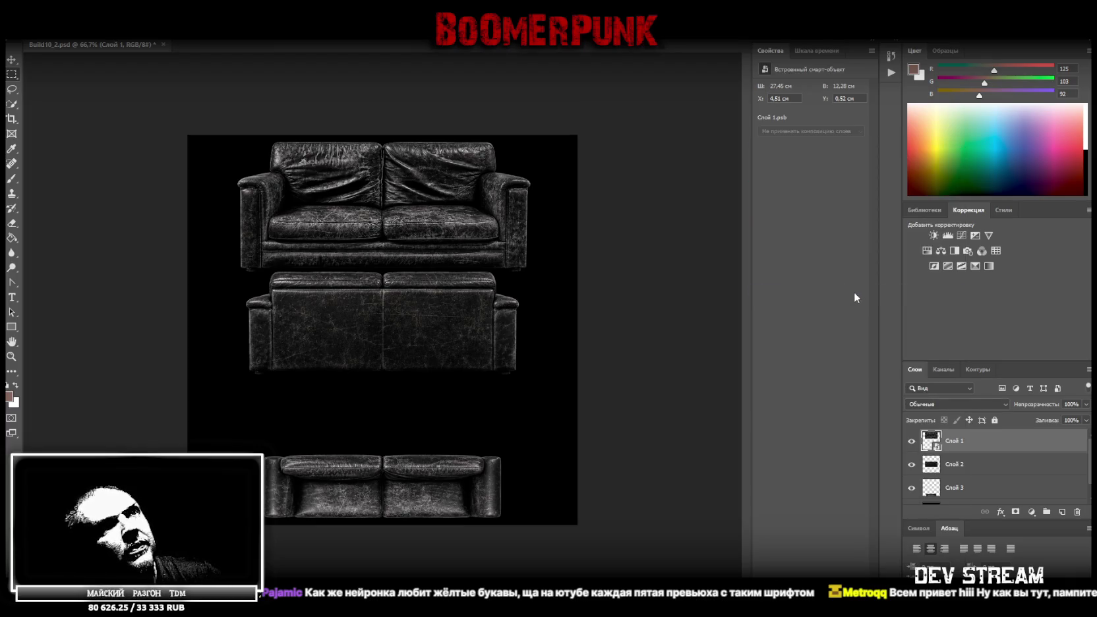
key(ctrl+t)
drag(458, 212, 410, 209)
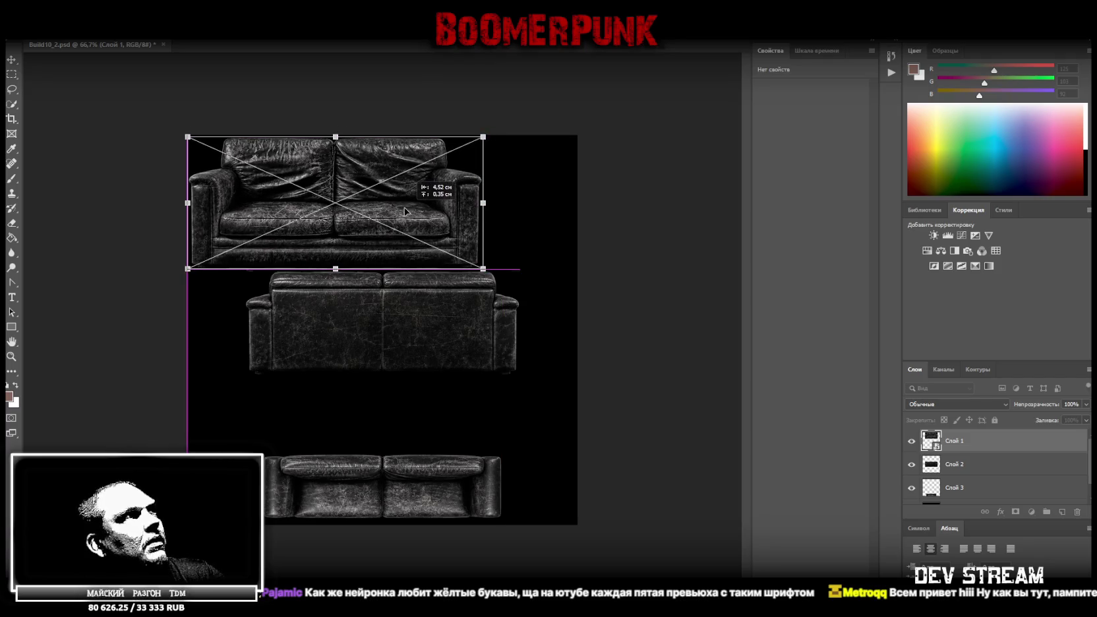
mouse_move(483, 204)
mouse_down()
mouse_move(375, 203)
mouse_move(352, 184)
mouse_up()
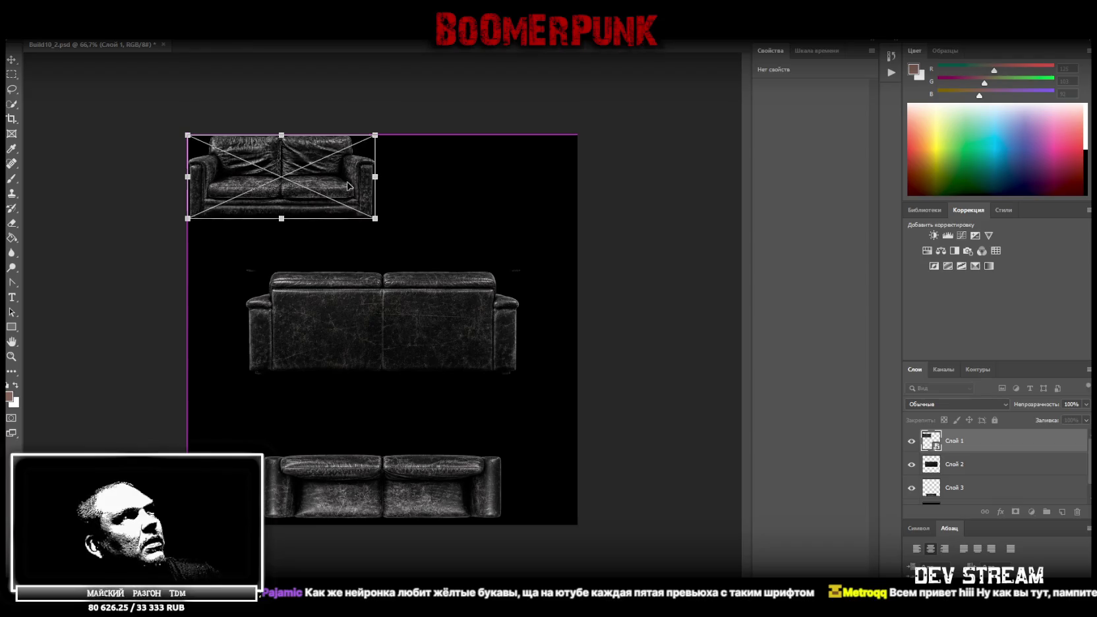
key(Return)
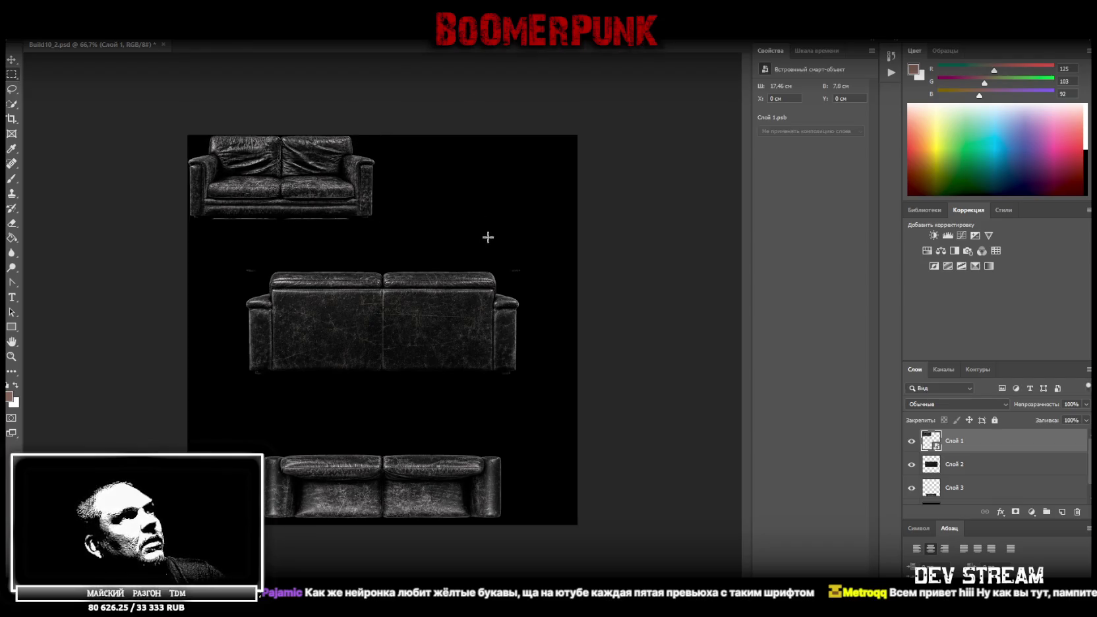
- Convert the rear sofa Слой 2 to a smart object and fit it under the top sofa
click(954, 466)
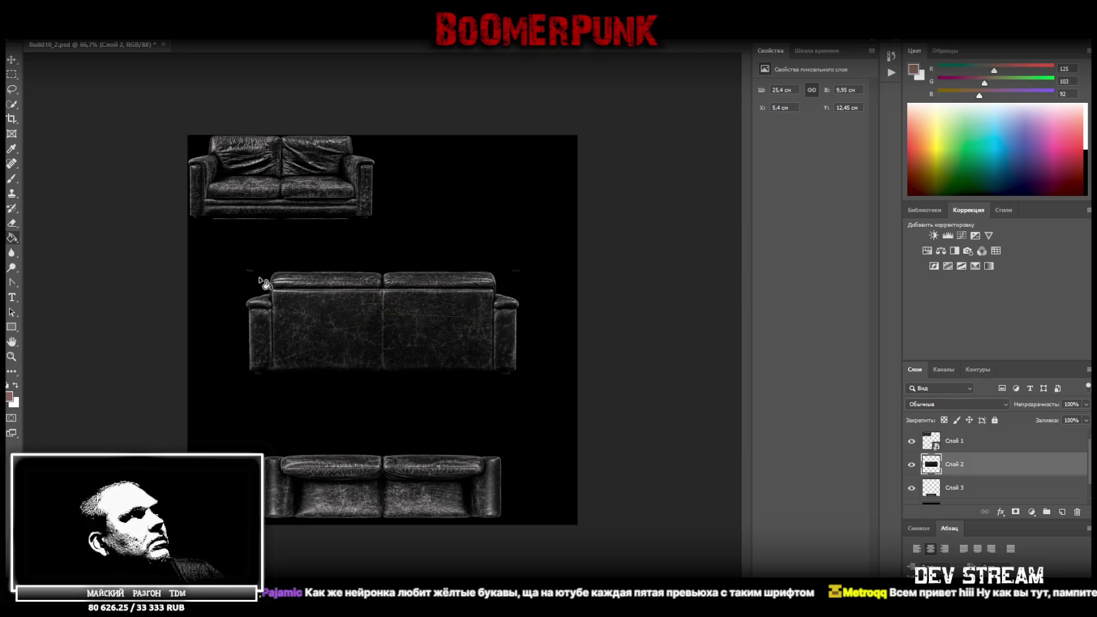
click(13, 225)
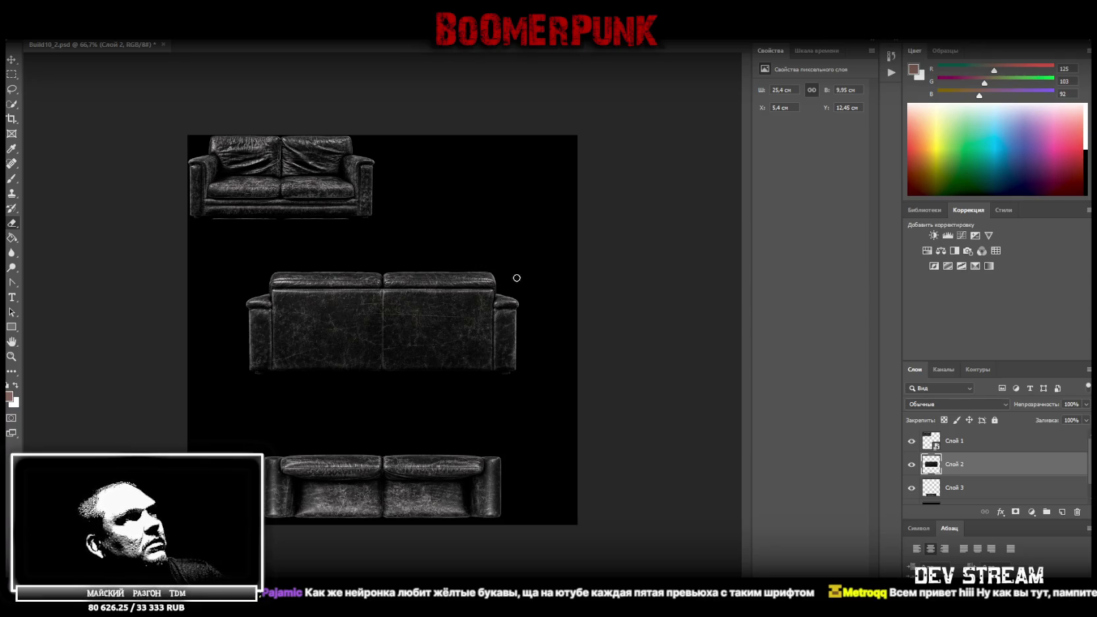
right_click(975, 469)
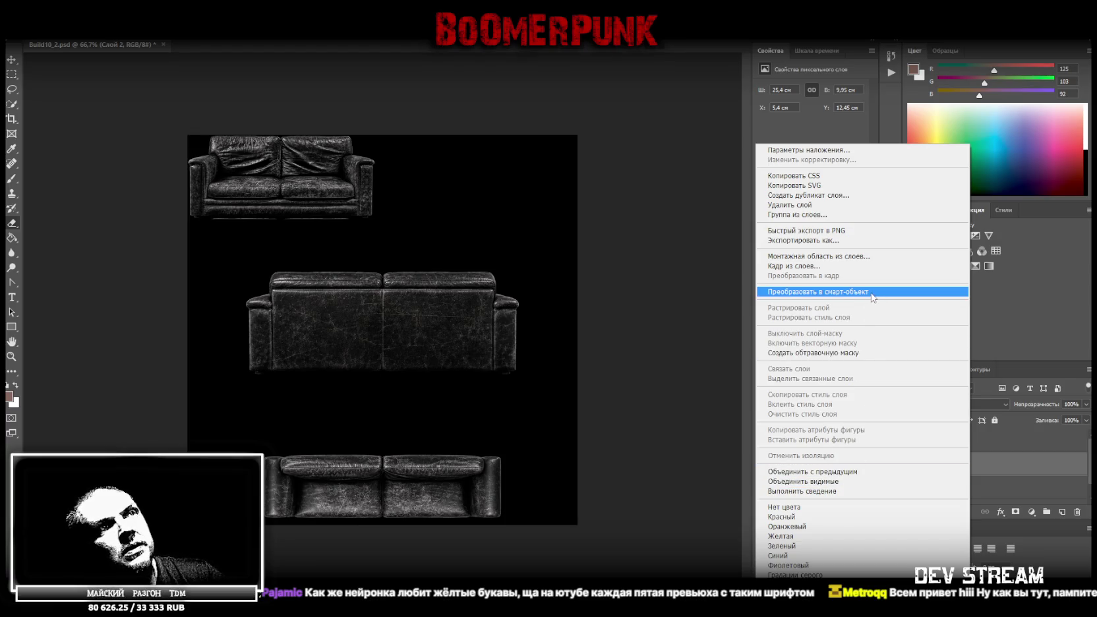
click(871, 291)
key(ctrl+t)
mouse_move(449, 342)
mouse_down()
mouse_move(393, 286)
mouse_move(398, 200)
mouse_up()
drag(324, 246, 333, 220)
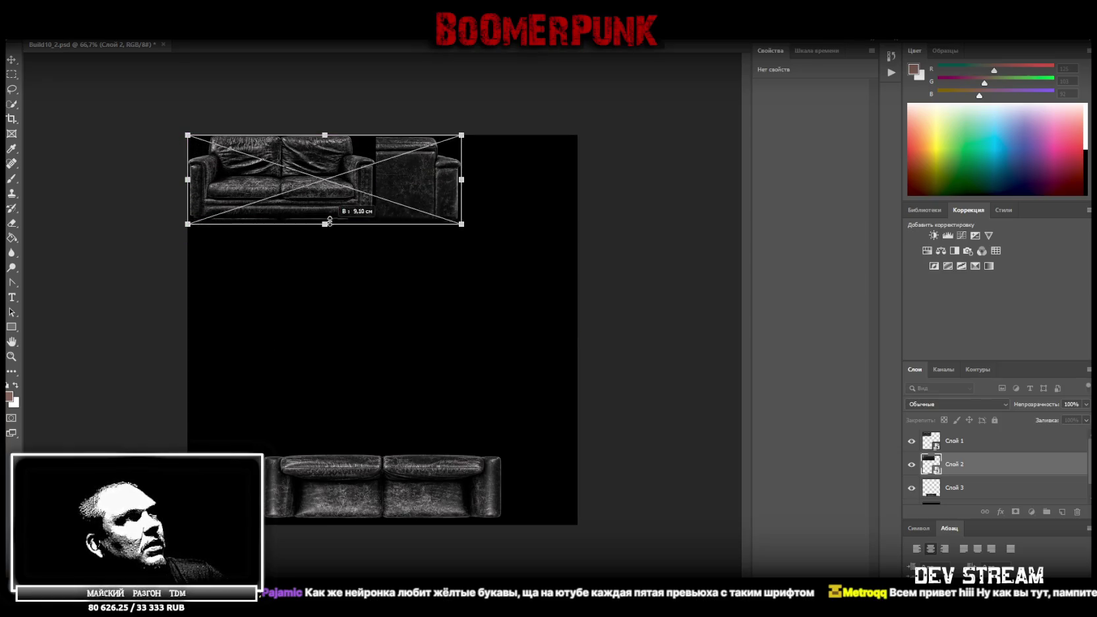
mouse_move(462, 176)
mouse_down()
mouse_move(367, 172)
mouse_move(377, 176)
mouse_move(329, 242)
mouse_up()
key(Return)
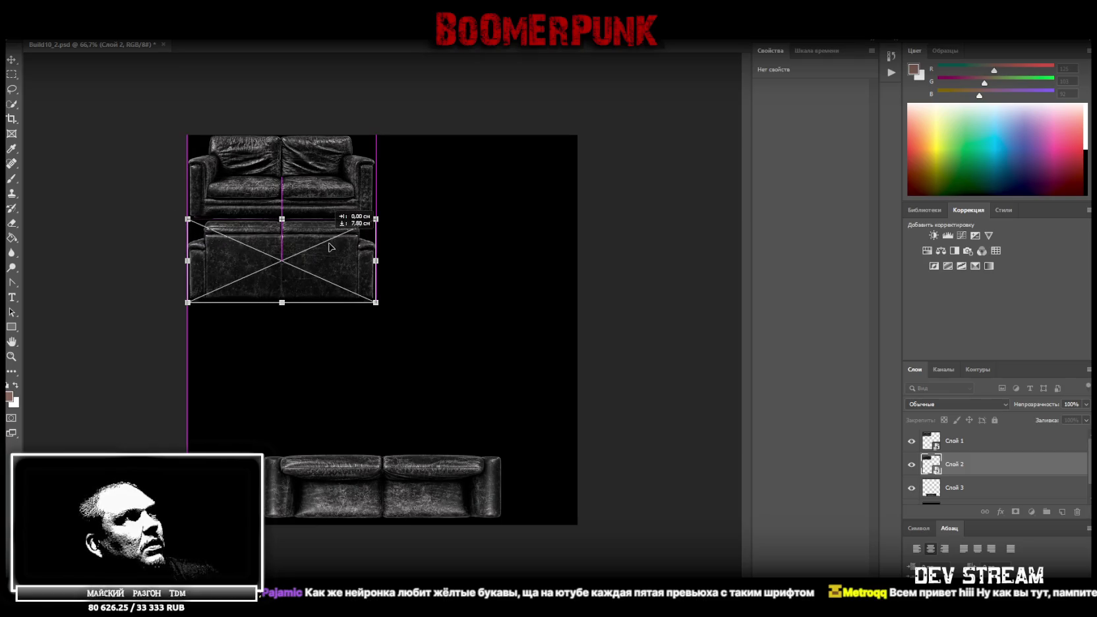
alt+drag(331, 247, 332, 247)
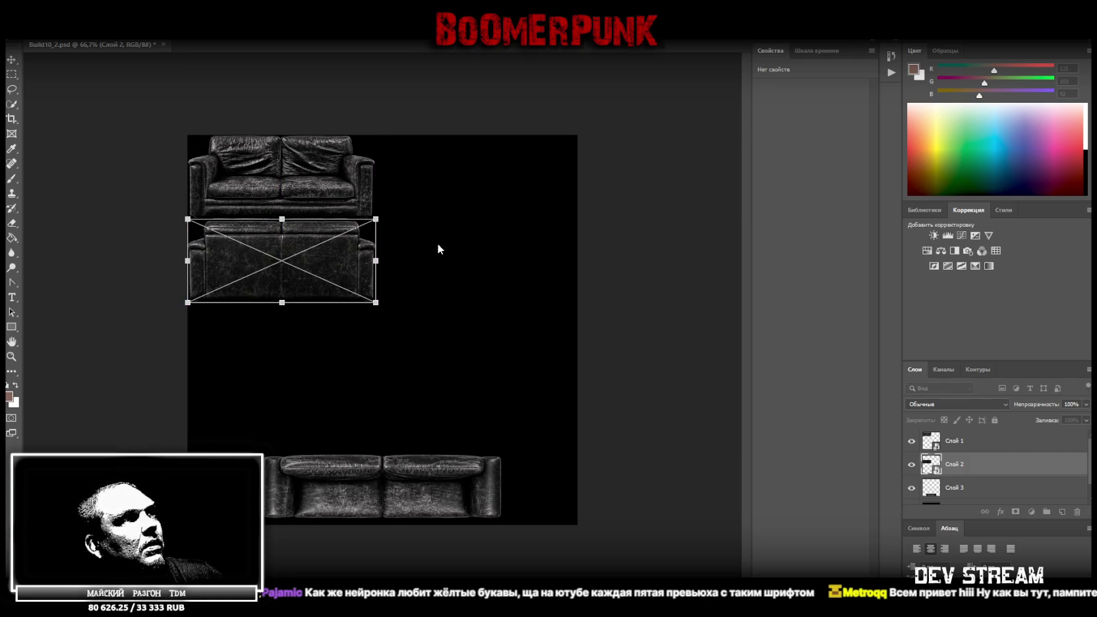
- Convert Слой 3 to a smart object and move the narrowed bottom sofa into the column
right_click(967, 494)
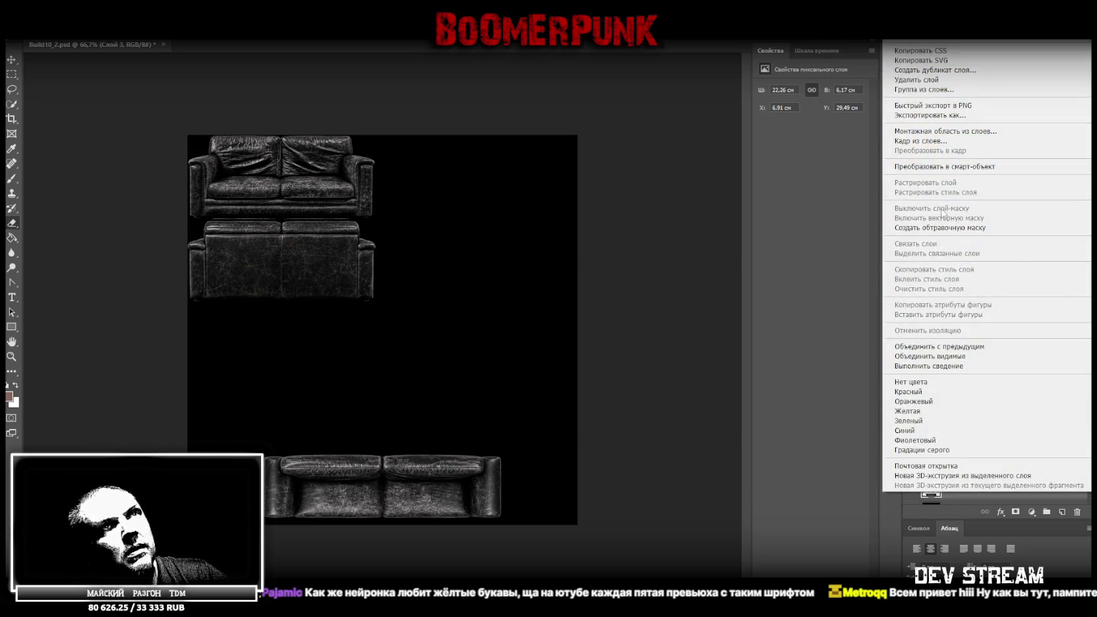
click(944, 166)
key(ctrl+t)
mouse_move(390, 458)
mouse_down()
mouse_move(359, 363)
mouse_move(330, 333)
mouse_move(392, 238)
mouse_up()
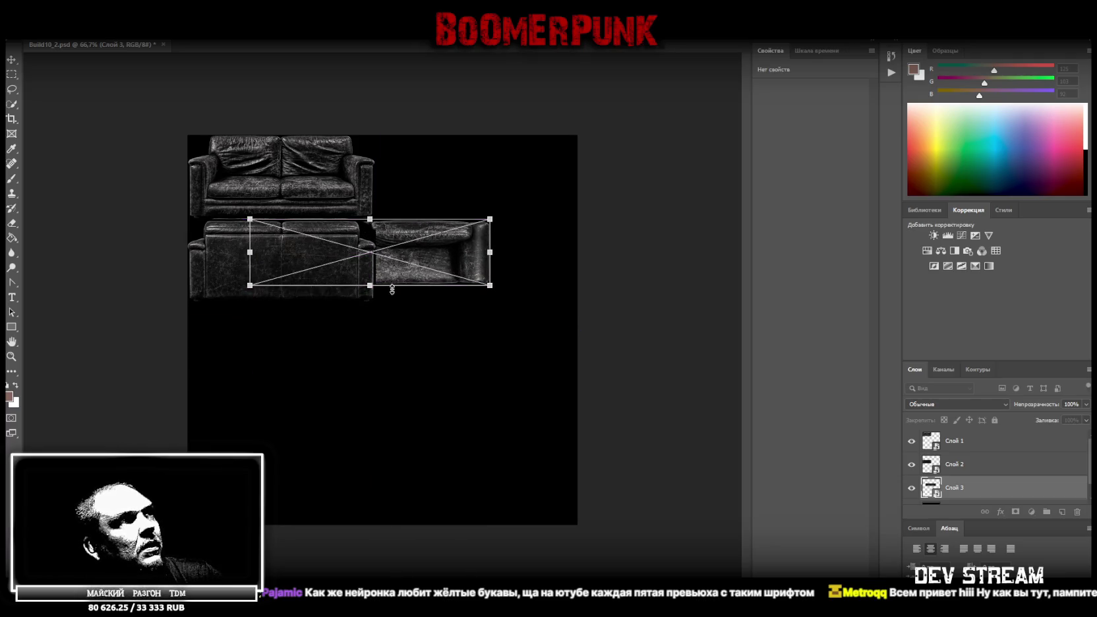
mouse_move(370, 288)
mouse_down()
mouse_move(370, 304)
mouse_move(328, 297)
mouse_up()
mouse_move(430, 260)
mouse_down()
mouse_move(370, 267)
mouse_move(337, 346)
mouse_up()
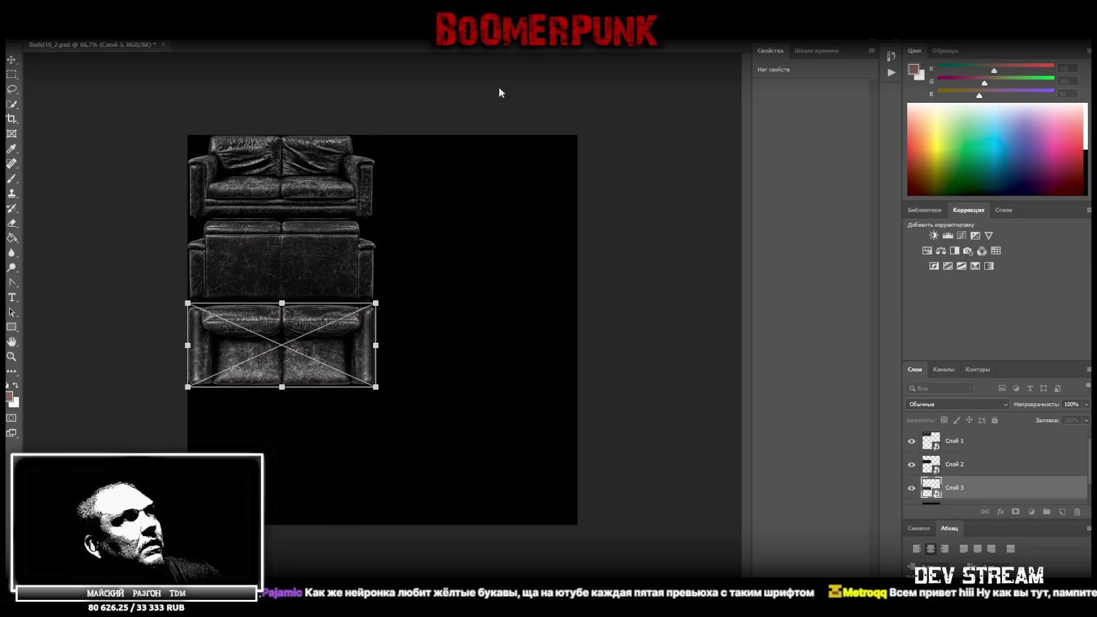
key(Return)
- Scale all three sofa layers down together and bring in the ШИНОМОНТАЖ sign image
key(e)
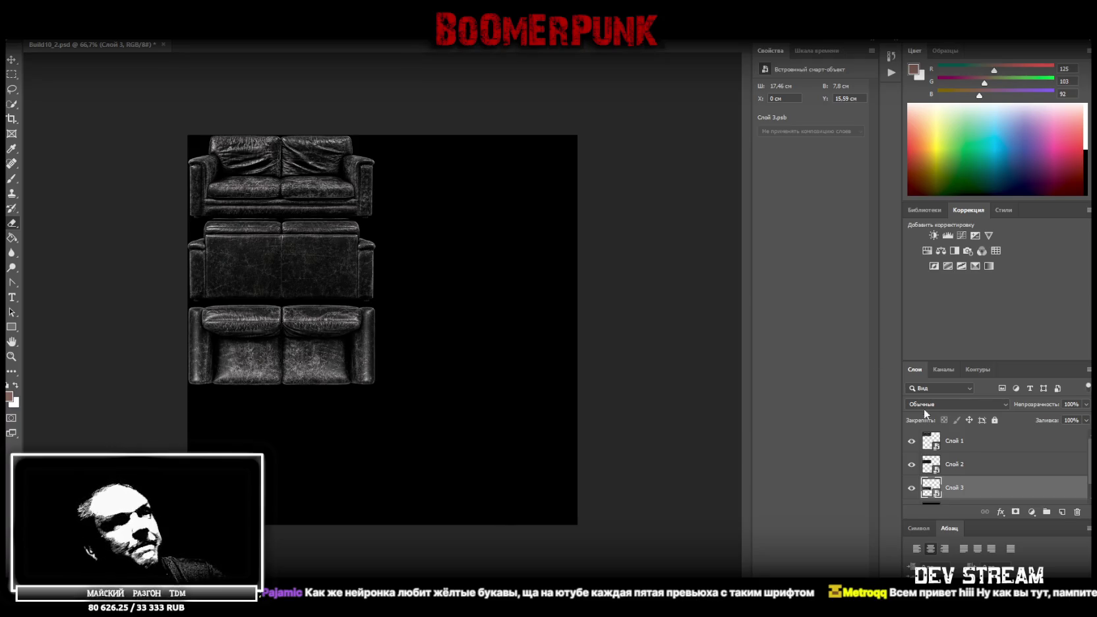
shift+click(977, 446)
key(ctrl+t)
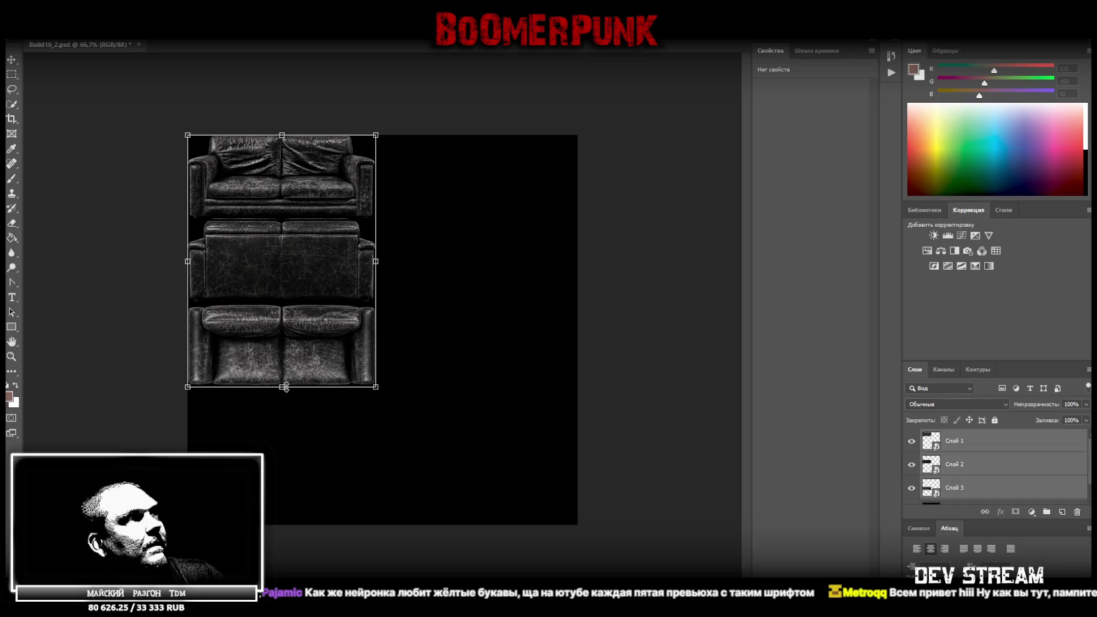
drag(282, 385, 277, 298)
key(Return)
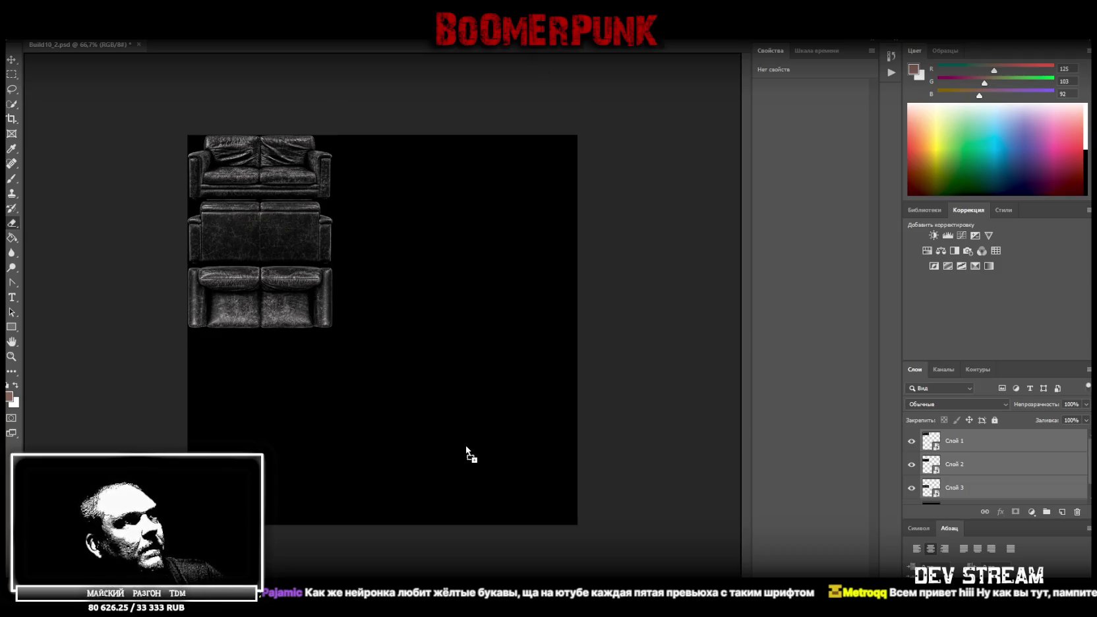
drag(466, 449, 472, 457)
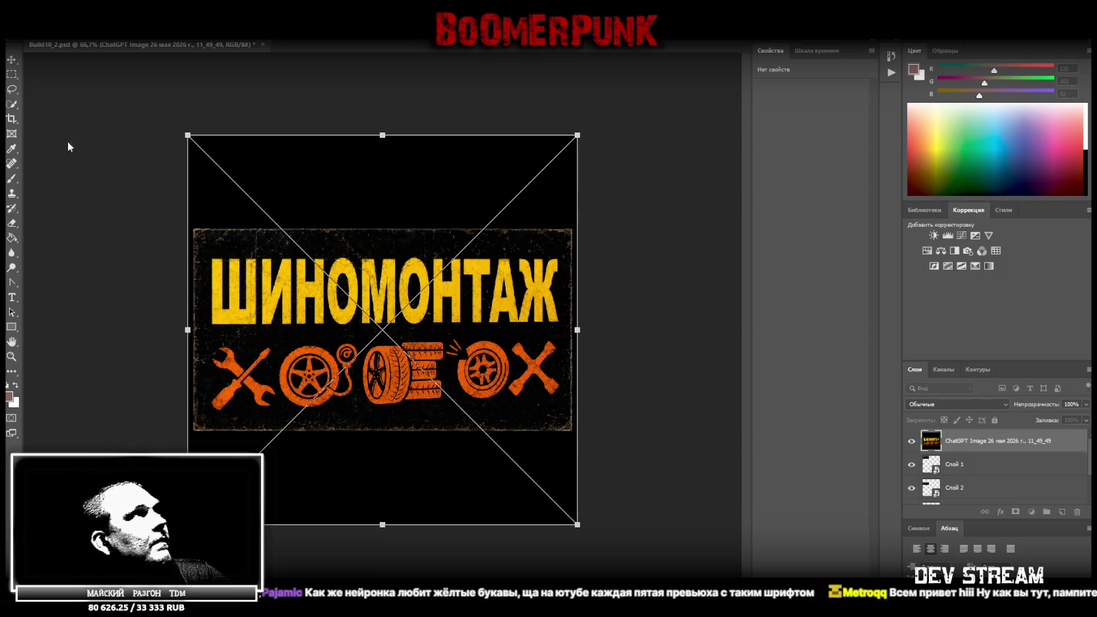
- Copy the selected sign area to its own layer and convert it to a smart object
click(13, 74)
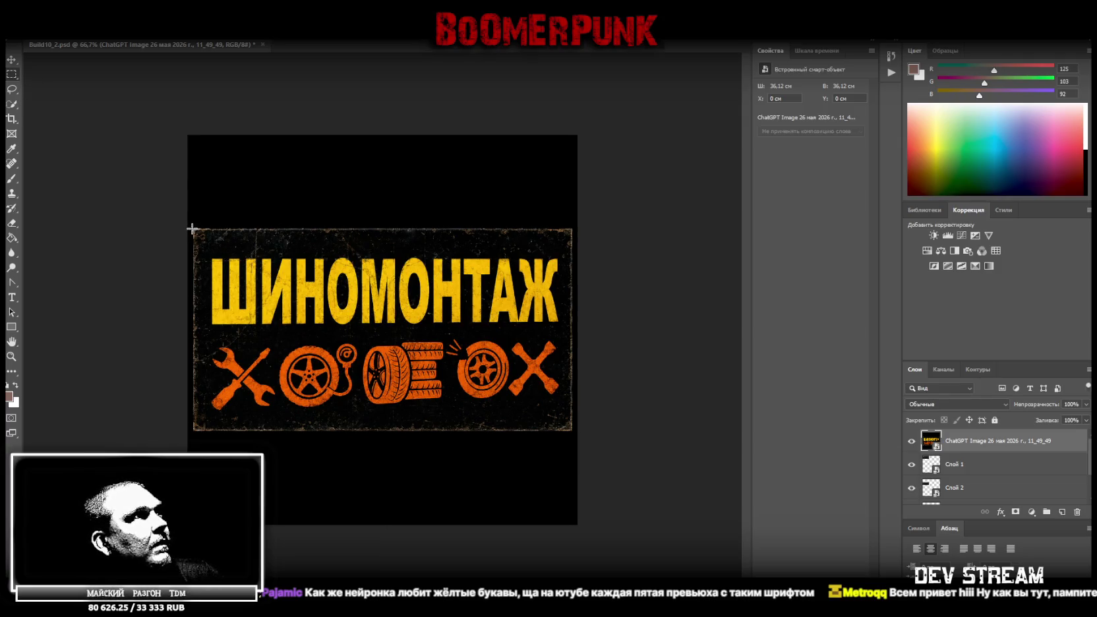
drag(192, 229, 573, 430)
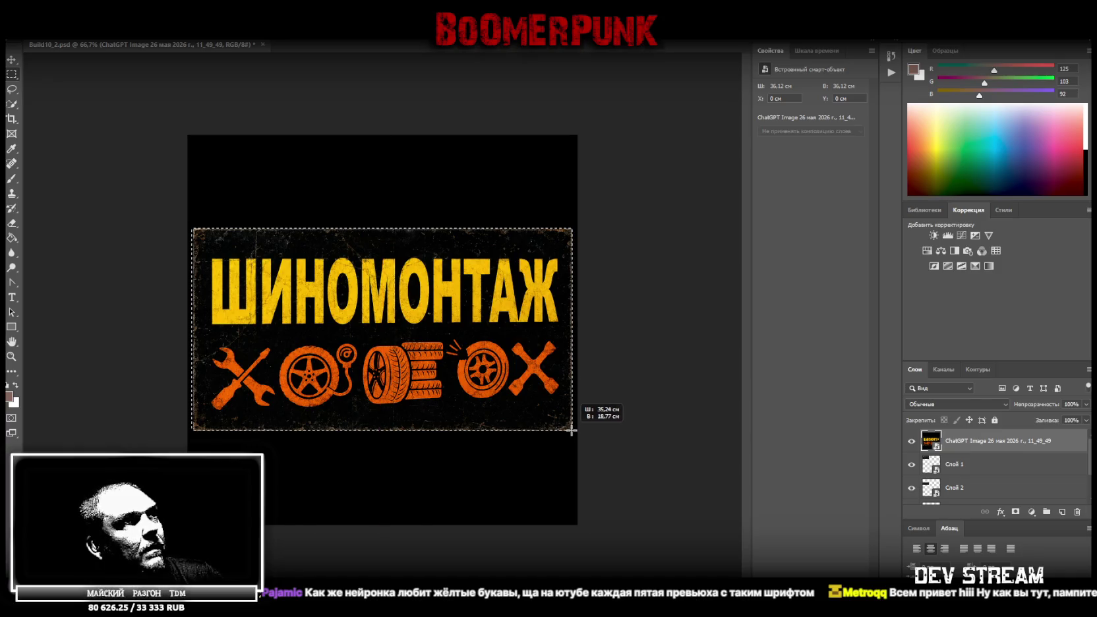
shift+drag(188, 198, 199, 432)
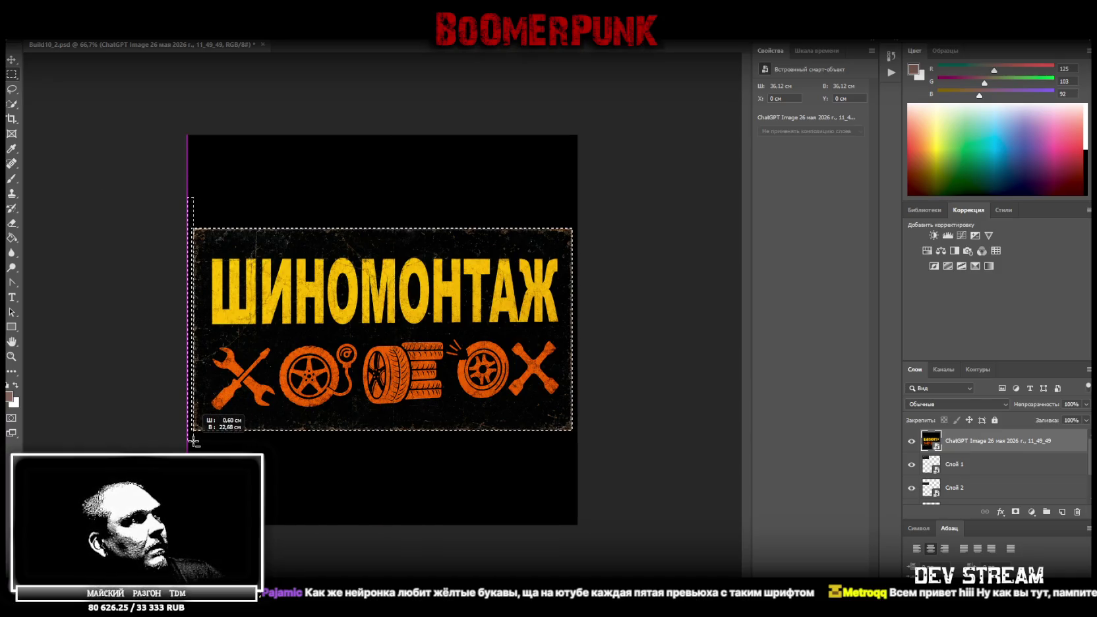
right_click(275, 328)
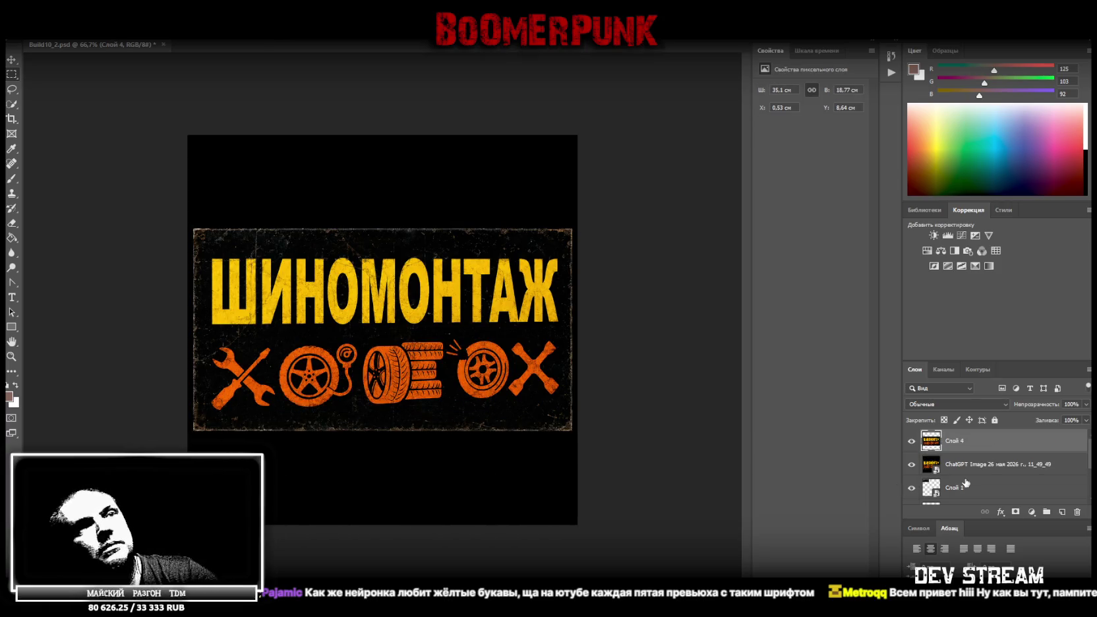
click(968, 472)
right_click(969, 472)
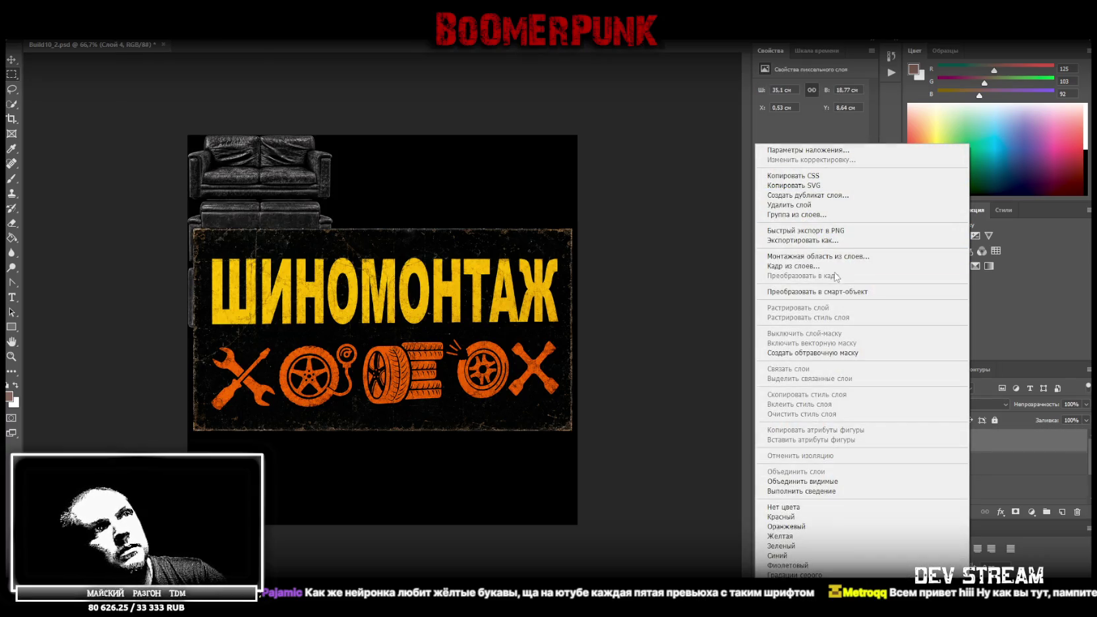
click(864, 291)
- Rotate the sign vertical and scale it into a small strip at the canvas top
key(ctrl+t)
drag(480, 325, 479, 360)
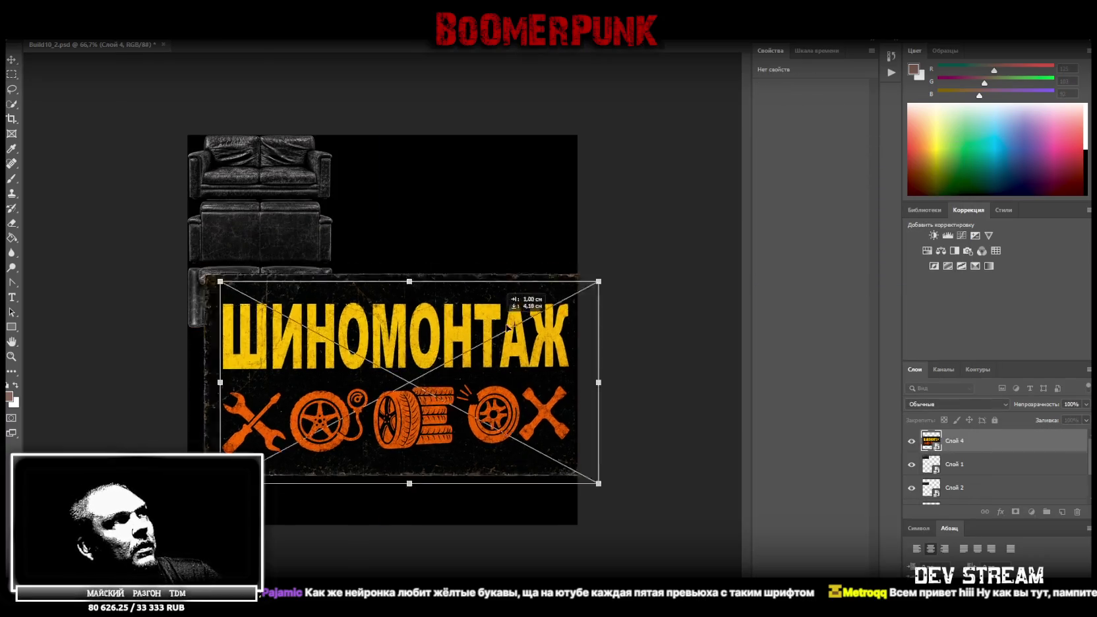
shift+drag(580, 472, 485, 175)
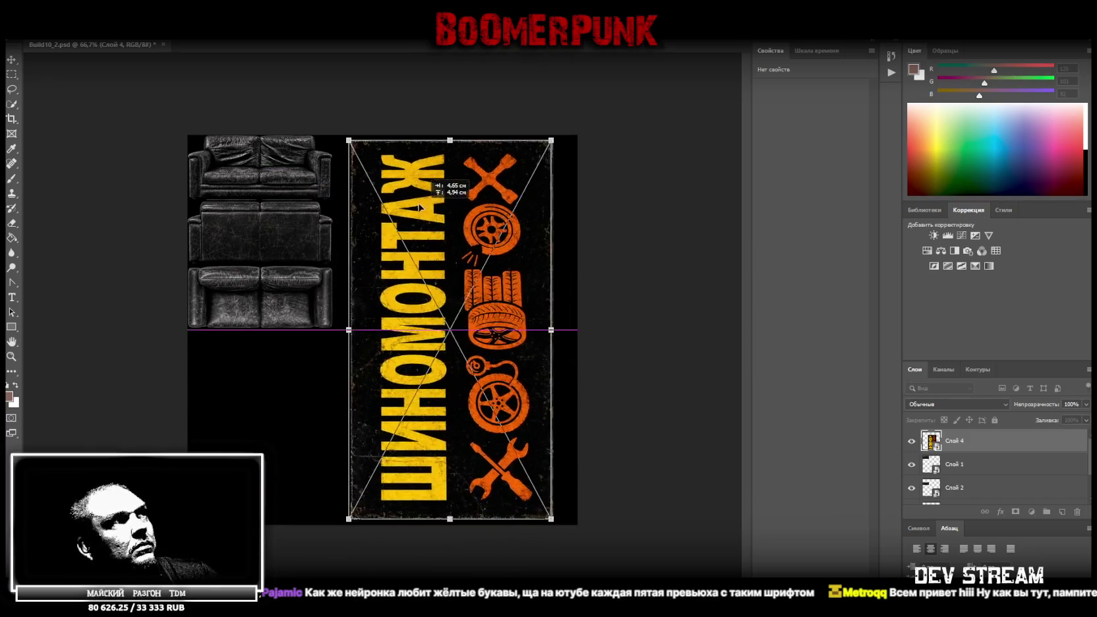
drag(353, 297, 386, 238)
drag(535, 325, 489, 324)
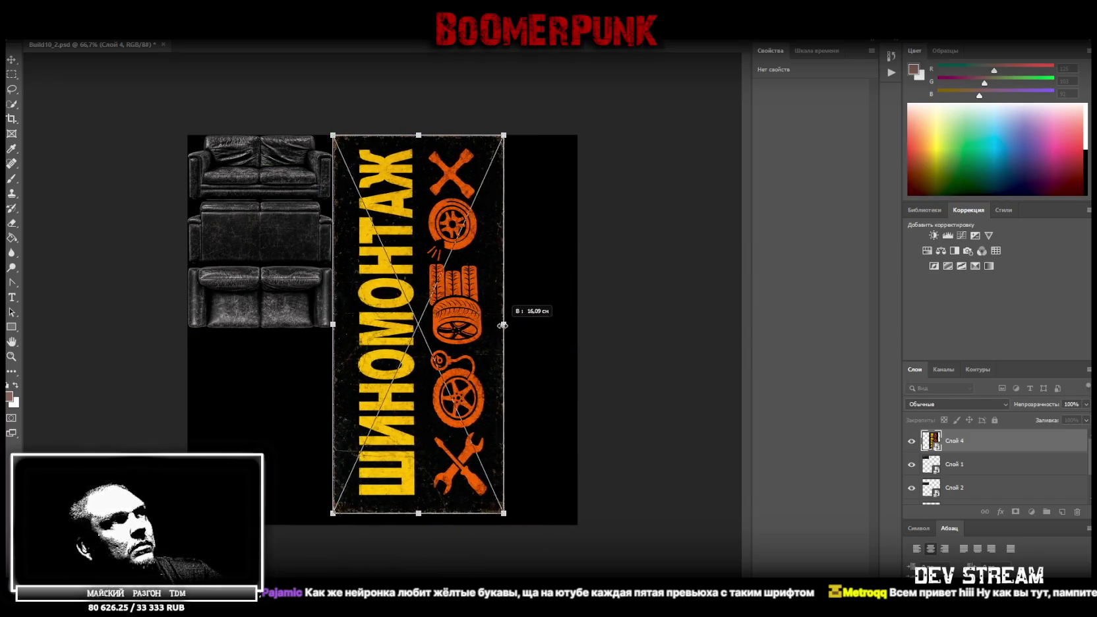
mouse_move(410, 513)
shift+mouse_down()
mouse_move(410, 200)
mouse_move(345, 168)
shift+mouse_up()
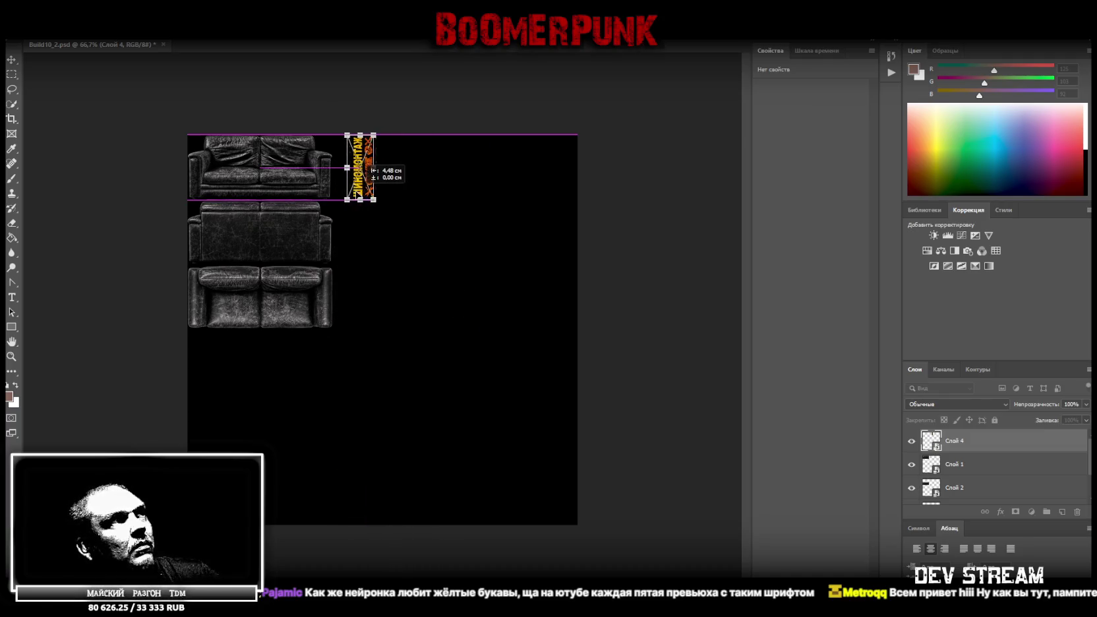
key(Return)
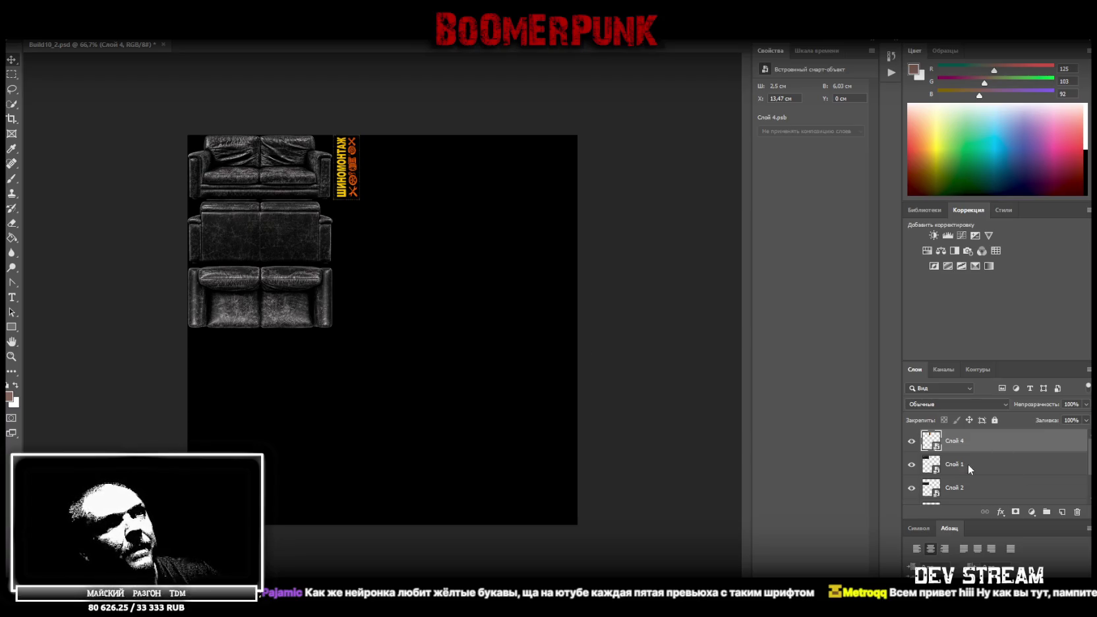
- Select all layers, move the sofas and sign strip down 18.06 cm, then switch to the browser
scroll(969, 471, down, 1)
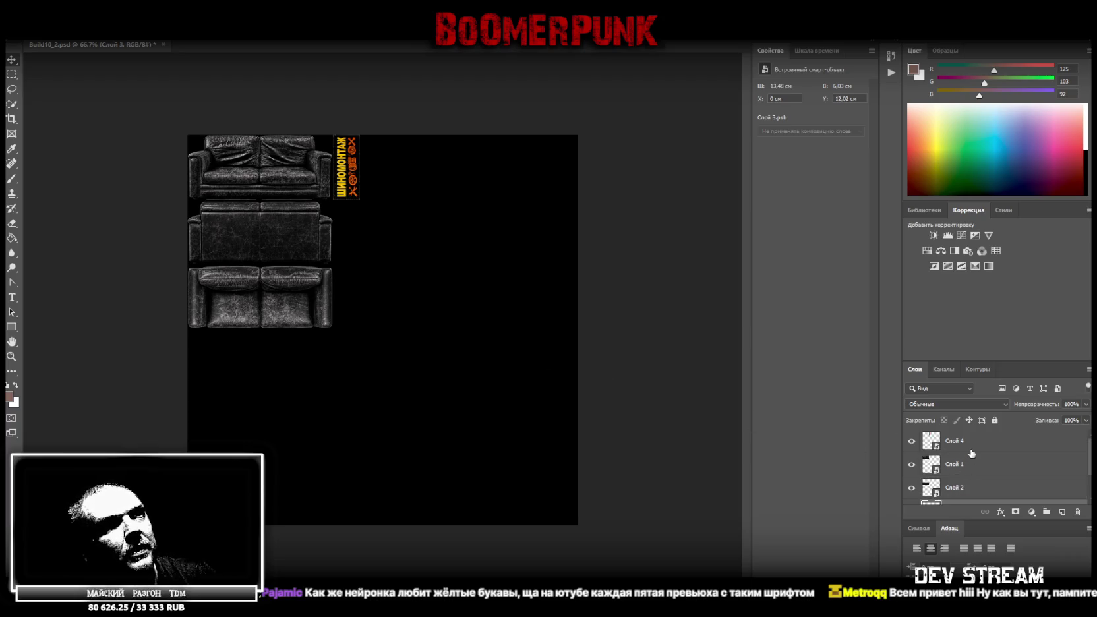
key(ctrl+alt+a)
drag(264, 179, 264, 373)
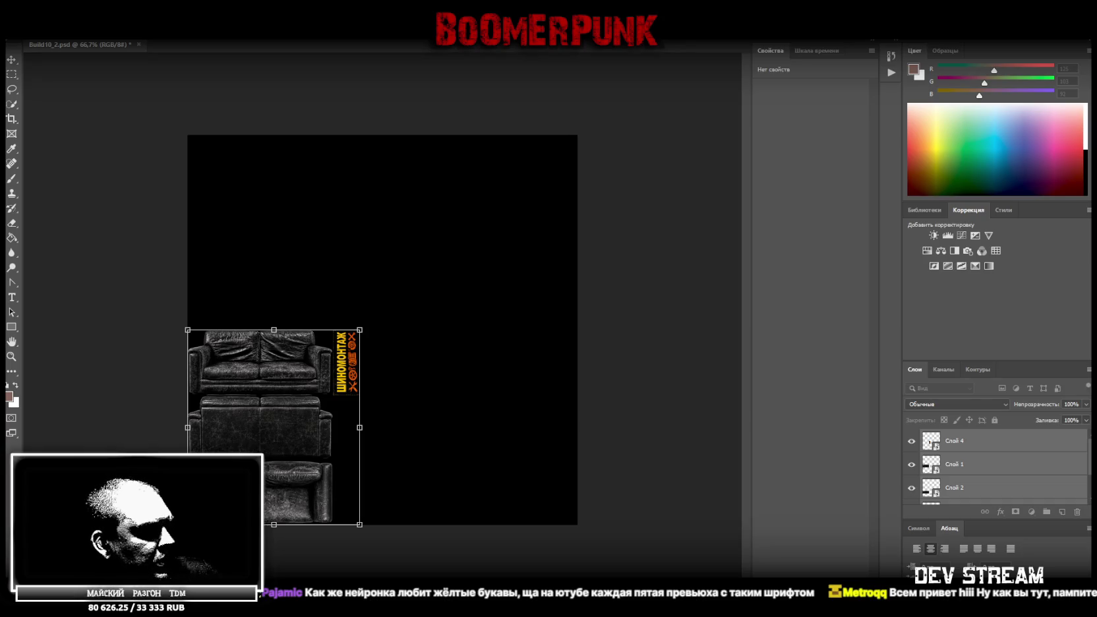
key(alt+Tab)
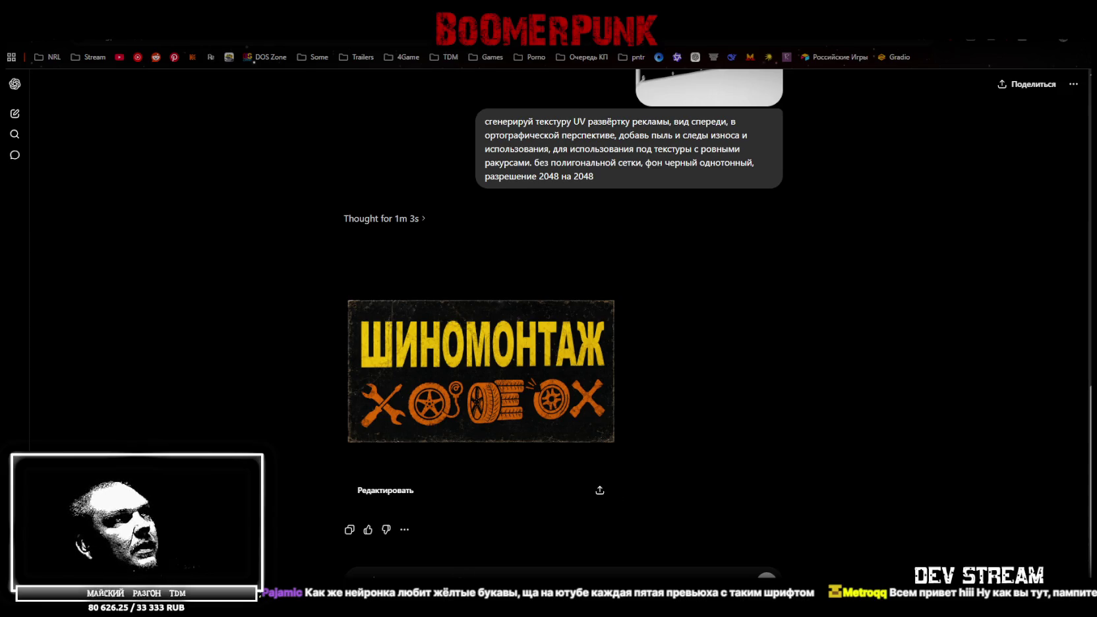
- Paste the room UV-unwrap prompt and attach the garage interior photo to the ChatGPT draft
text(сгенерируй текстуру UV развёртку стен, пола, потолка, помещения, со всех сторон, в ортографической перспективе, для использования под текстуры с ровными ракурсами. без полигональной сетки, фон черный однотонный, разрешение 2048 на 2048)
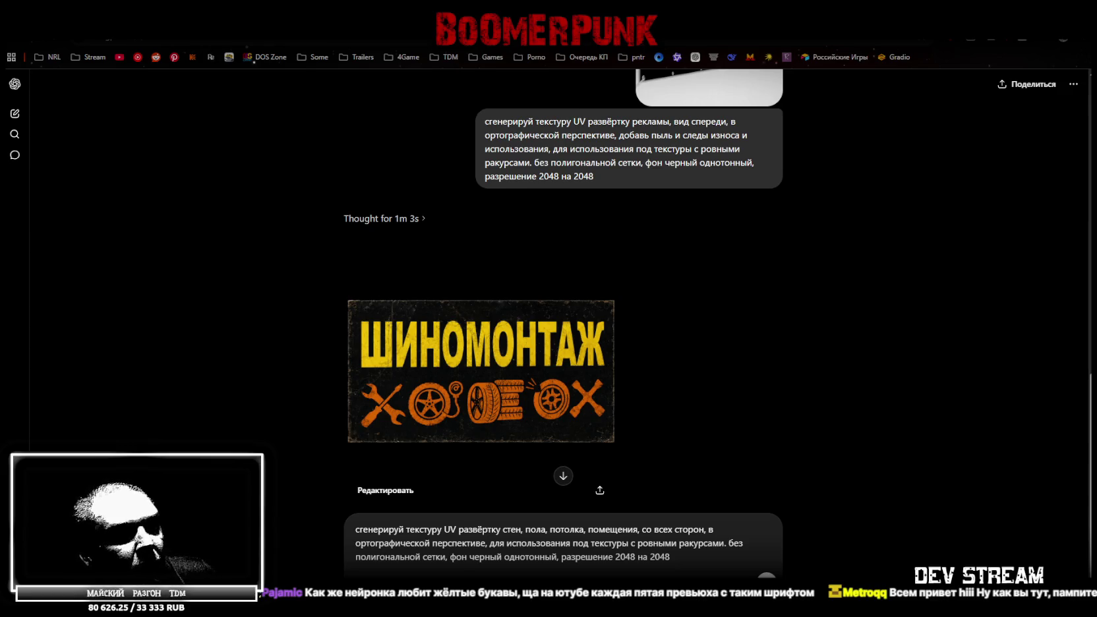
drag(521, 514, 801, 413)
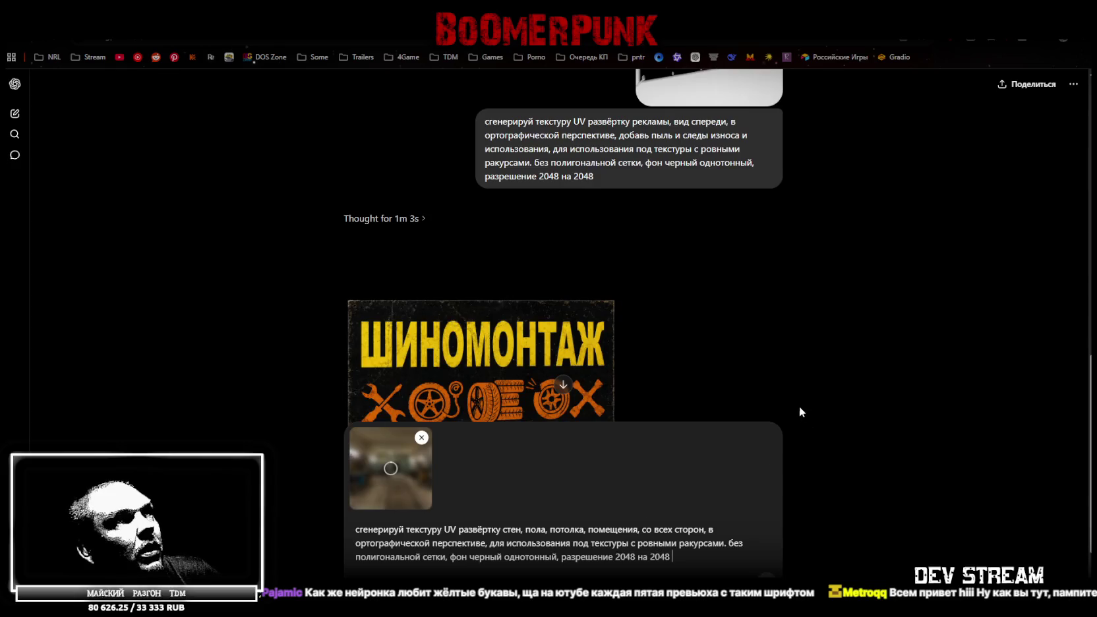
scroll(638, 332, down, 2)
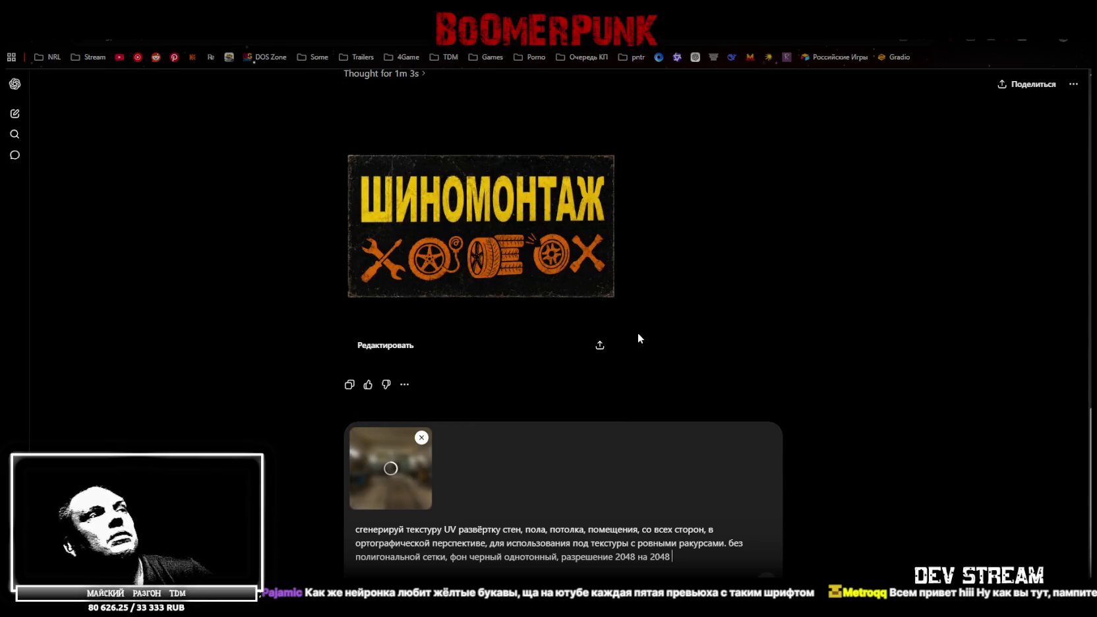
click(407, 529)
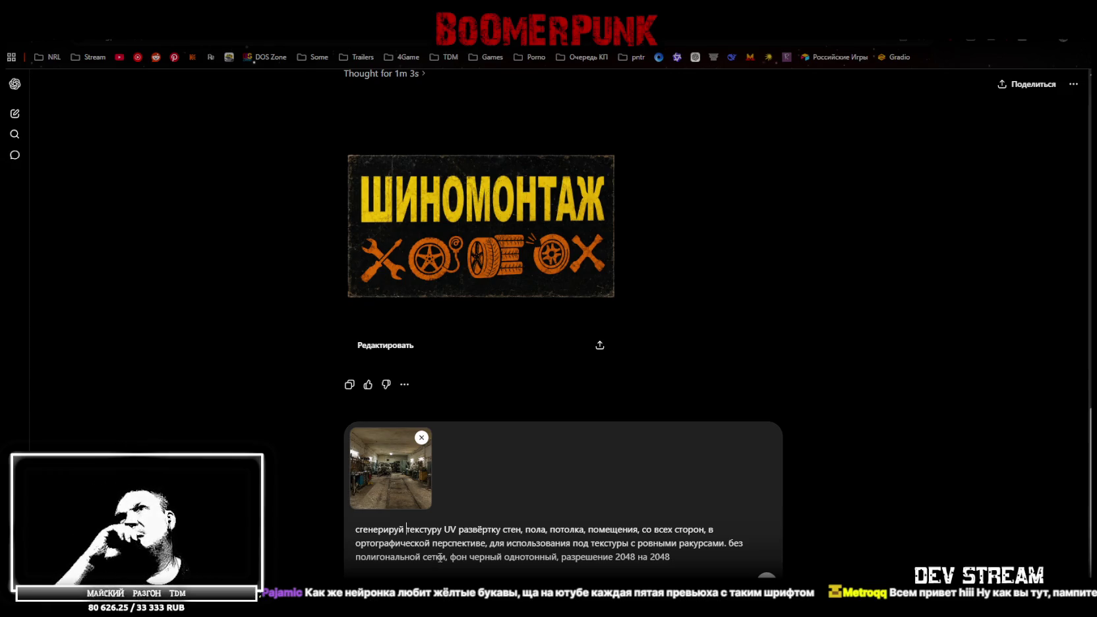
- Change the prompt wording to ask for 'три текстуры'
text(три т)
key(BackSpace)
key(Right)
key(Right)
key(Right)
key(Right)
key(Right)
key(BackSpace)
text(ы)
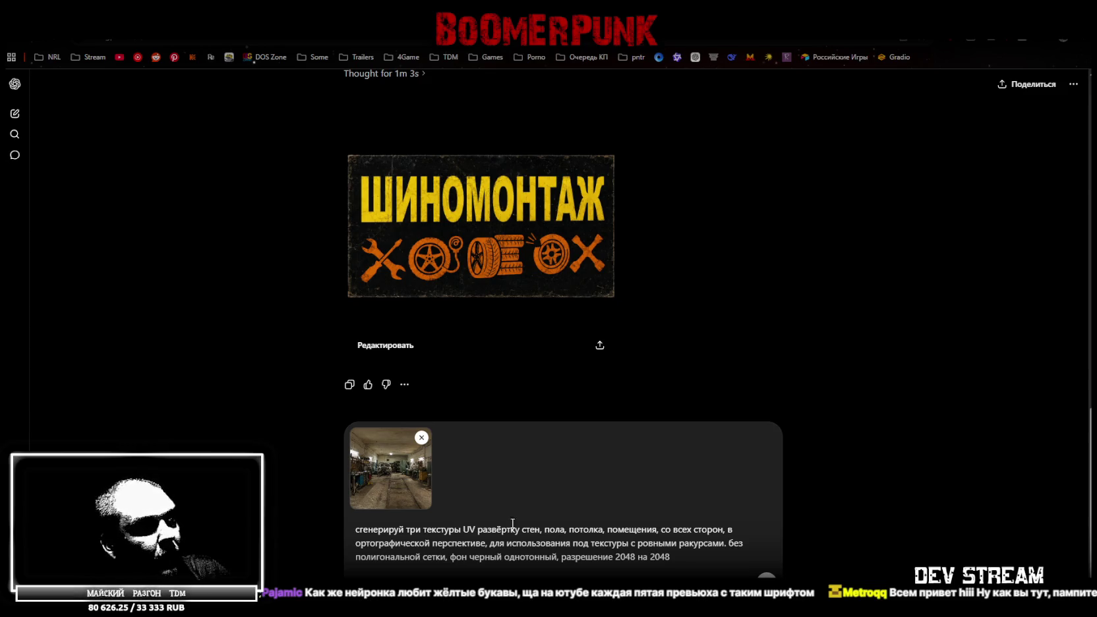
- Move the UV description onto its own line numbered '1.'
click(518, 529)
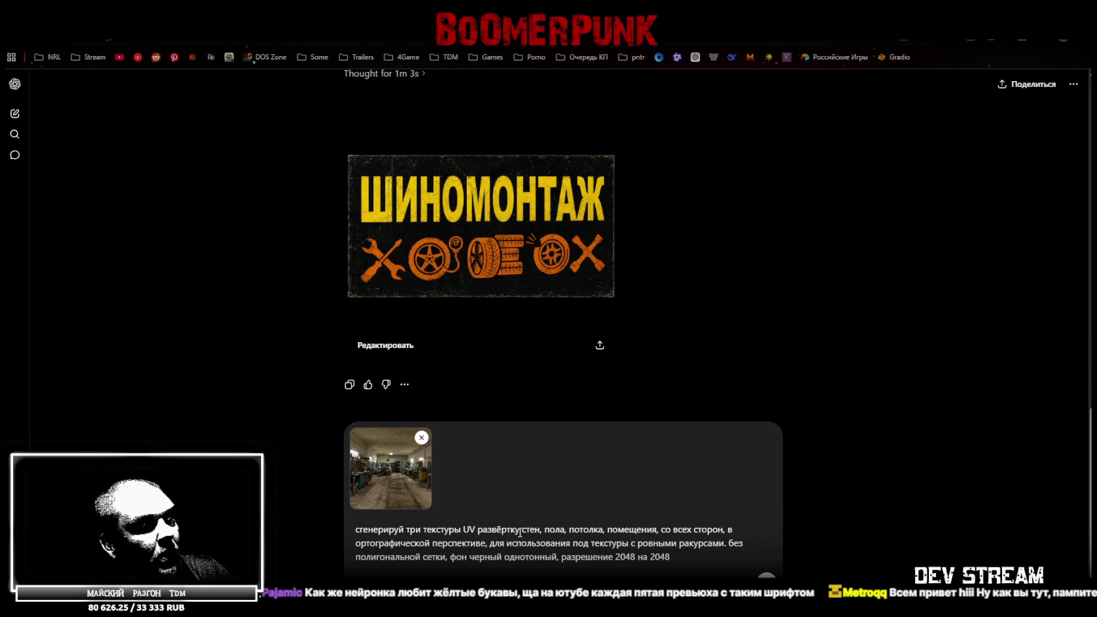
click(464, 530)
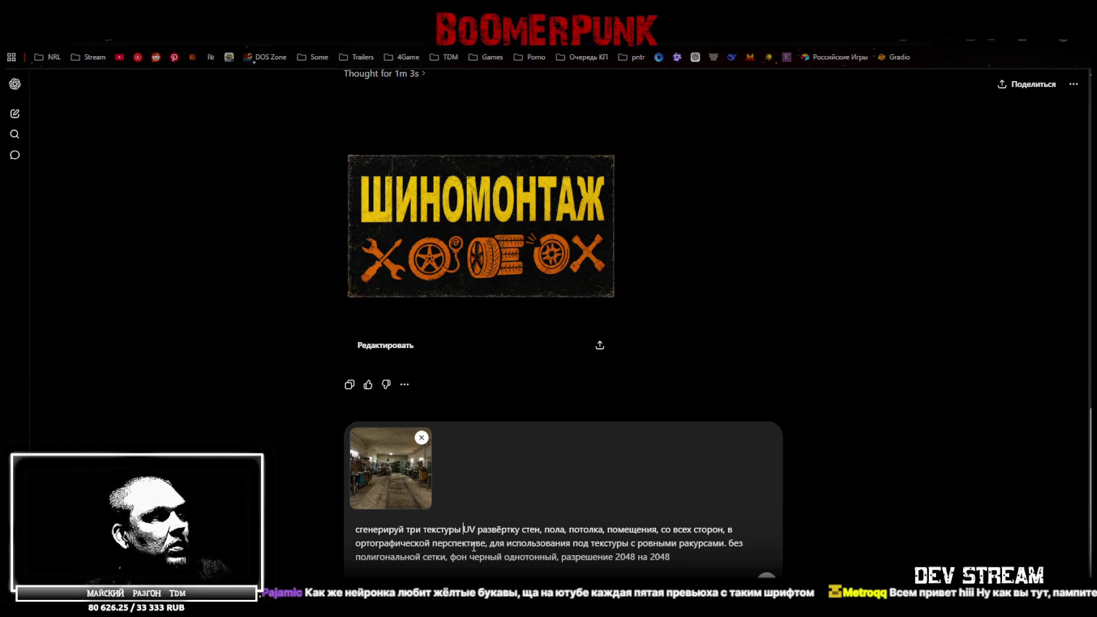
key(shift+Return)
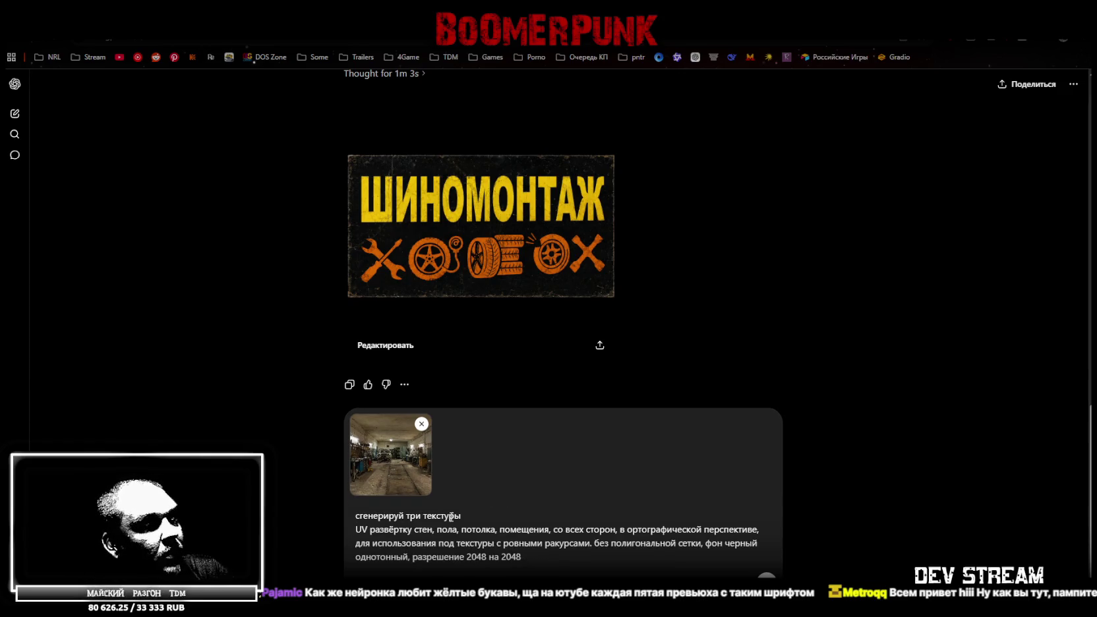
drag(439, 530, 525, 557)
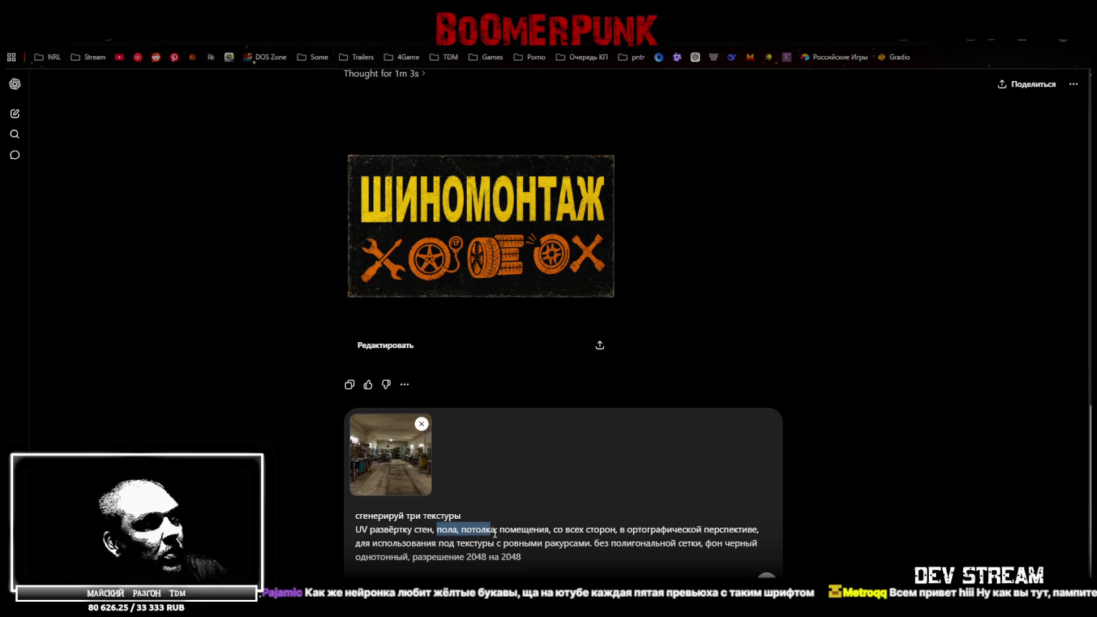
shift+click(354, 528)
click(356, 529)
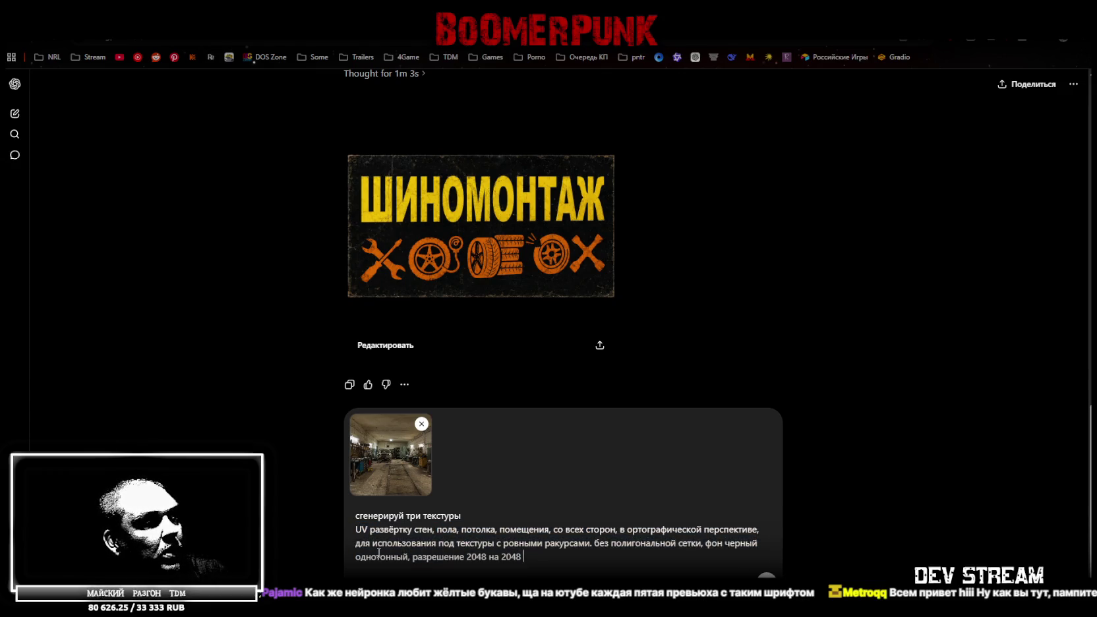
text(1.)
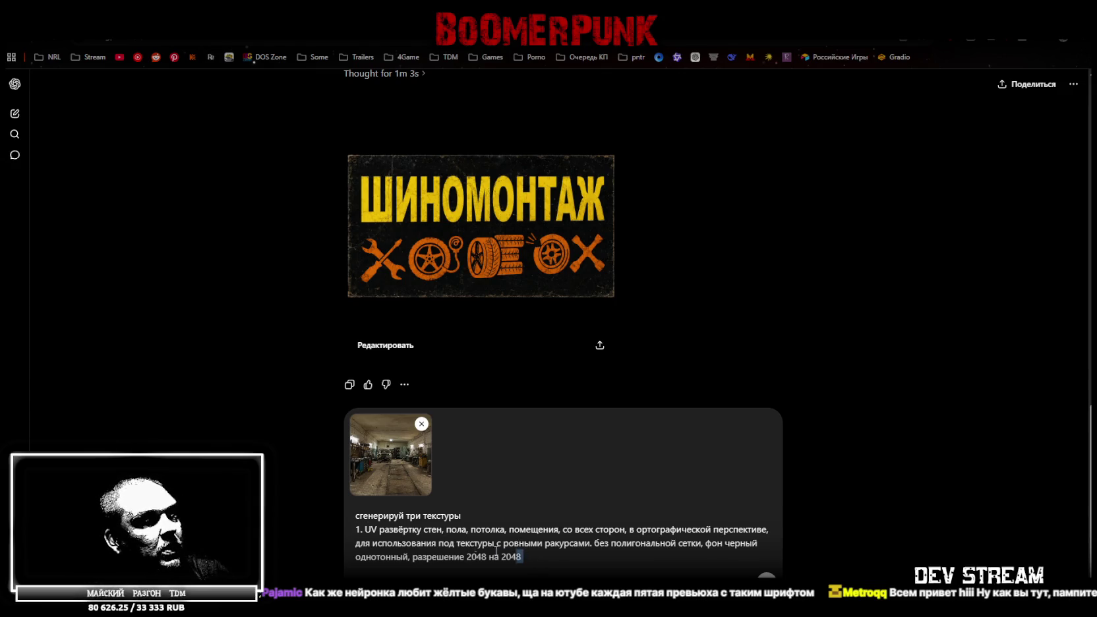
- Duplicate the UV description as numbered items '2.' and '3.'
shift+click(531, 557)
click(555, 559)
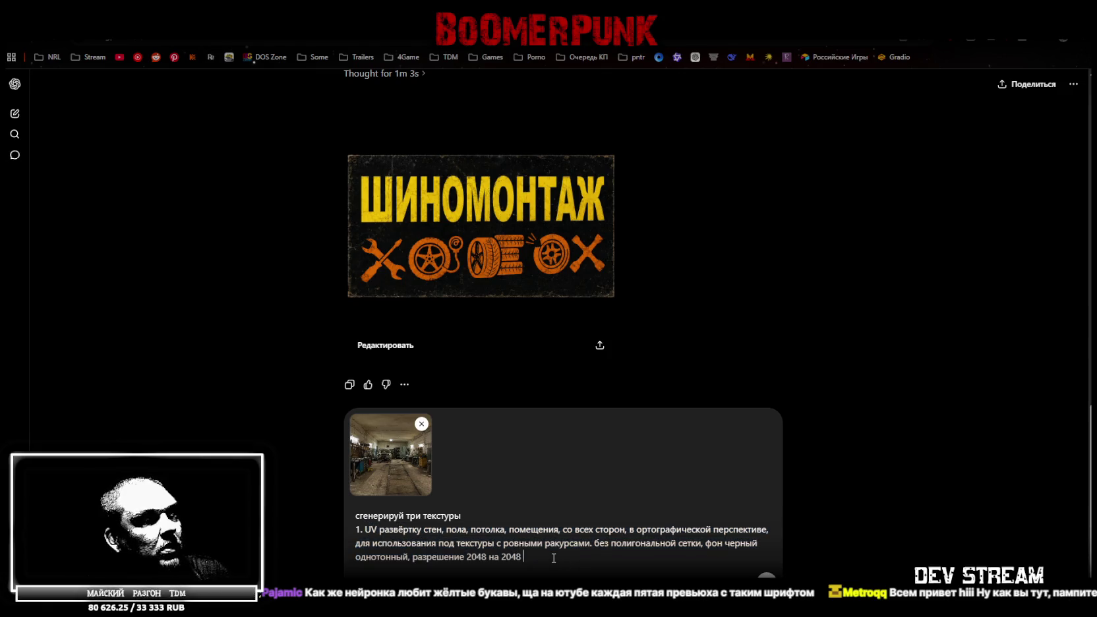
key(shift+Return)
text(2.)
text(UV развёртку стен, пола, потолка, помещения, со всех сторон, в ортографической перспективе, для использования под текстуры с ровными ракурсами. без полигональной сетки, фон черный однотонный, разрешение 2048 на 2048)
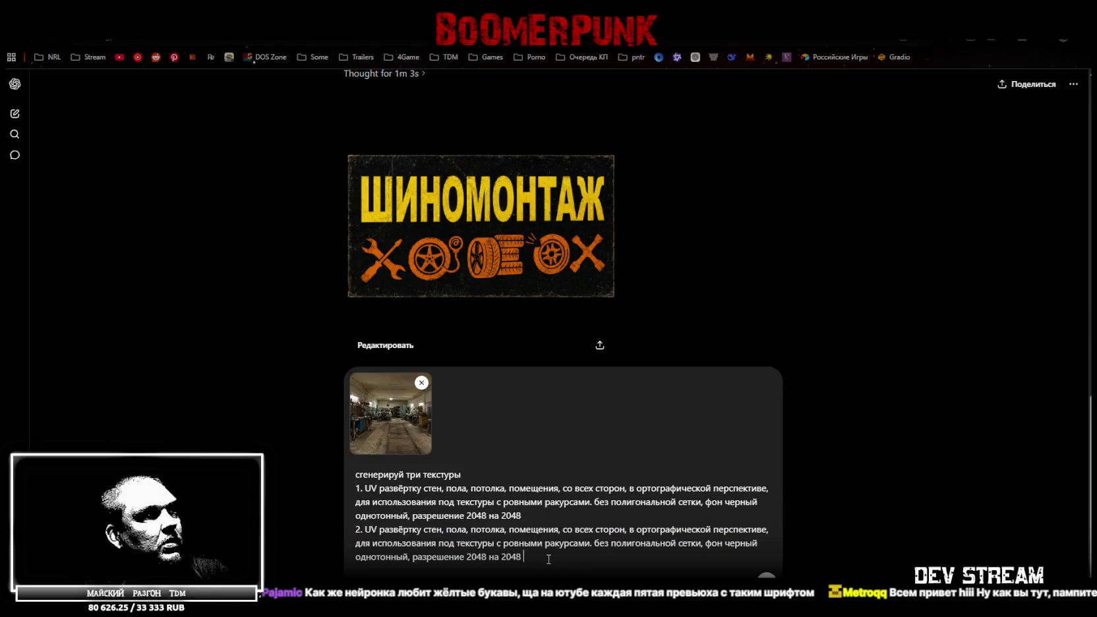
key(shift+Return)
text(3.)
text(UV развёртку стен, пола, потолка, помещения, со всех сторон, в ортографической перспективе, для использования под текстуры с ровными ракурсами. без полигональной сетки, фон черный однотонный, разрешение 2048 на 2048)
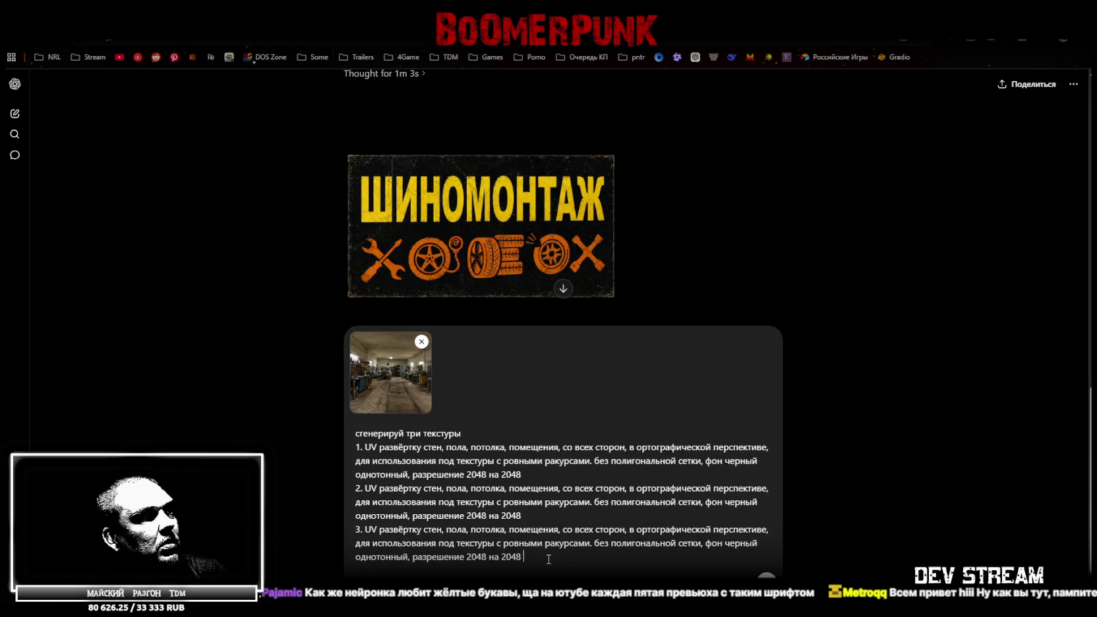
- Remove пола and потолка from item 1 so it covers only the walls
double_click(452, 448)
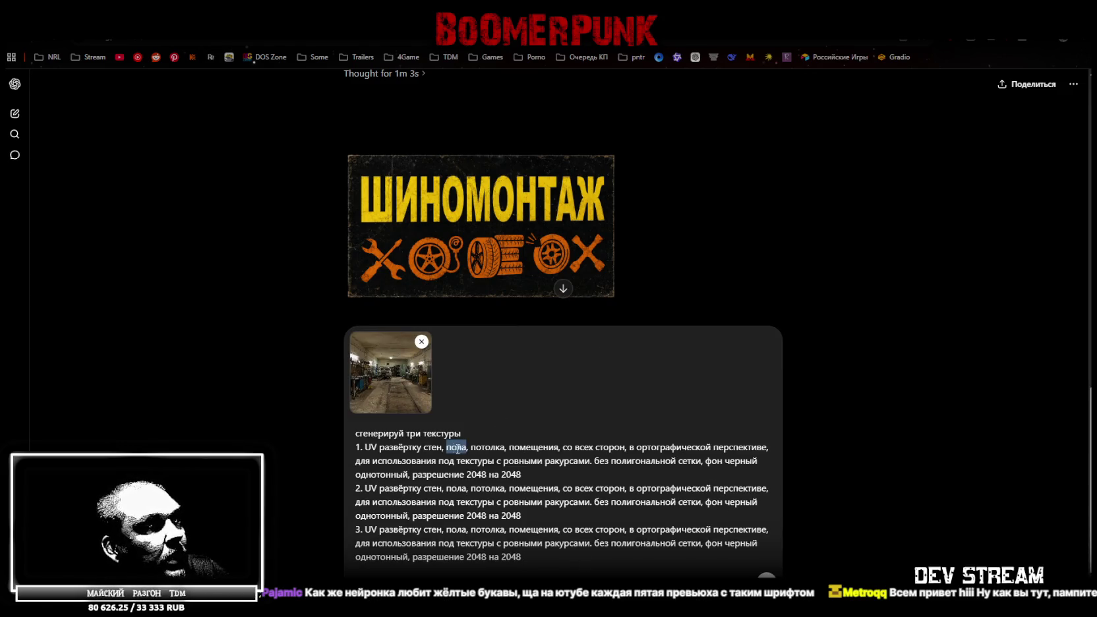
key(BackSpace)
key(BackSpace)
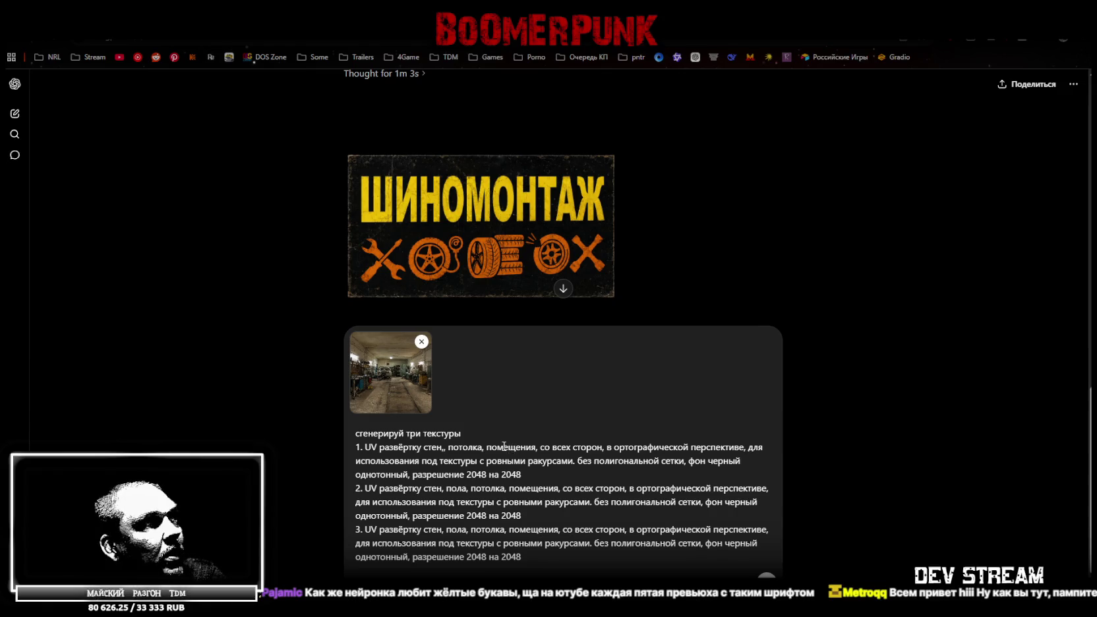
key(BackSpace)
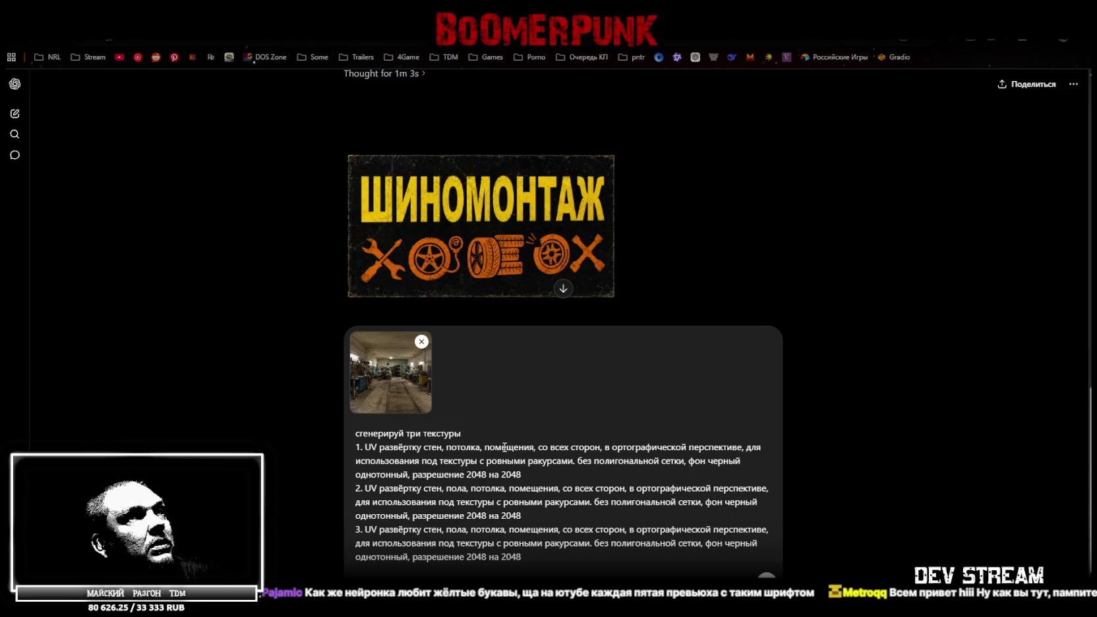
double_click(469, 447)
key(BackSpace)
key(BackSpace)
key(BackSpace)
key(Delete)
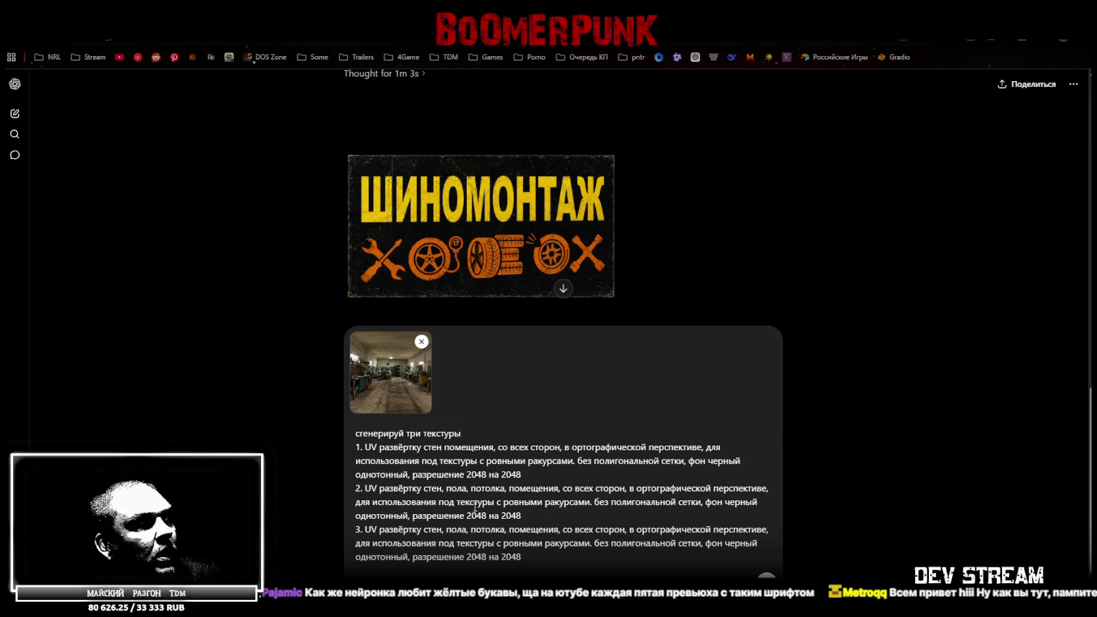
- Trim item 2 to the floor by deleting стен, потолка and 'со всех сторон'
double_click(431, 488)
key(Delete)
key(Delete)
key(Delete)
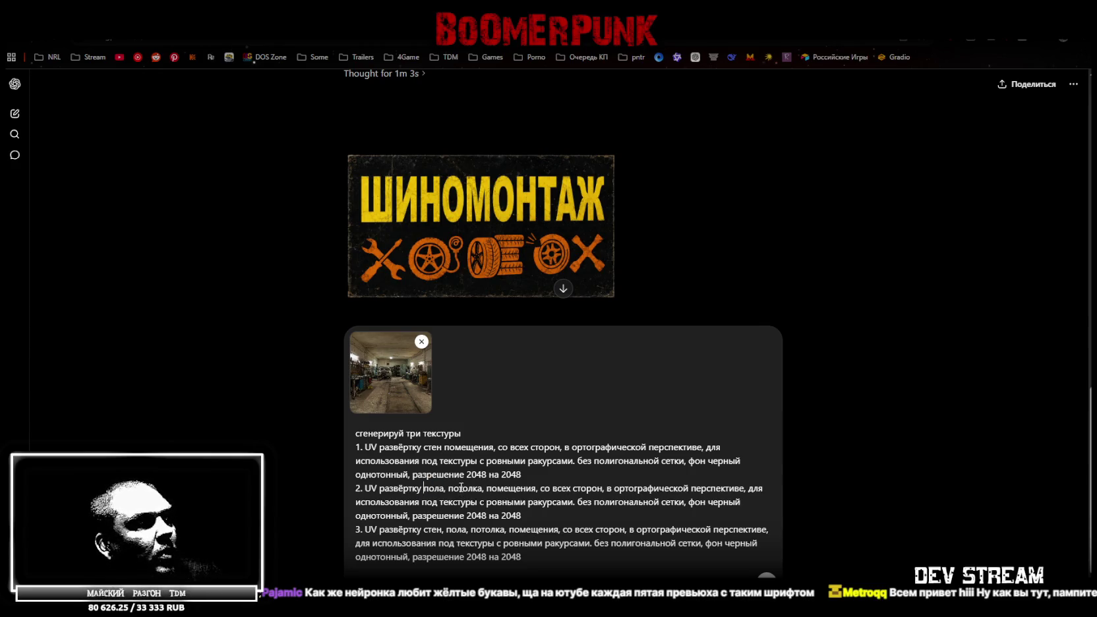
drag(445, 488, 486, 488)
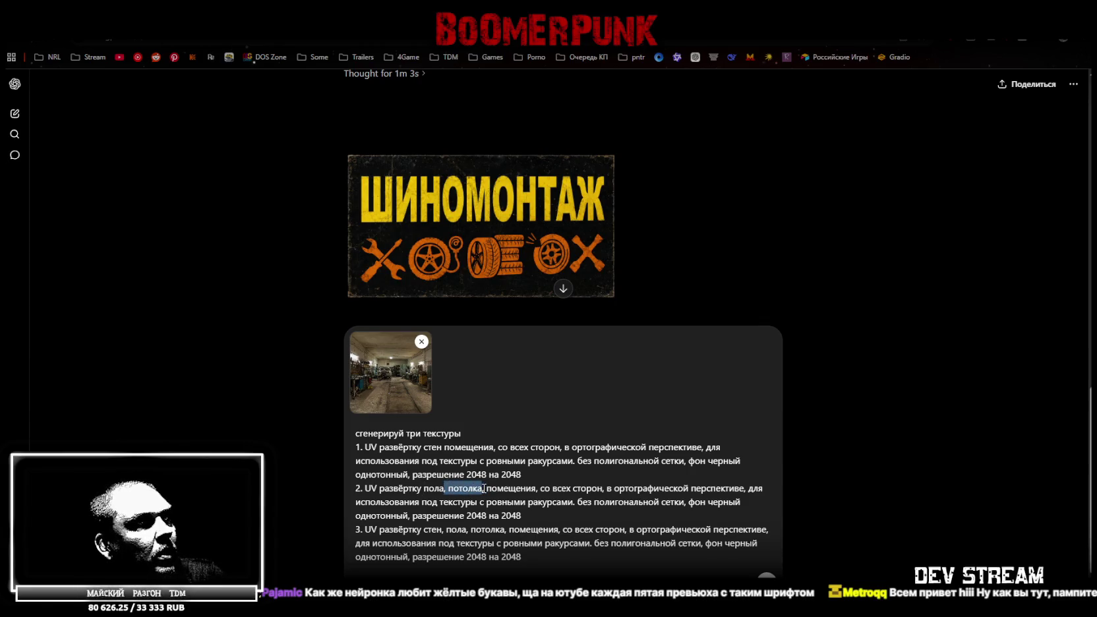
key(Delete)
drag(505, 484, 551, 485)
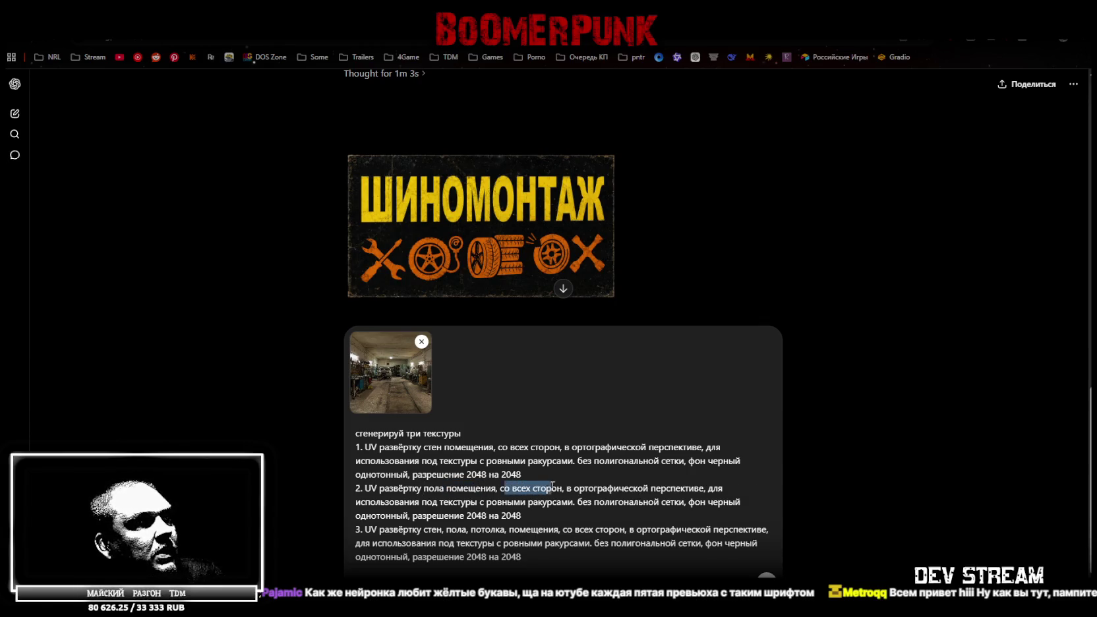
key(BackSpace)
key(BackSpace)
key(BackSpace)
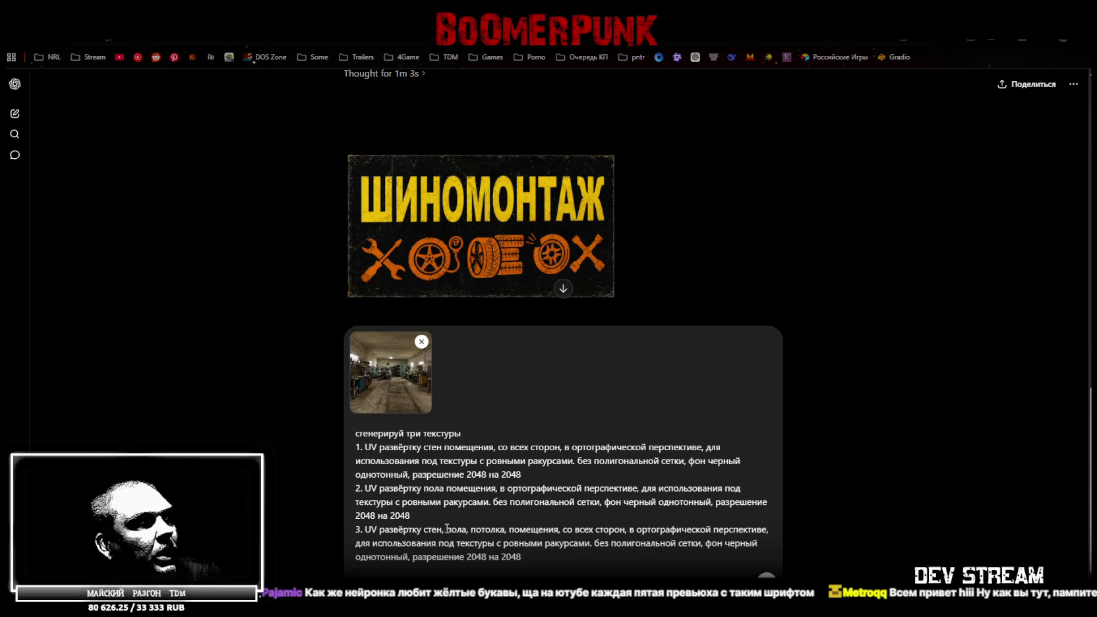
- Reduce item 3 to the ceiling without 'со всех сторон' and send the prompt
drag(426, 528, 467, 528)
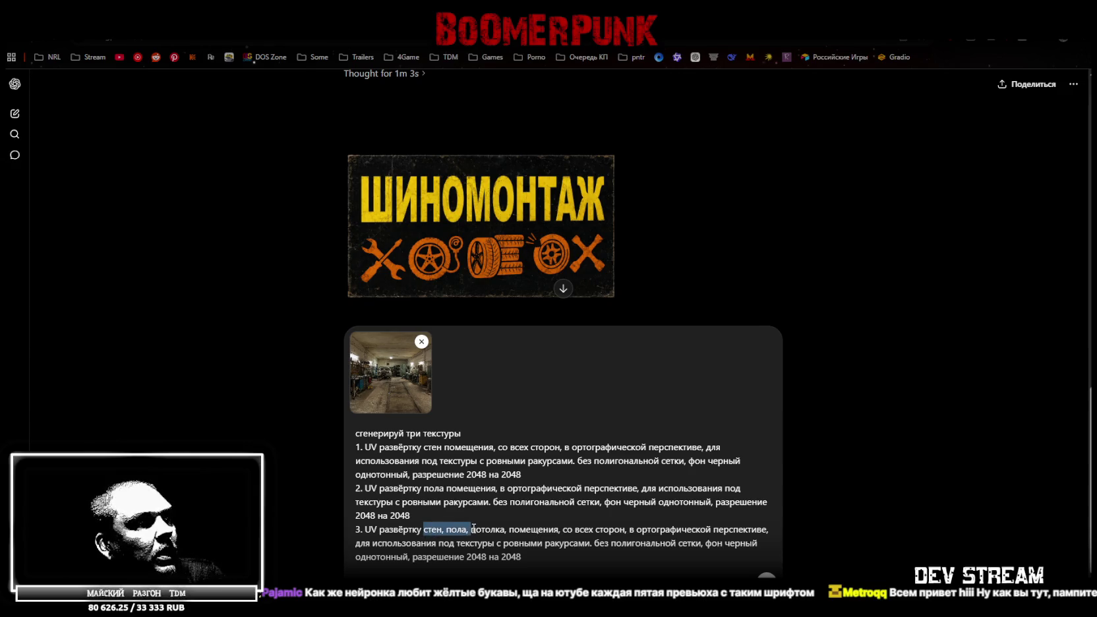
key(BackSpace)
key(Delete)
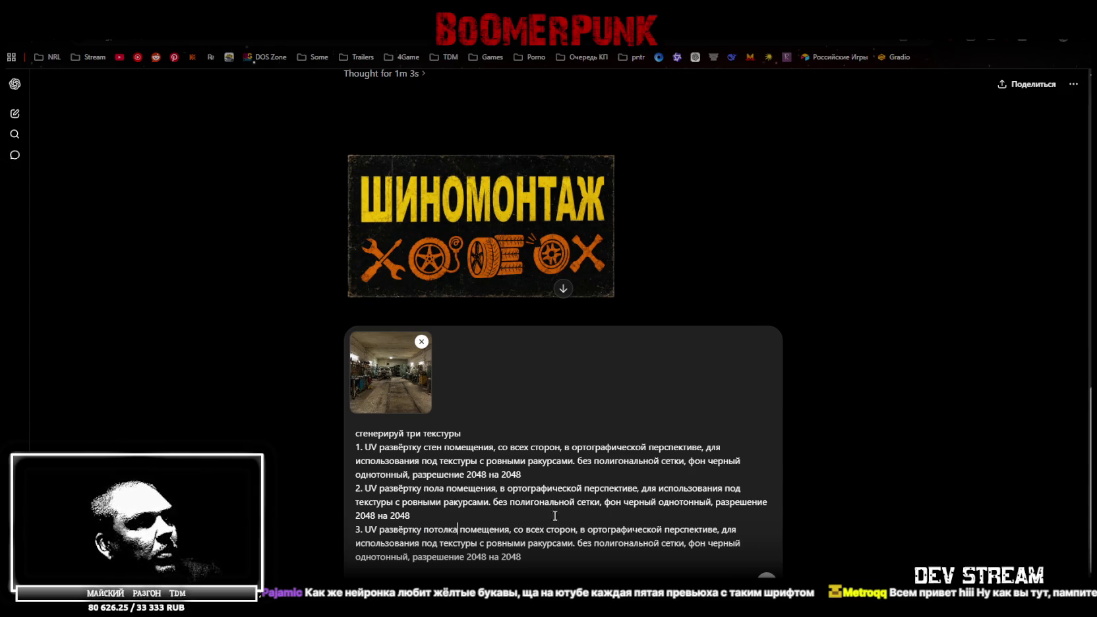
drag(516, 529, 568, 529)
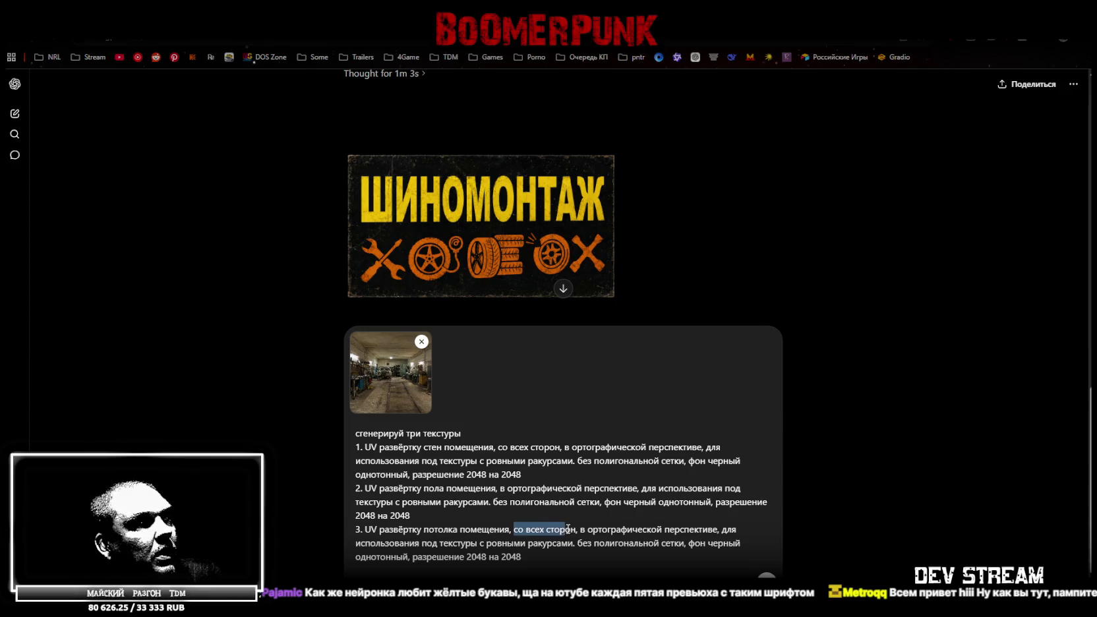
key(BackSpace)
key(Delete)
key(Delete)
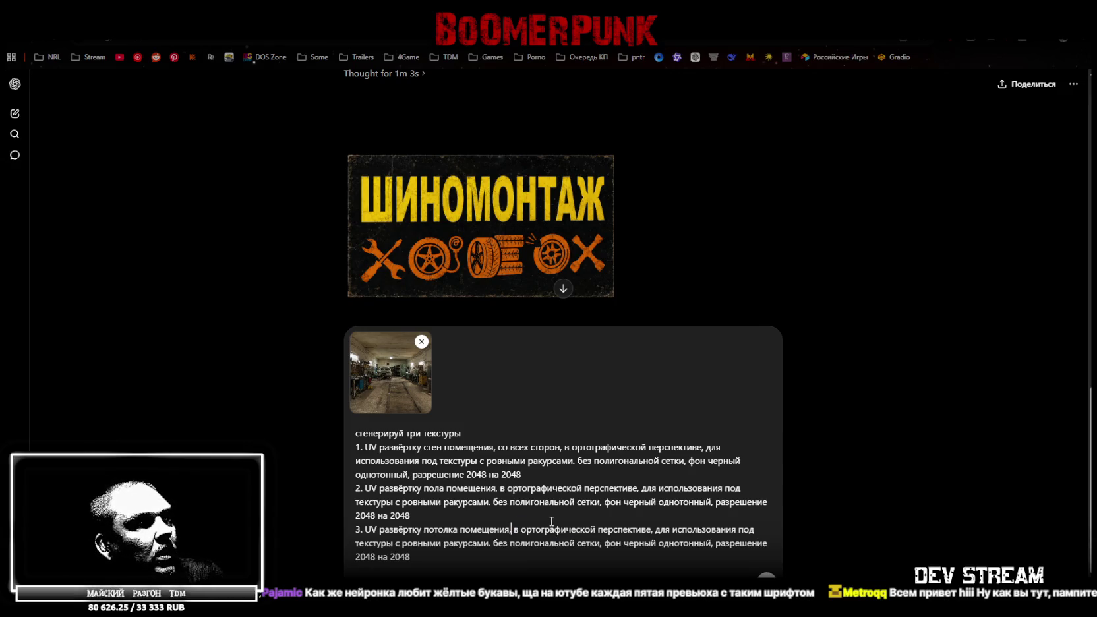
scroll(592, 526, down, 2)
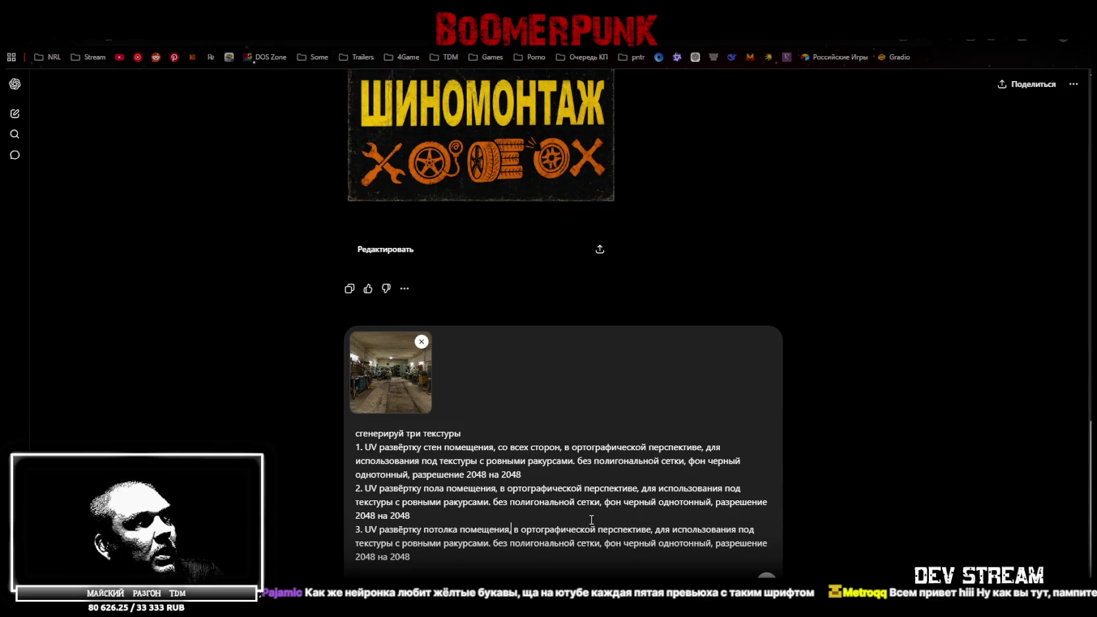
key(Return)
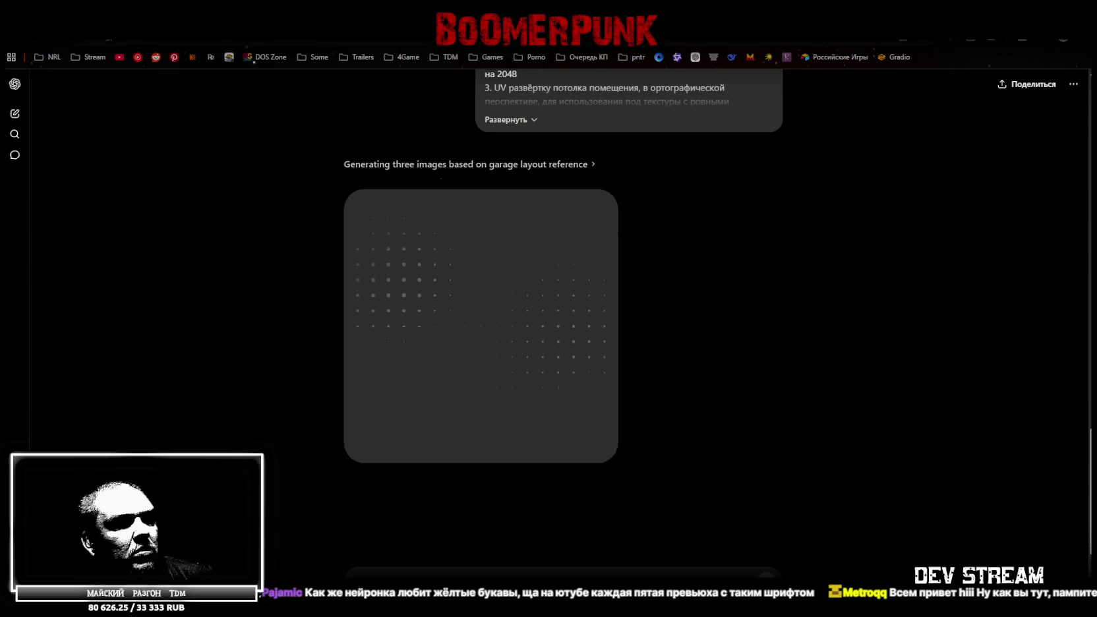
key(alt+Tab)
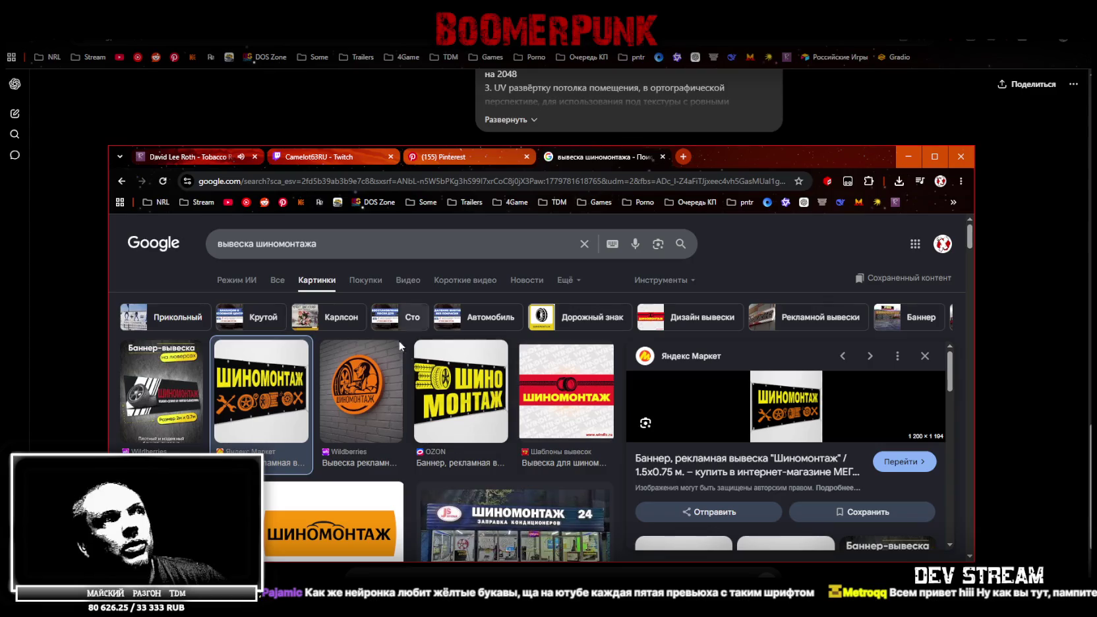
- Scroll through the Google Images sign references, then return to ChatGPT
scroll(488, 415, down, 2)
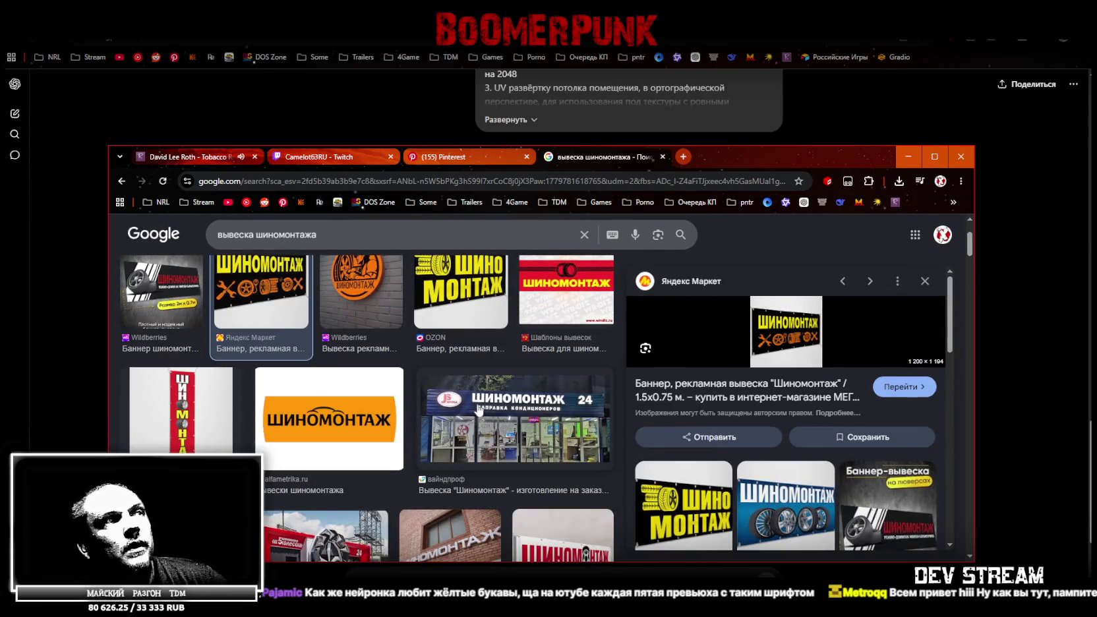
scroll(474, 400, down, 2)
key(alt+Tab)
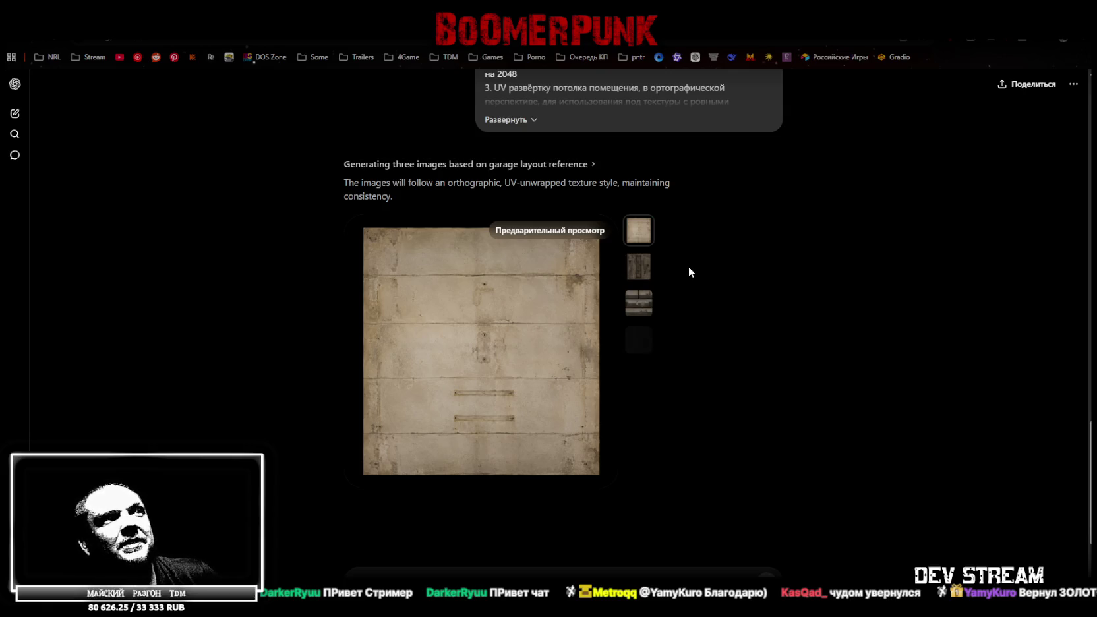
- Preview the wall-strip, floor and ceiling textures in turn and open the share options
click(639, 267)
click(639, 303)
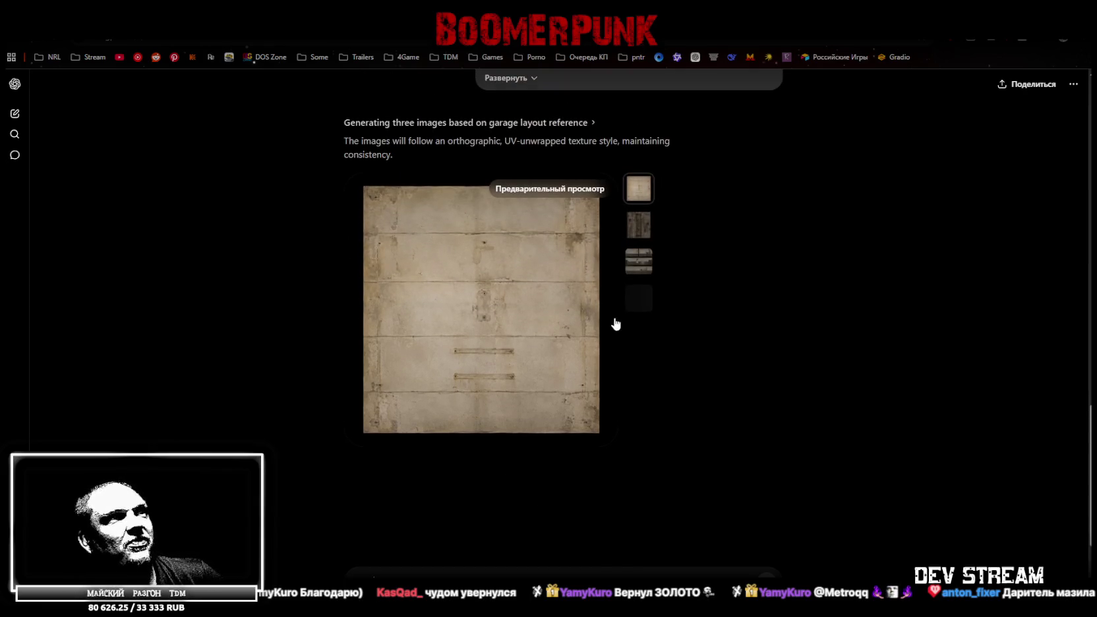
scroll(626, 303, up, 1)
scroll(637, 280, up, 2)
click(641, 225)
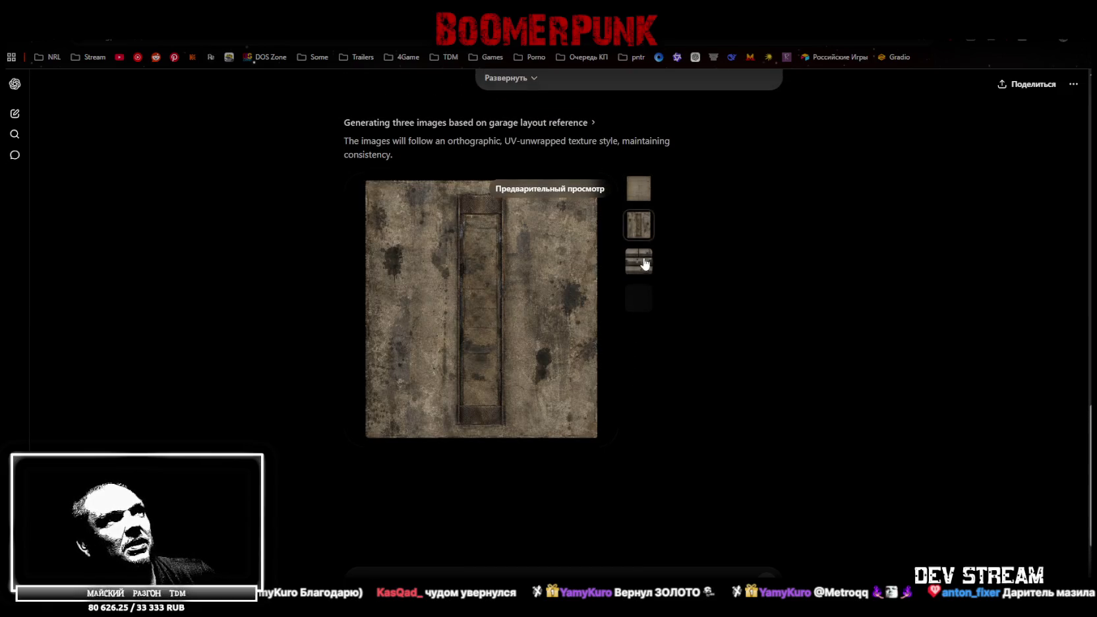
click(649, 264)
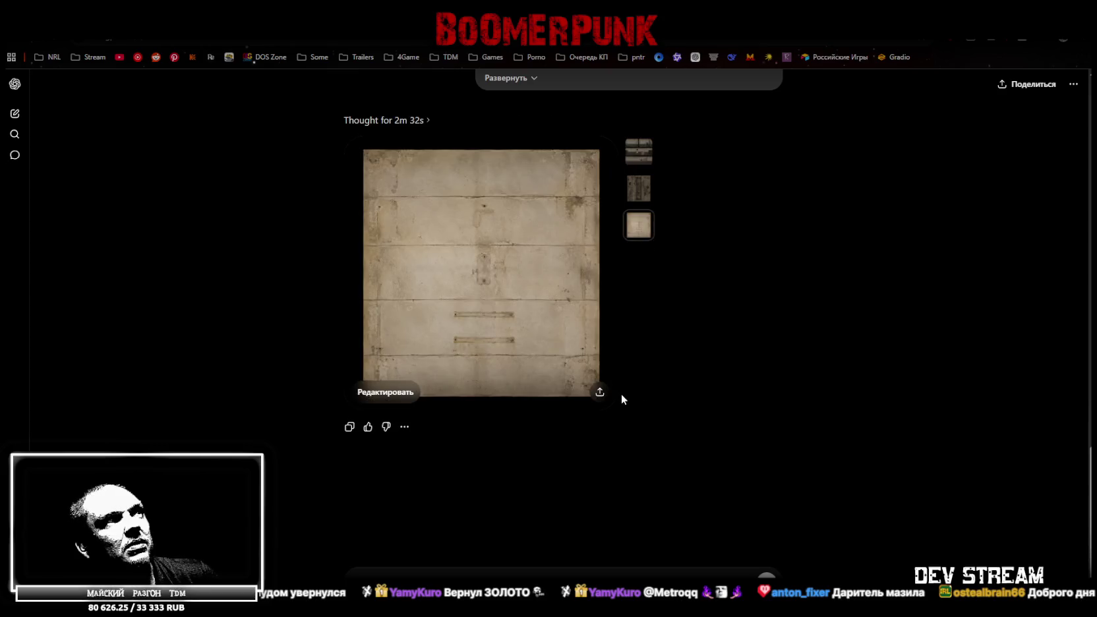
scroll(622, 406, up, 1)
click(640, 245)
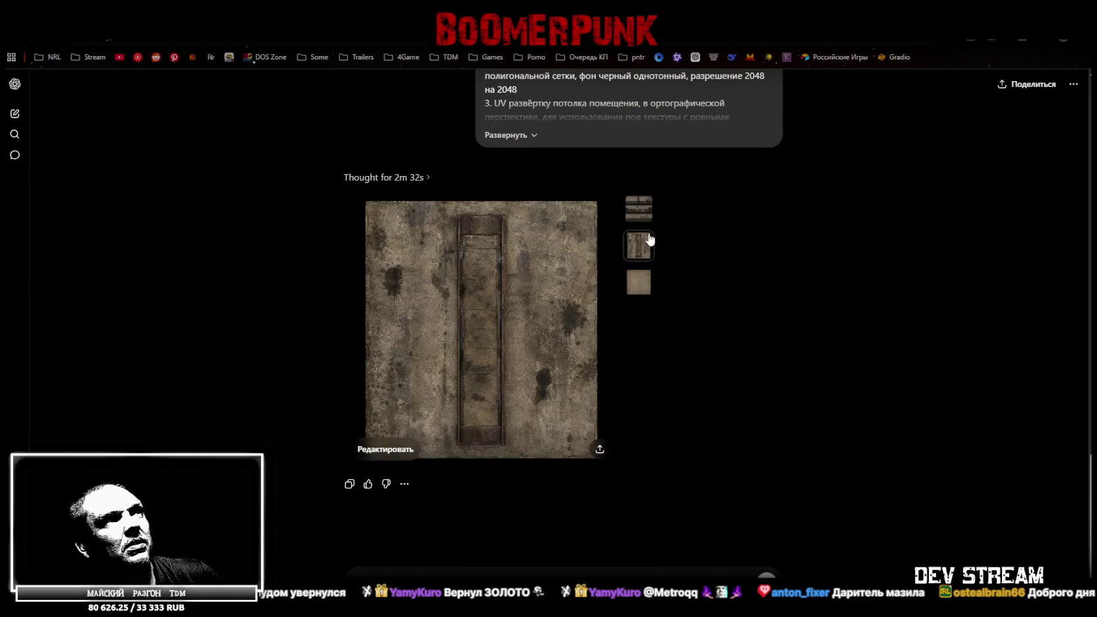
click(639, 217)
click(599, 449)
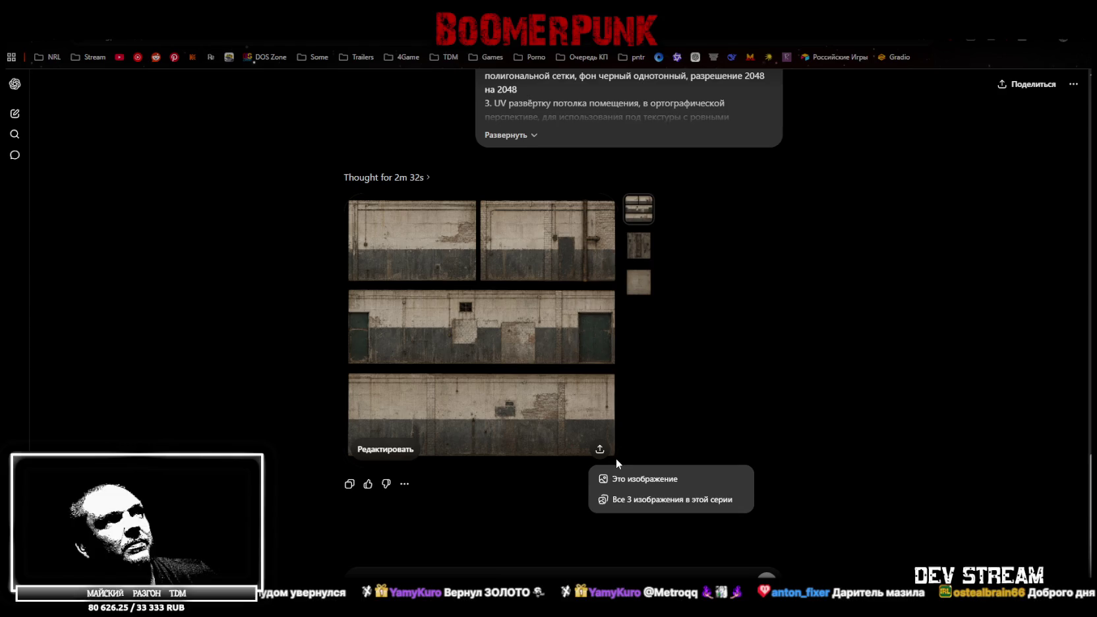
- Choose to share all 3 images in the series, then return to the Bukli10_2.psd atlas
click(650, 505)
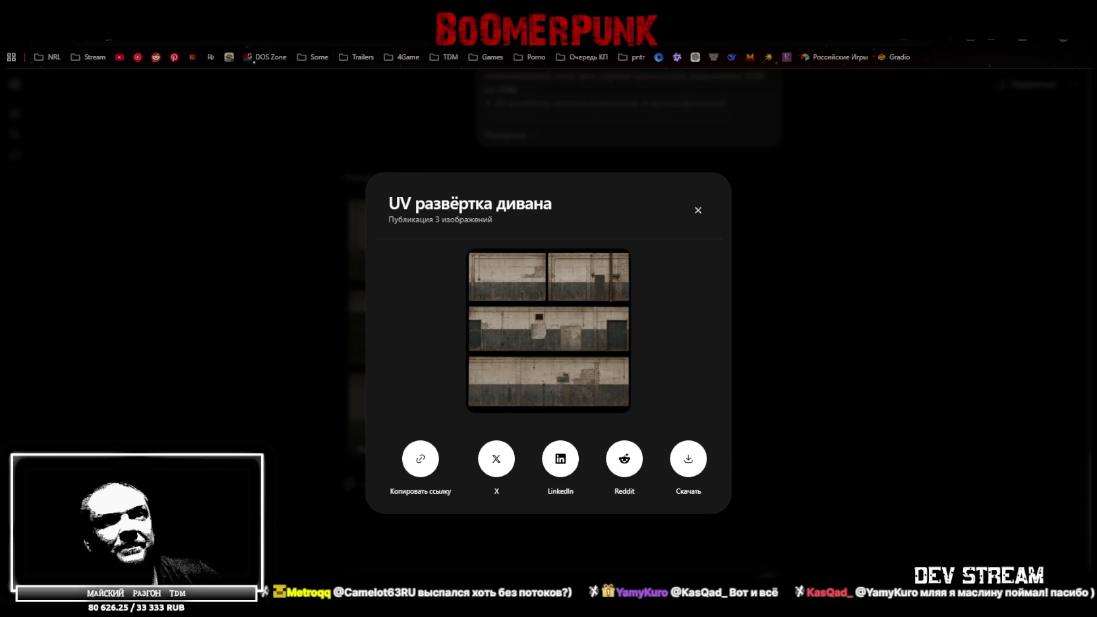
key(alt+Tab)
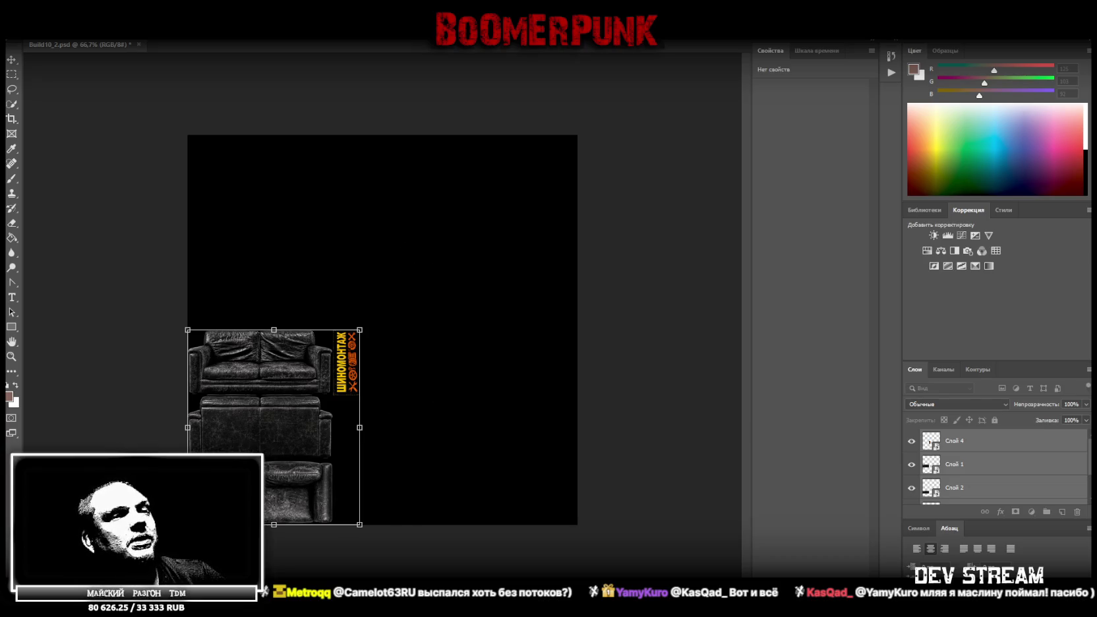
- Commit the sofa transform and place the concrete texture image into the atlas
key(Return)
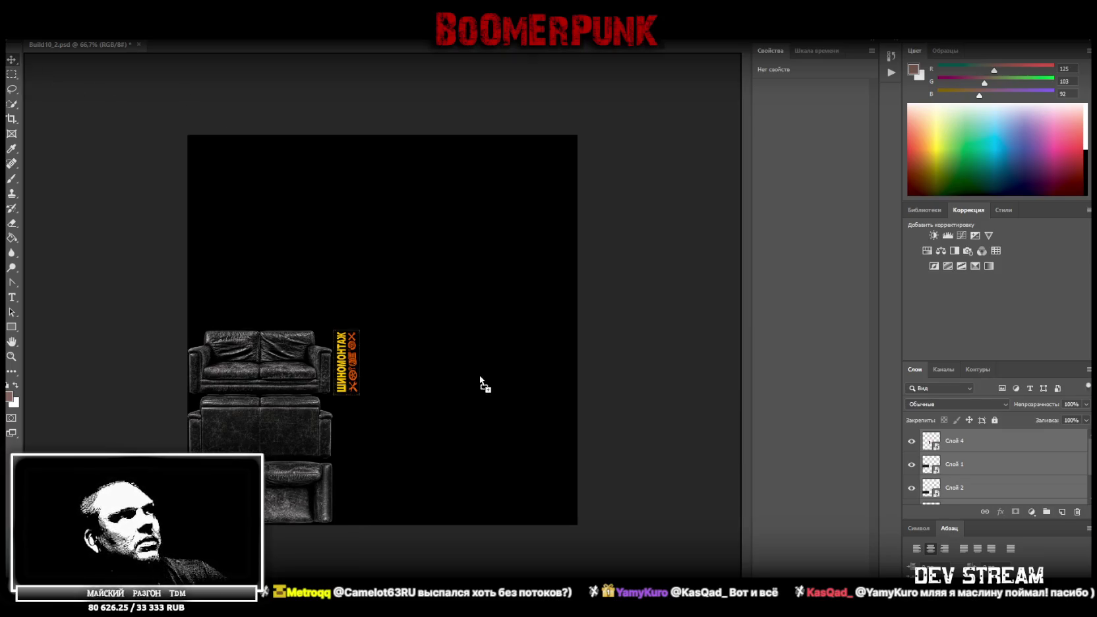
drag(383, 249, 405, 327)
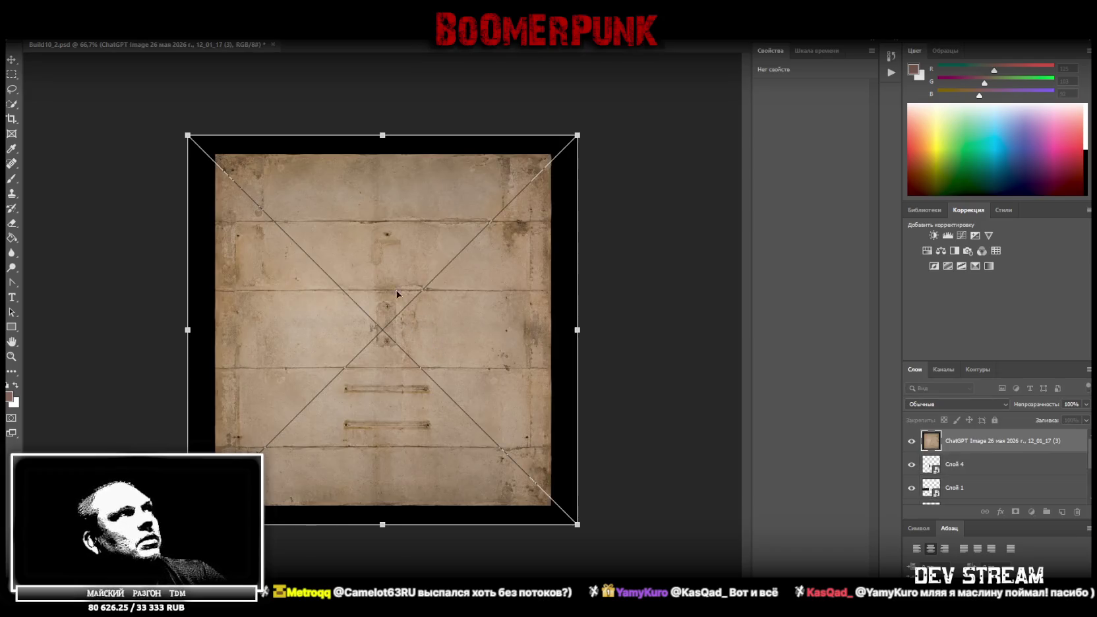
click(11, 356)
drag(250, 326, 270, 325)
- Marquee-select the concrete texture area and copy it onto a new layer
click(11, 76)
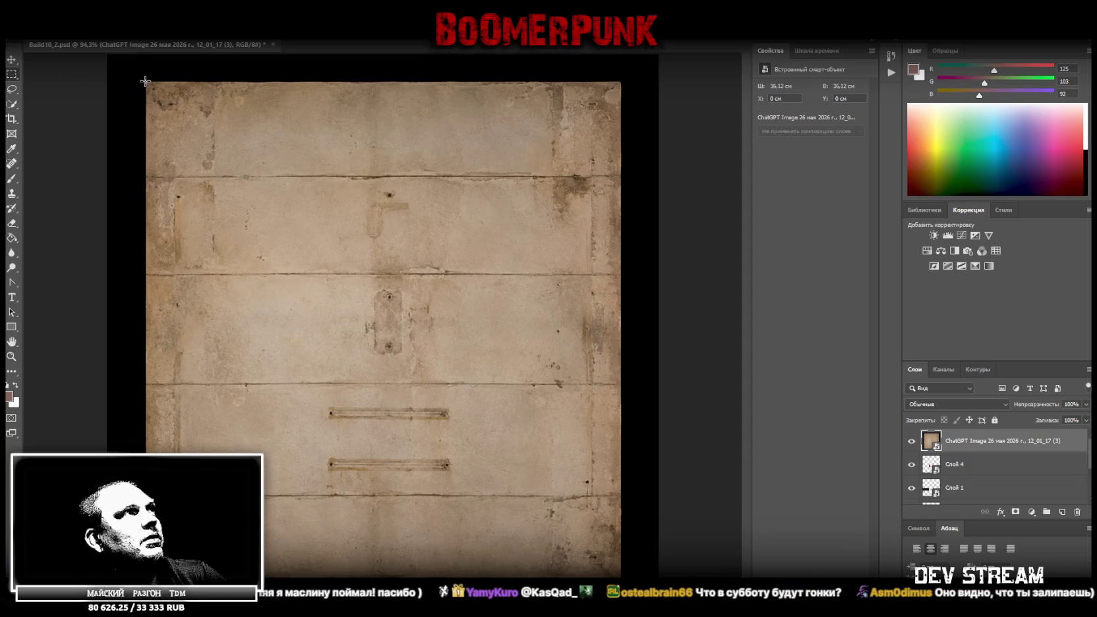
mouse_move(145, 81)
mouse_down()
mouse_move(635, 575)
mouse_move(624, 572)
mouse_up()
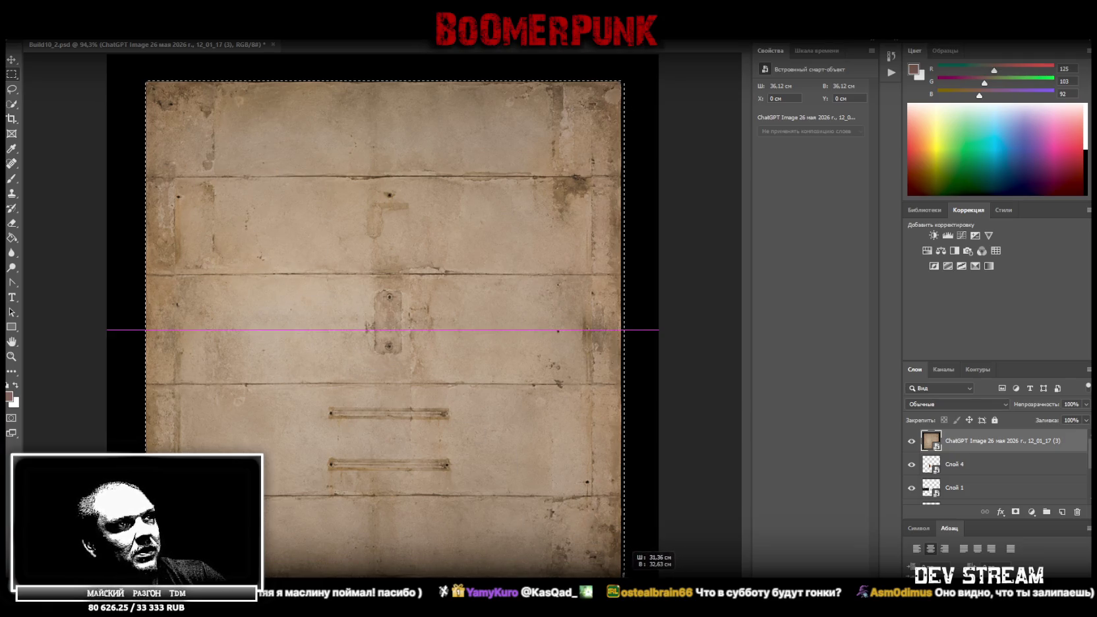
drag(624, 575, 621, 577)
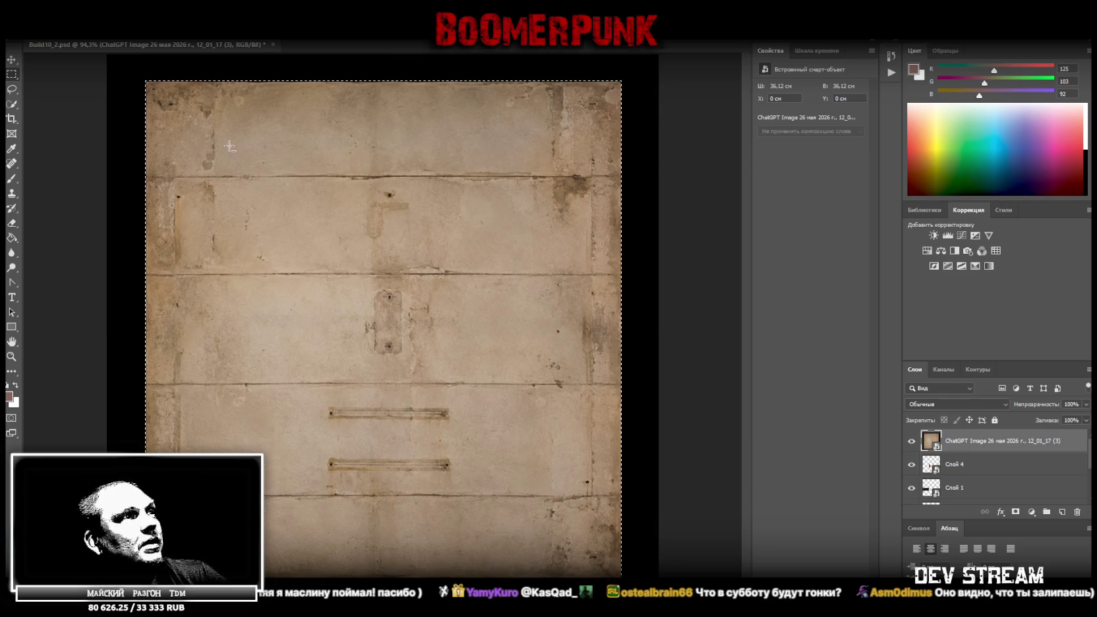
shift+drag(129, 75, 146, 452)
key(ctrl+z)
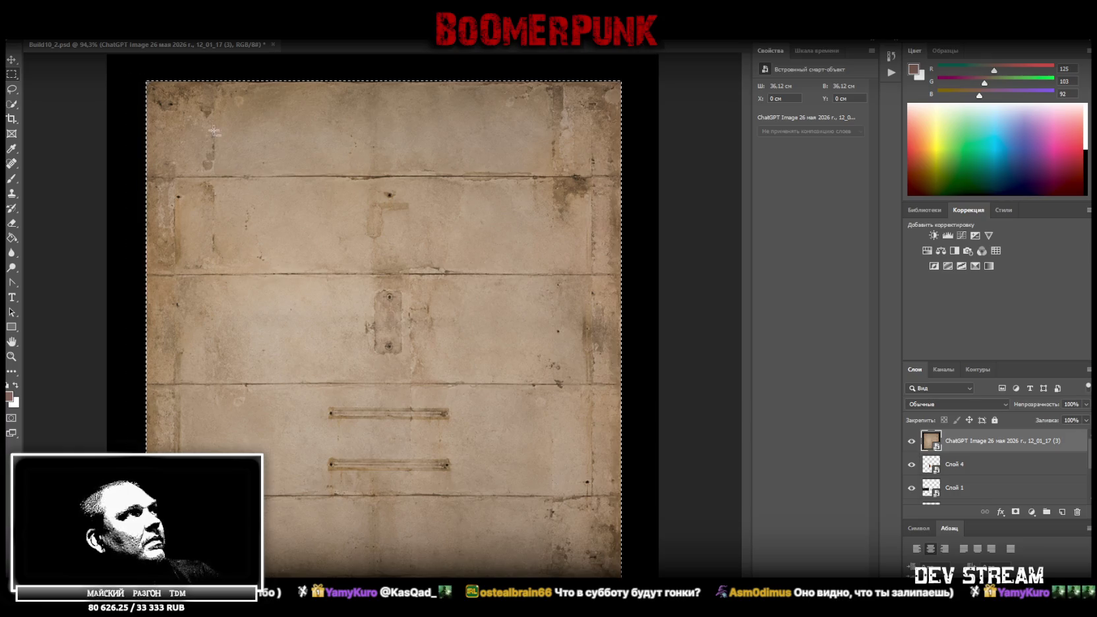
shift+drag(146, 60, 635, 81)
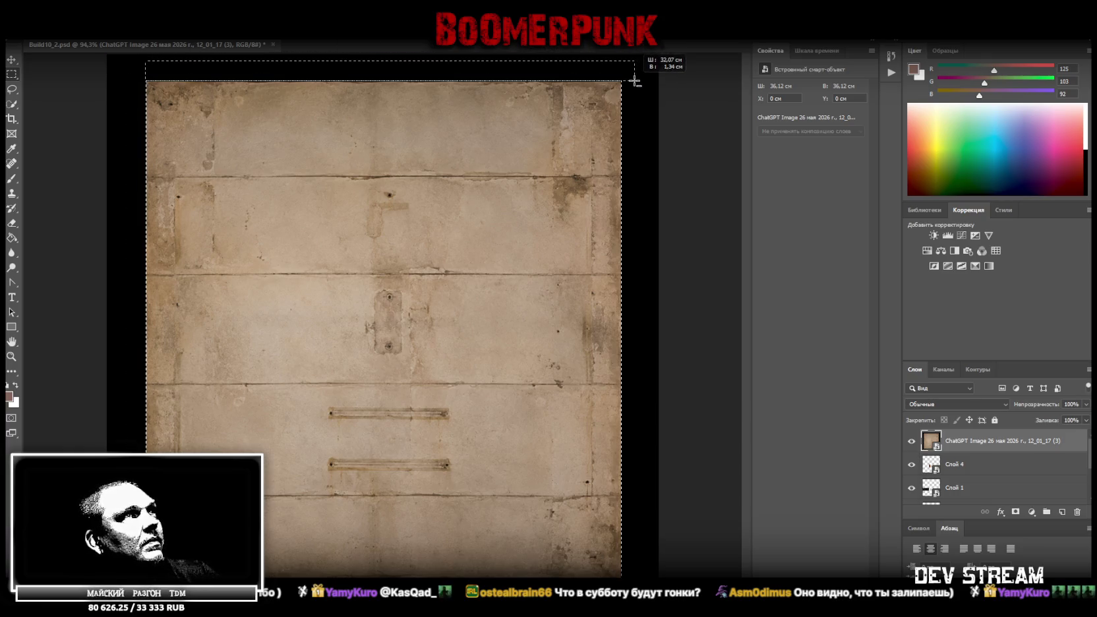
right_click(342, 143)
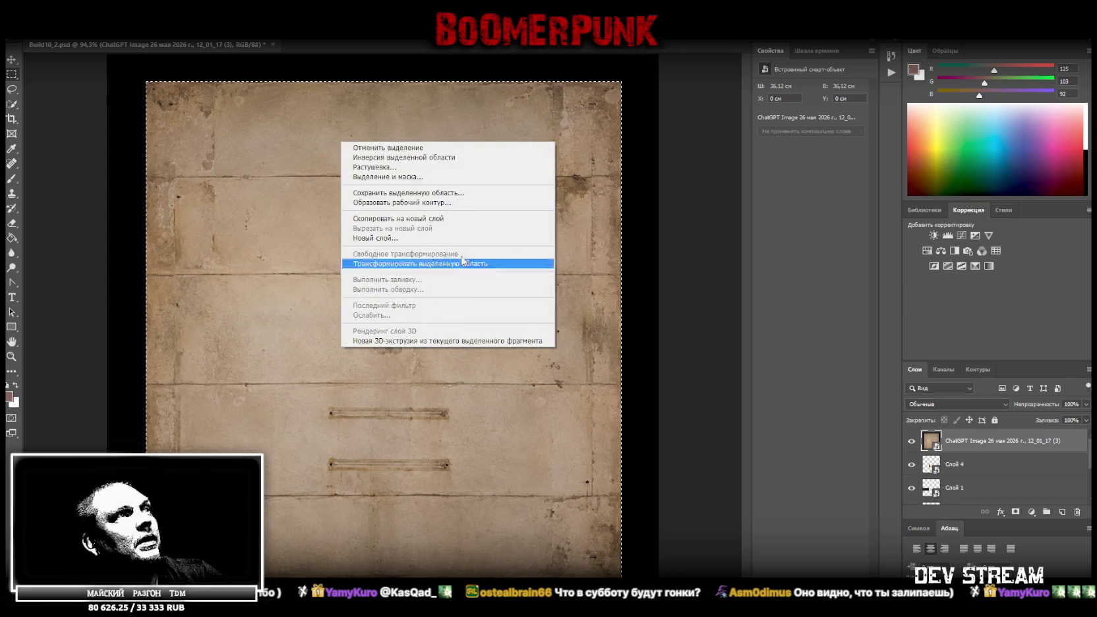
click(451, 218)
- Convert the new texture layer to a smart object, rotate it 90° and scale it down
click(987, 461)
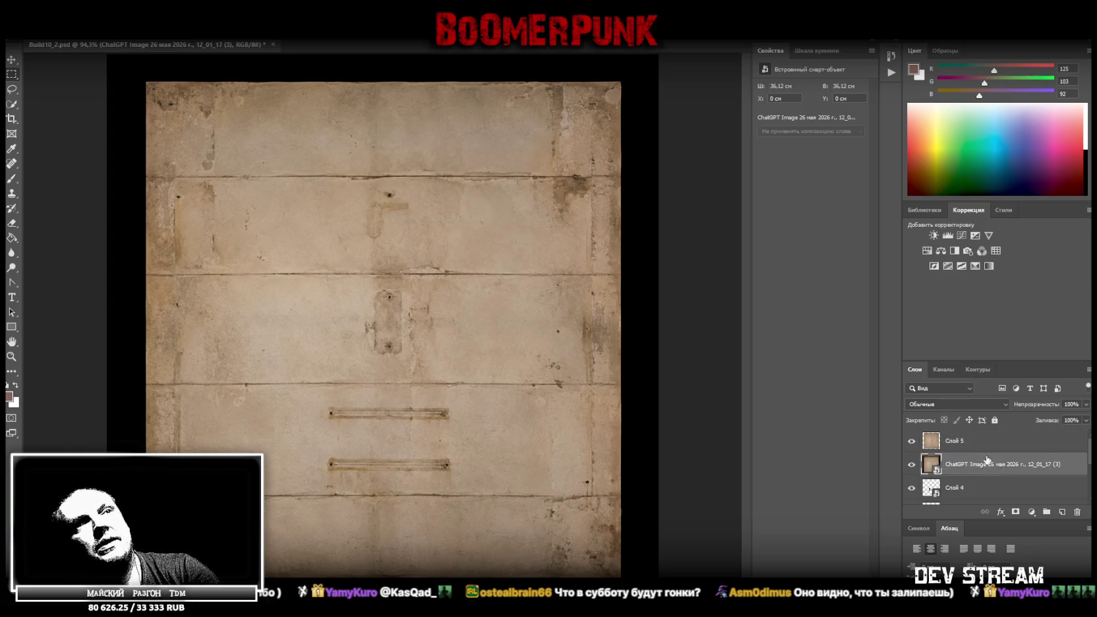
right_click(969, 440)
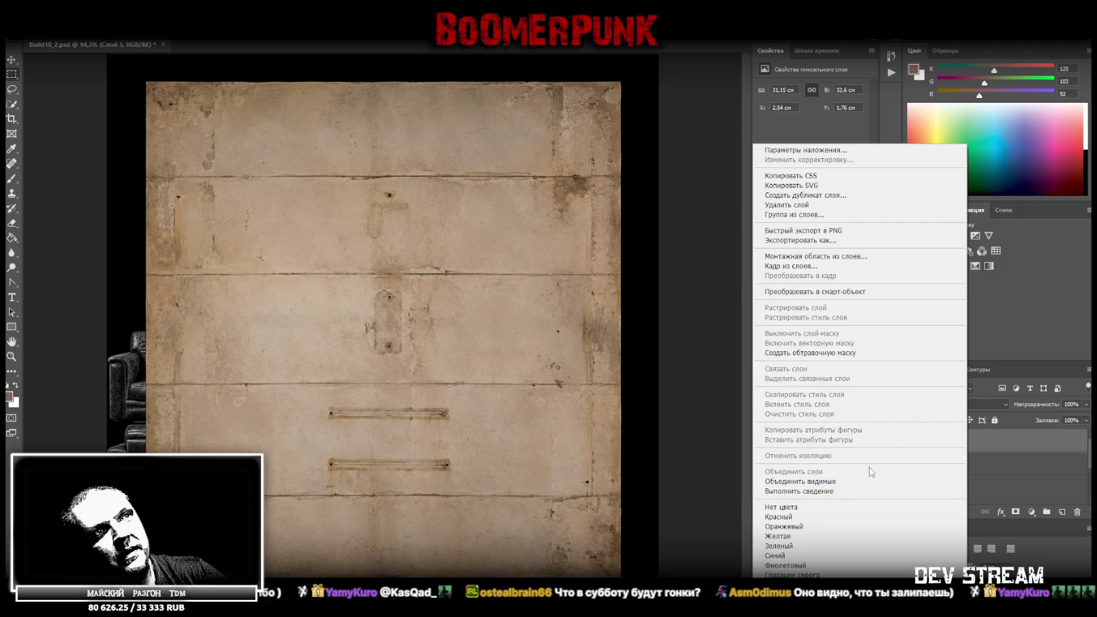
click(877, 291)
key(ctrl+t)
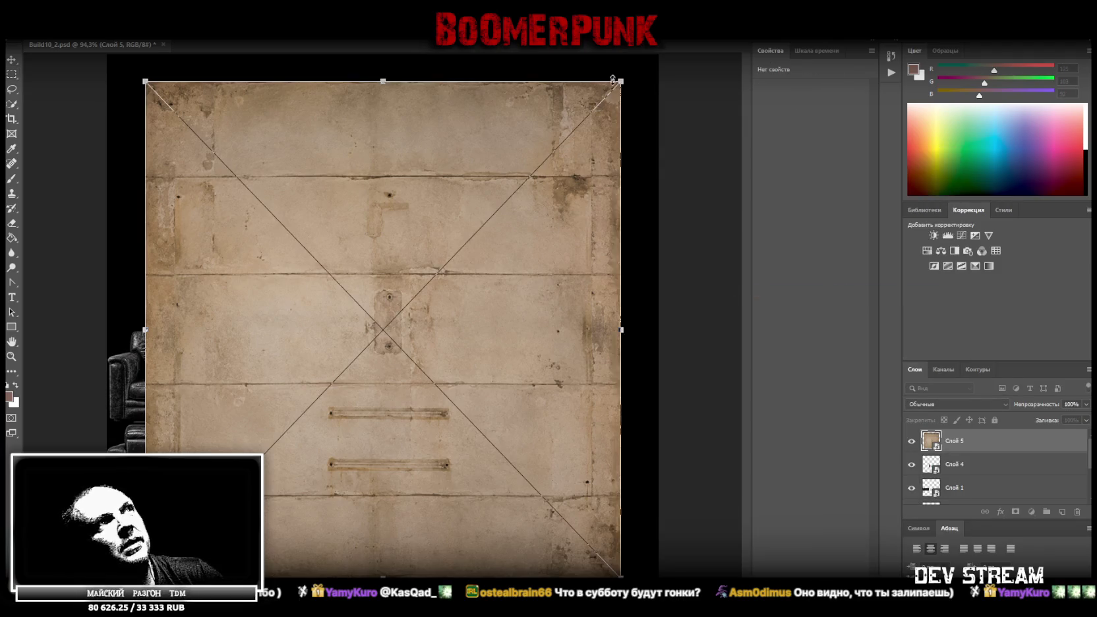
shift+drag(612, 79, 257, 212)
drag(395, 240, 368, 210)
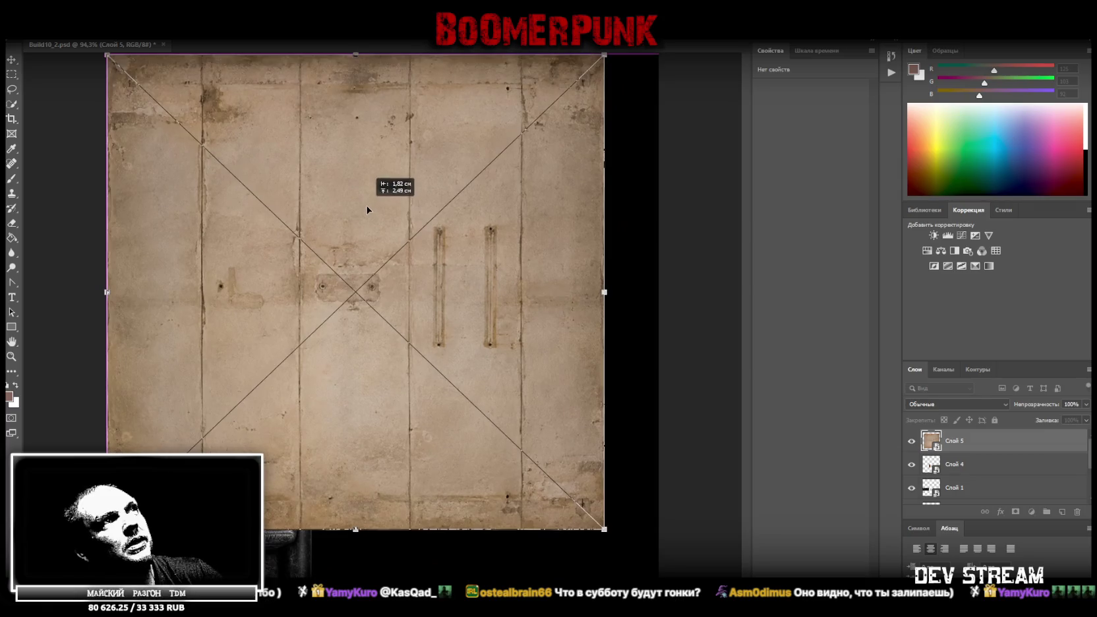
drag(357, 531, 352, 311)
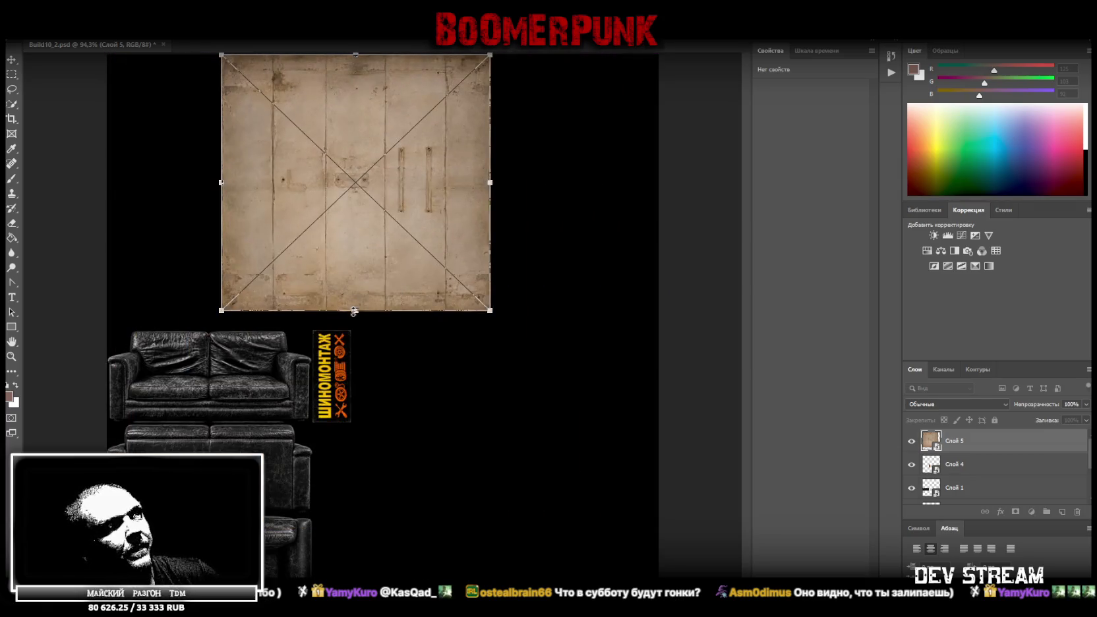
drag(352, 245, 230, 263)
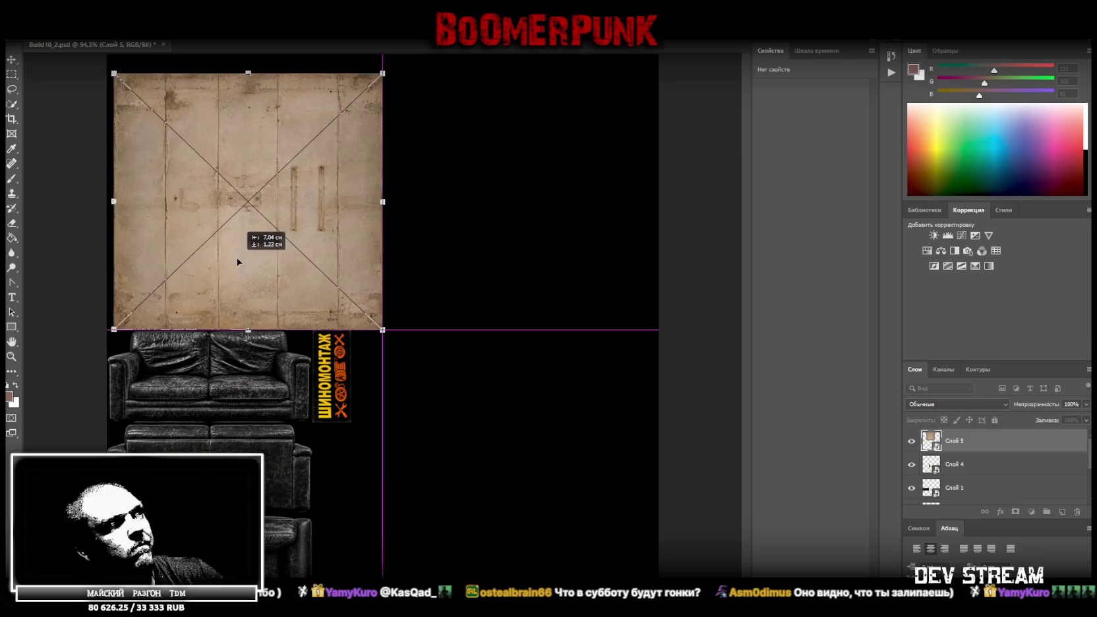
drag(376, 202, 313, 202)
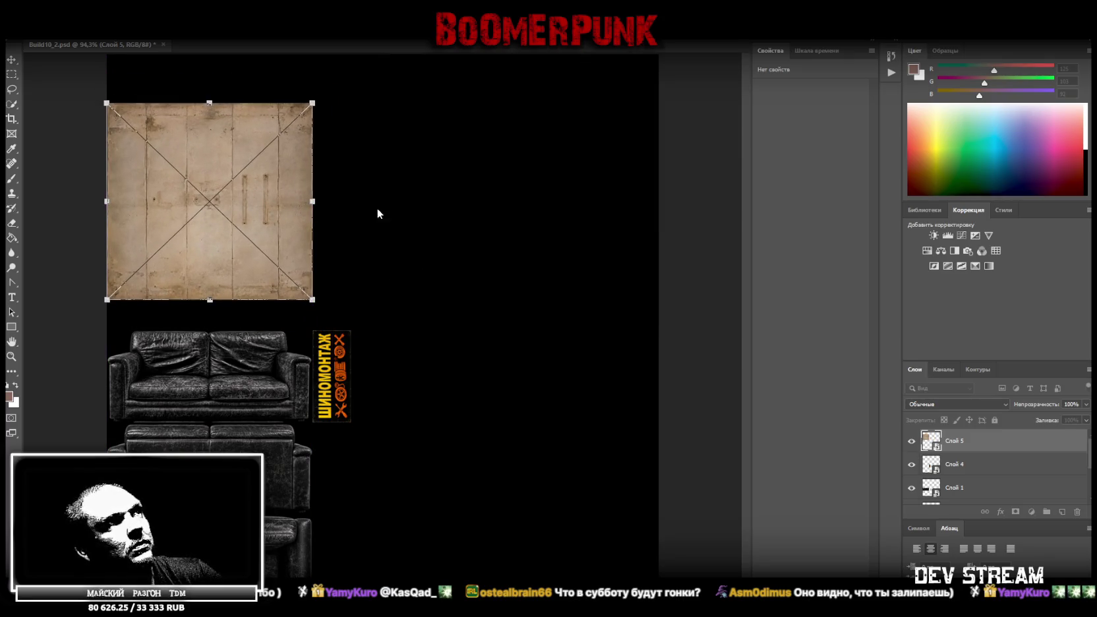
key(Return)
- Rotate the door texture a quarter turn into the top-left corner, then bring in the dark floor image
click(11, 356)
alt+click(234, 296)
click(240, 146)
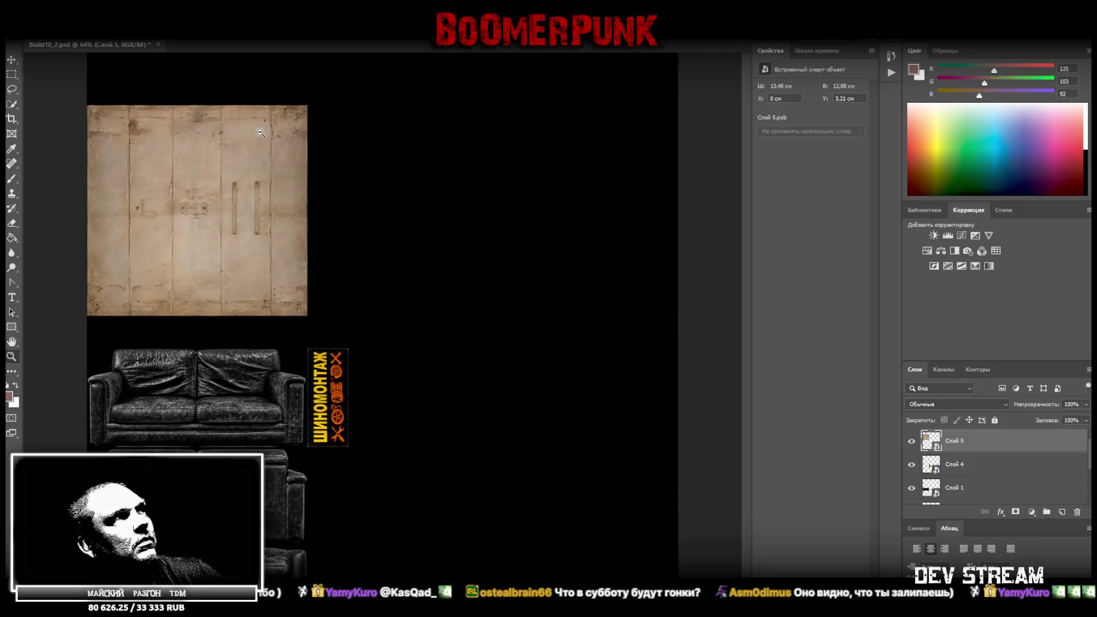
scroll(260, 132, up, 3)
scroll(283, 175, up, 1)
key(ctrl+t)
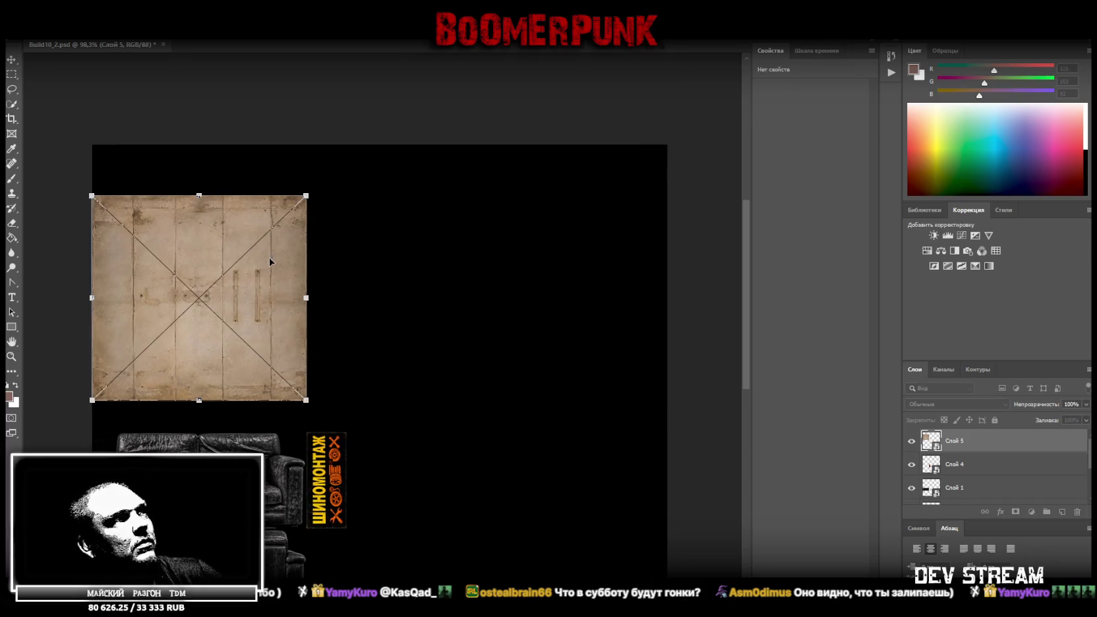
drag(270, 262, 264, 210)
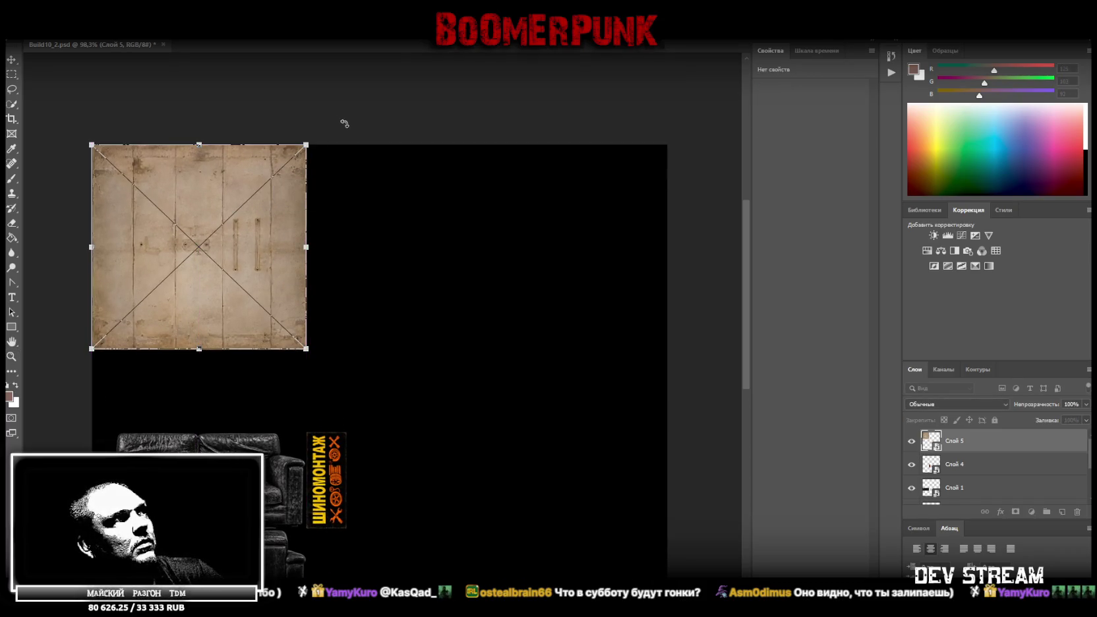
drag(344, 123, 75, 101)
drag(172, 179, 167, 184)
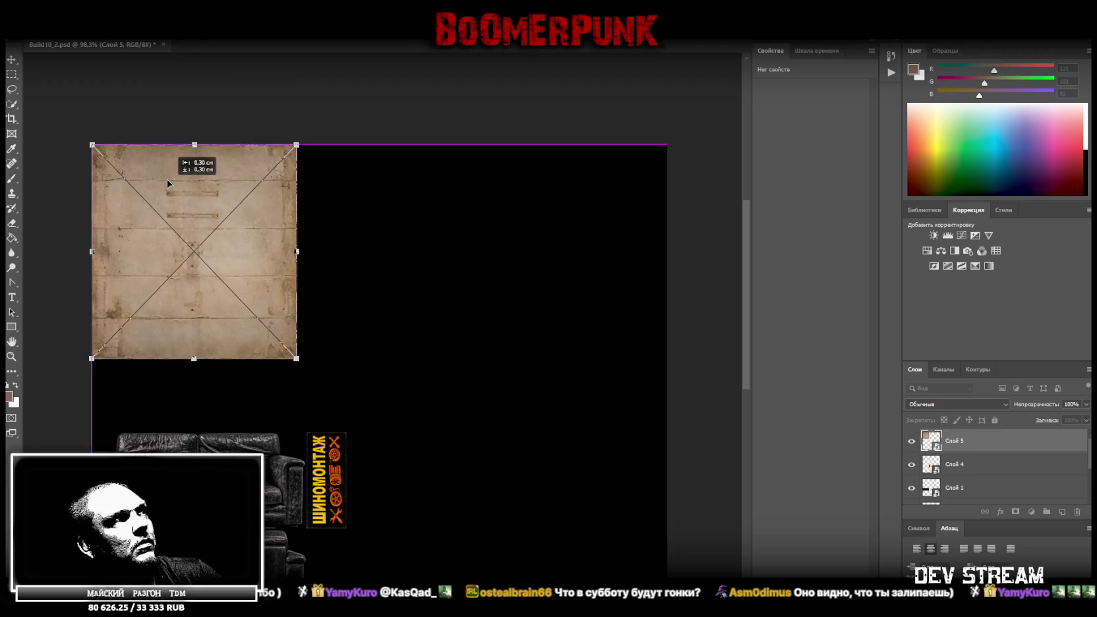
mouse_move(310, 230)
mouse_down()
mouse_move(159, 176)
mouse_move(170, 195)
mouse_up()
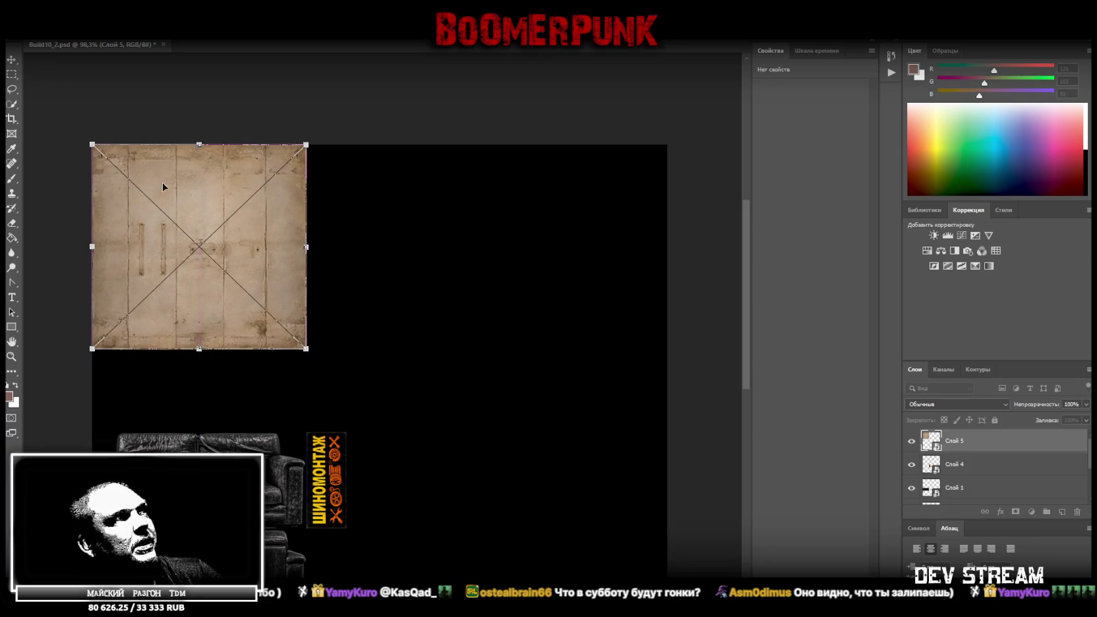
click(11, 356)
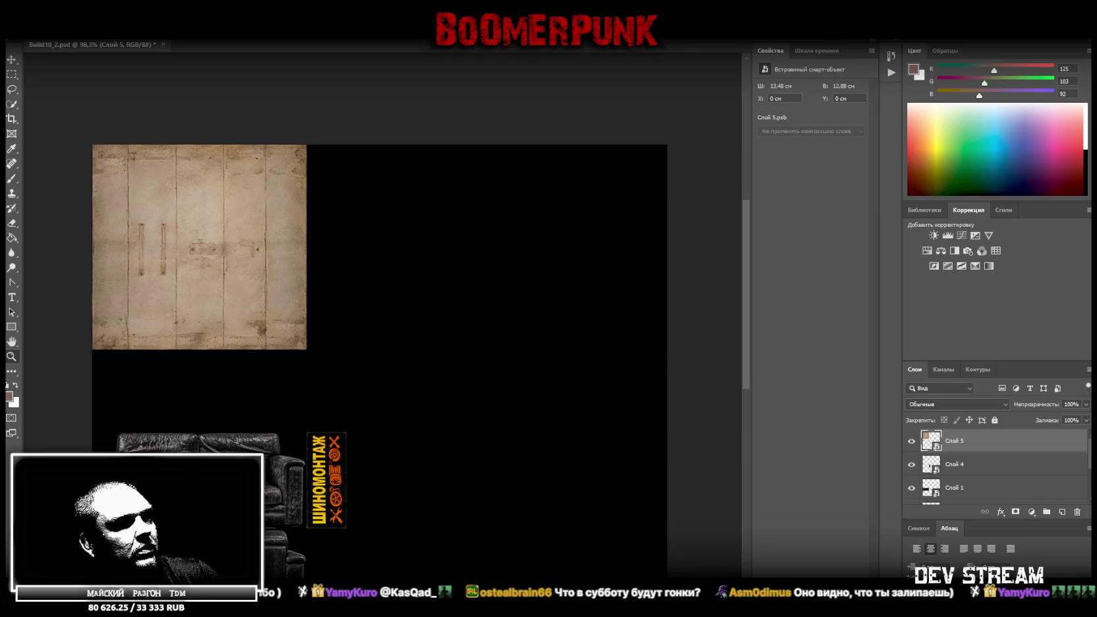
mouse_move(428, 398)
mouse_down()
mouse_move(506, 347)
mouse_move(531, 396)
mouse_up()
mouse_move(692, 422)
mouse_down()
mouse_move(604, 433)
mouse_move(565, 422)
mouse_up()
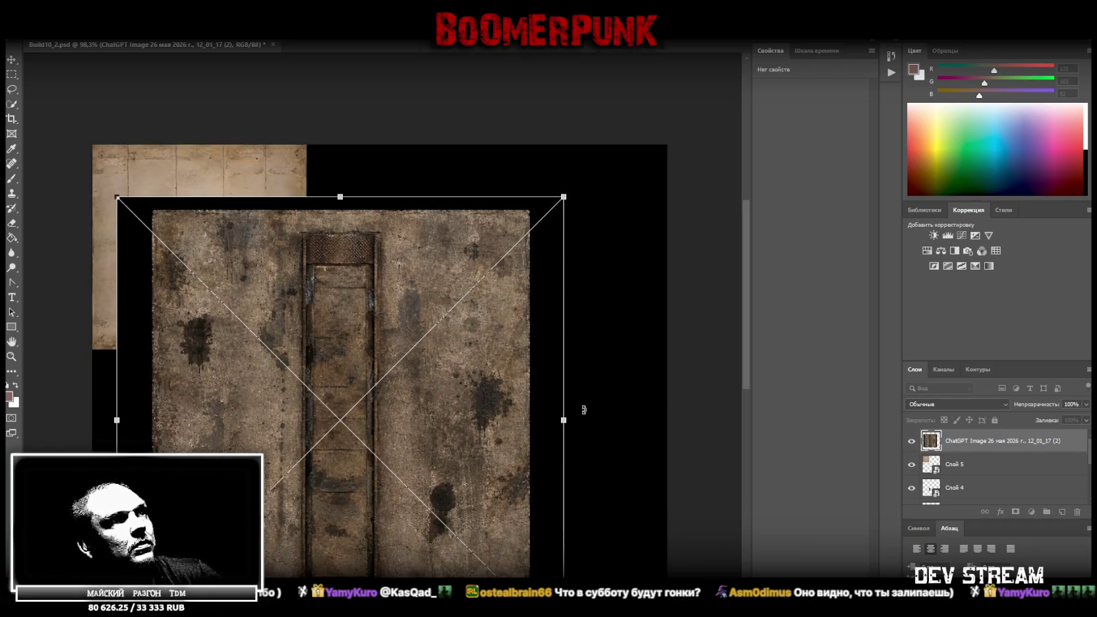
- Enlarge the placed floor image upward and commit it
drag(374, 198, 375, 141)
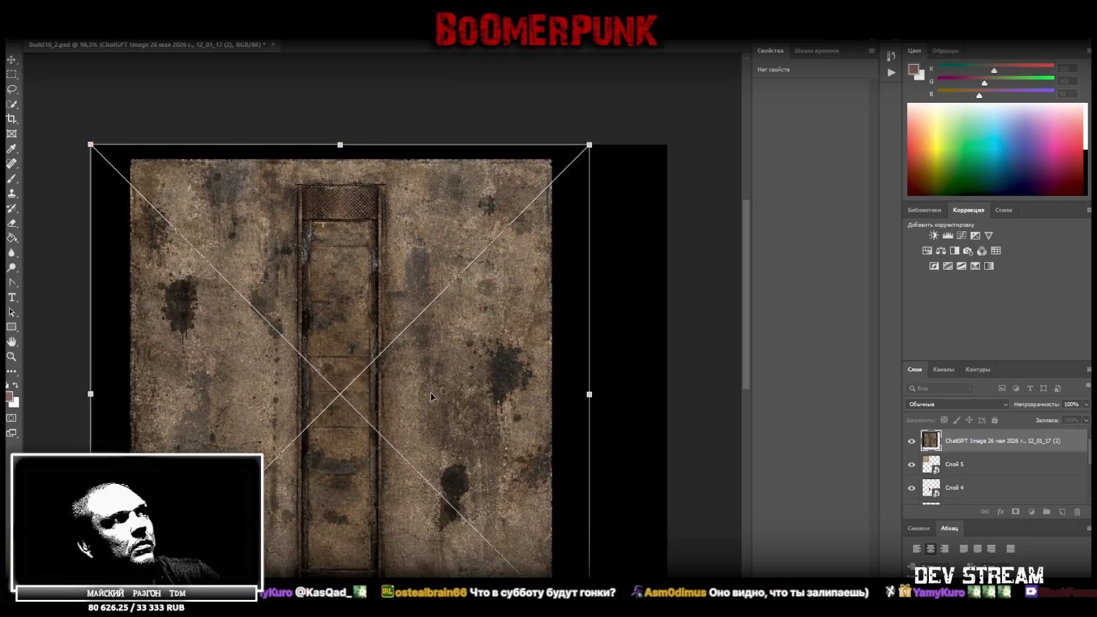
drag(461, 533, 462, 426)
scroll(455, 415, down, 4)
drag(340, 392, 343, 473)
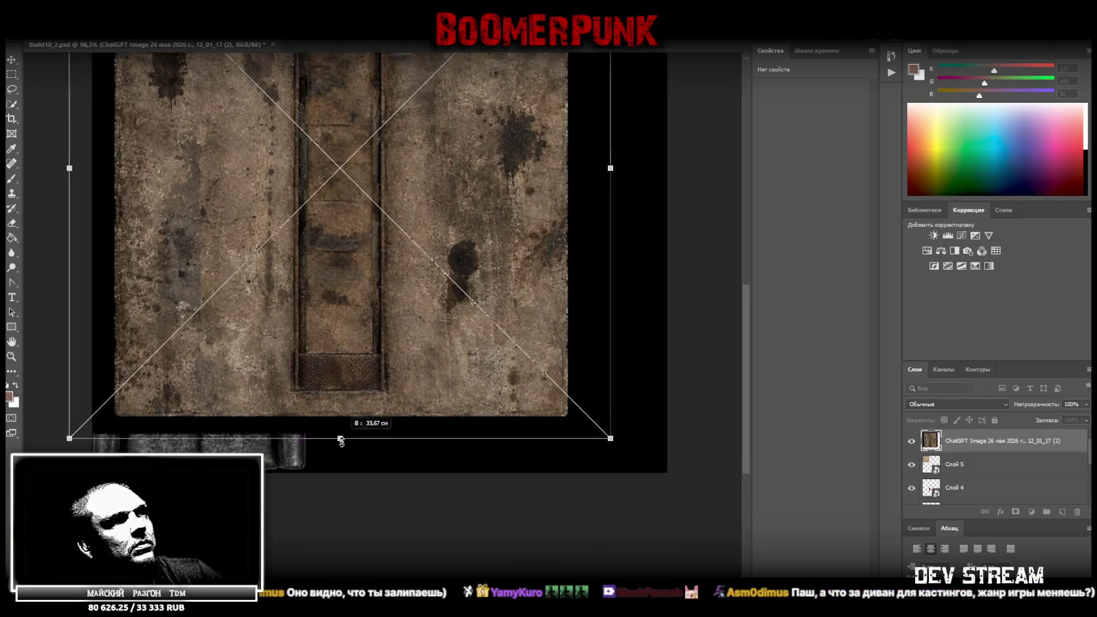
click(11, 356)
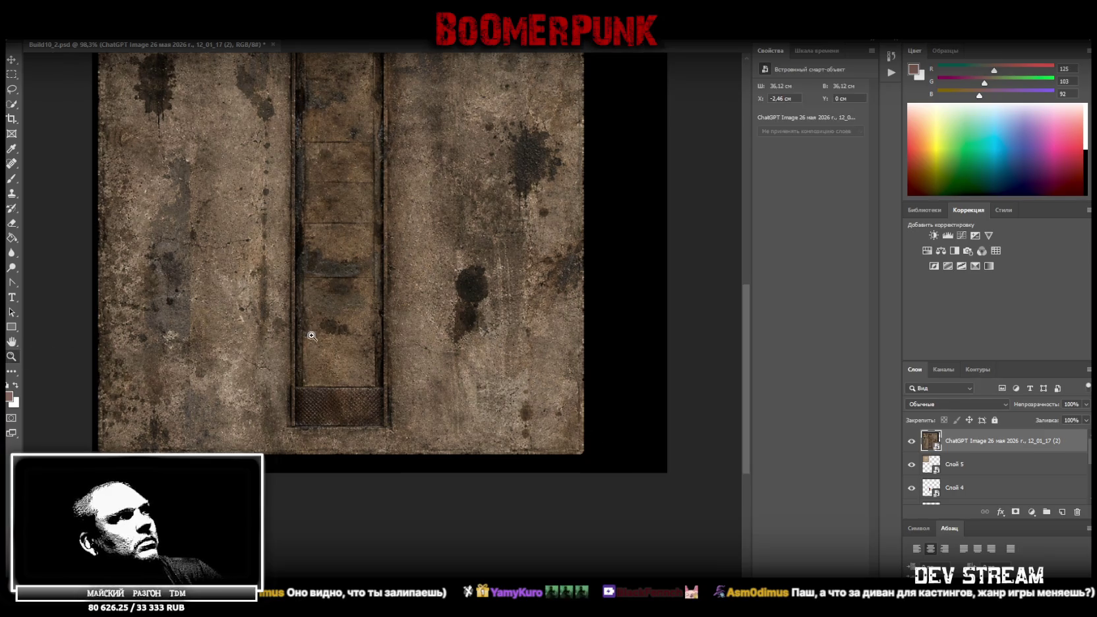
drag(309, 316, 284, 347)
- Copy the marqueed floor texture to a new layer and delete the original placed image
click(12, 75)
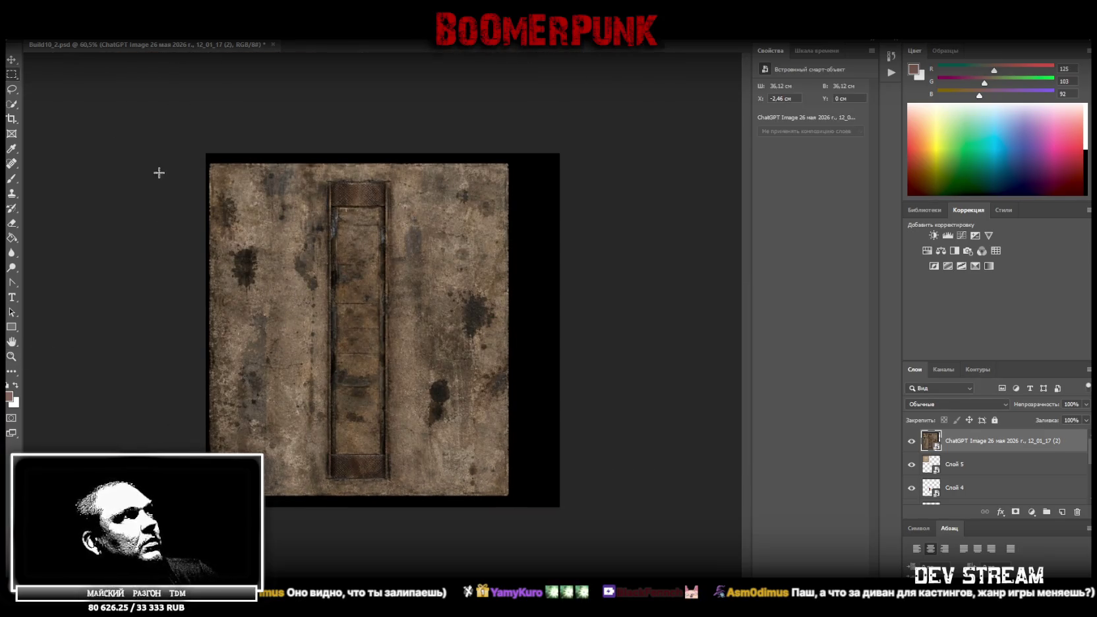
drag(209, 163, 503, 495)
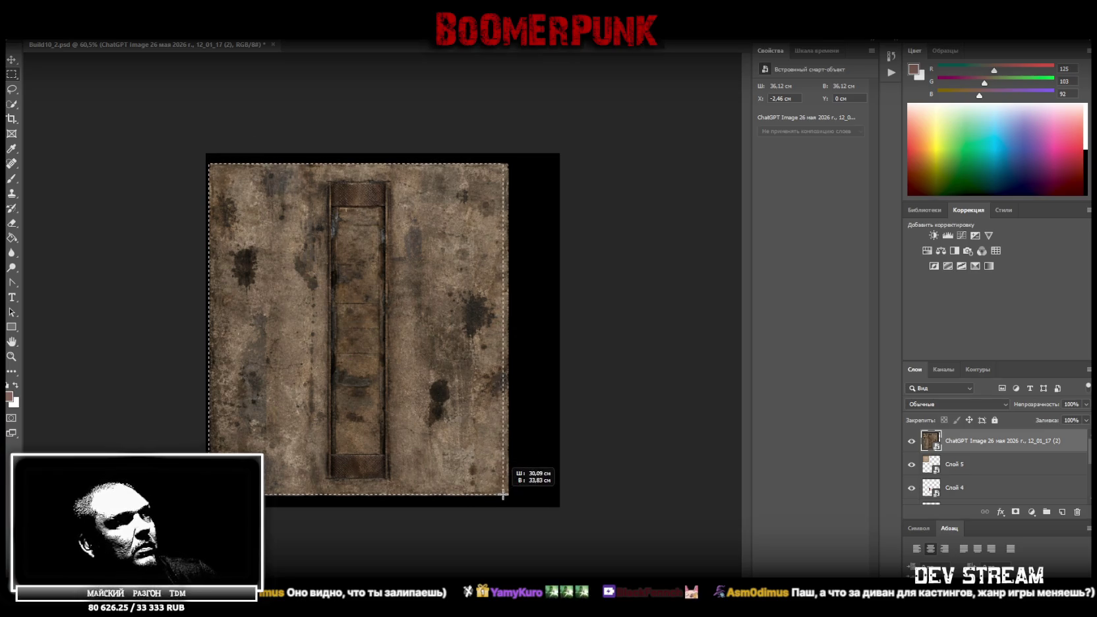
drag(503, 495, 508, 496)
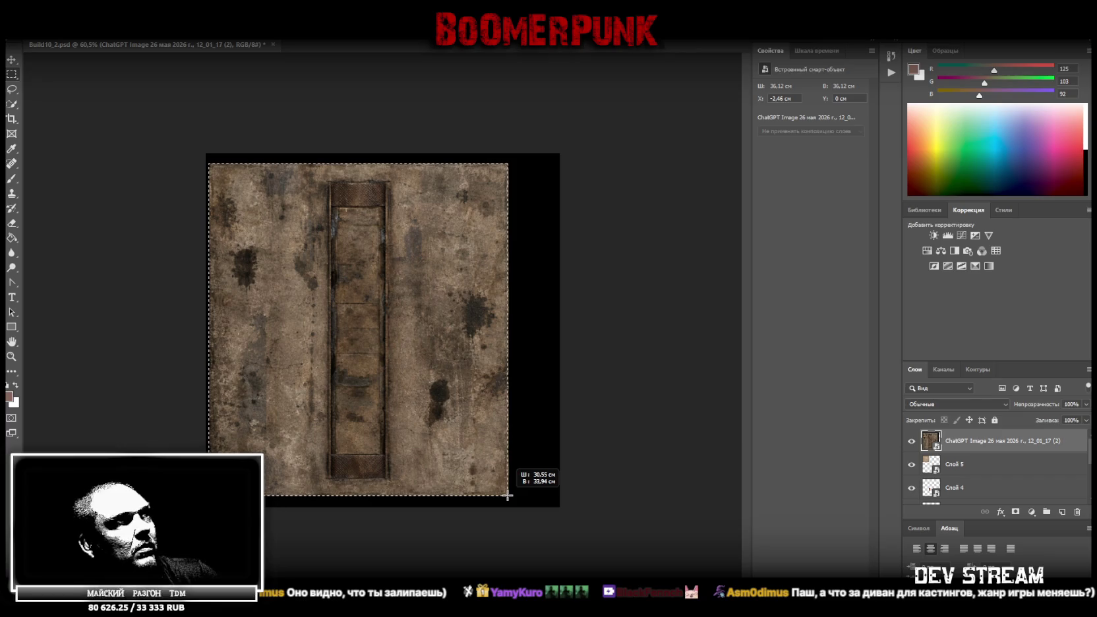
right_click(270, 219)
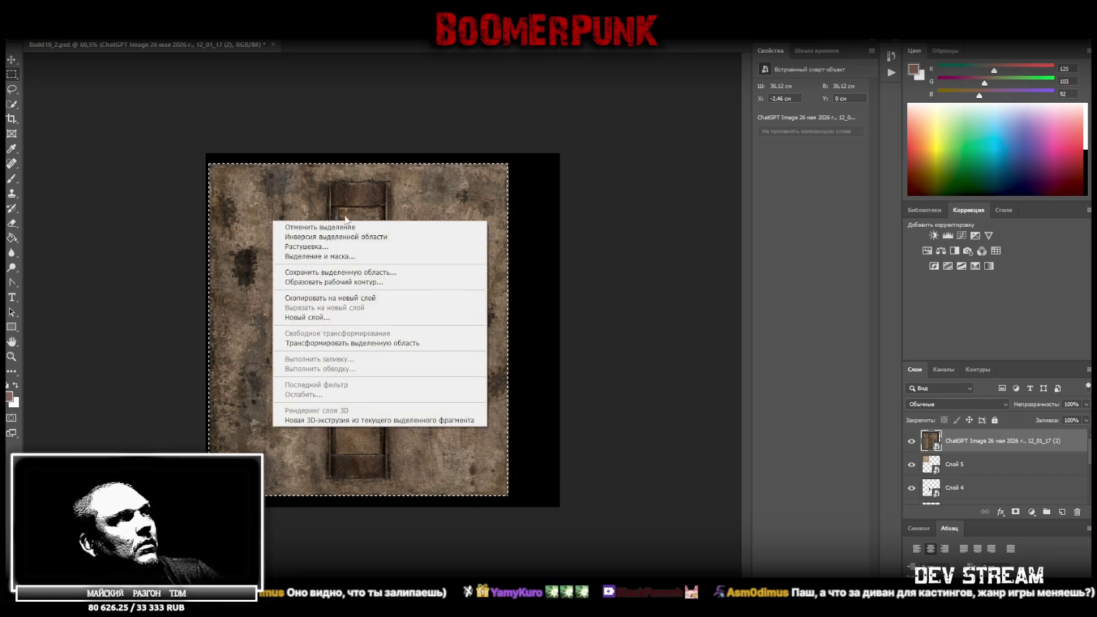
click(389, 300)
click(1009, 467)
key(Delete)
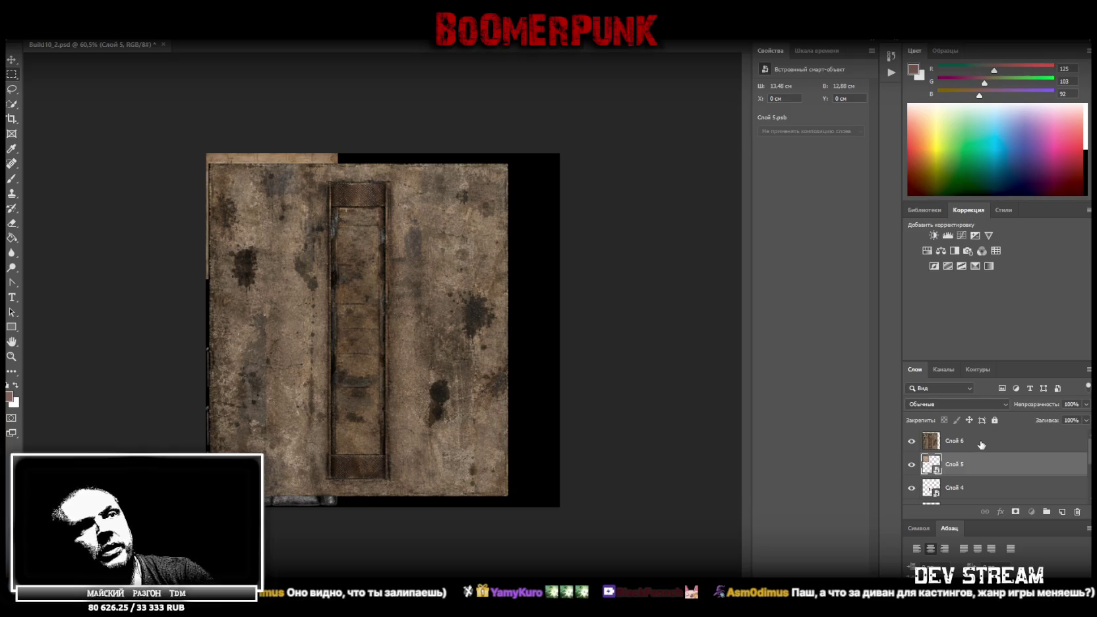
- Make the floor layer a smart object and shrink it beside the beige door
right_click(981, 445)
click(857, 293)
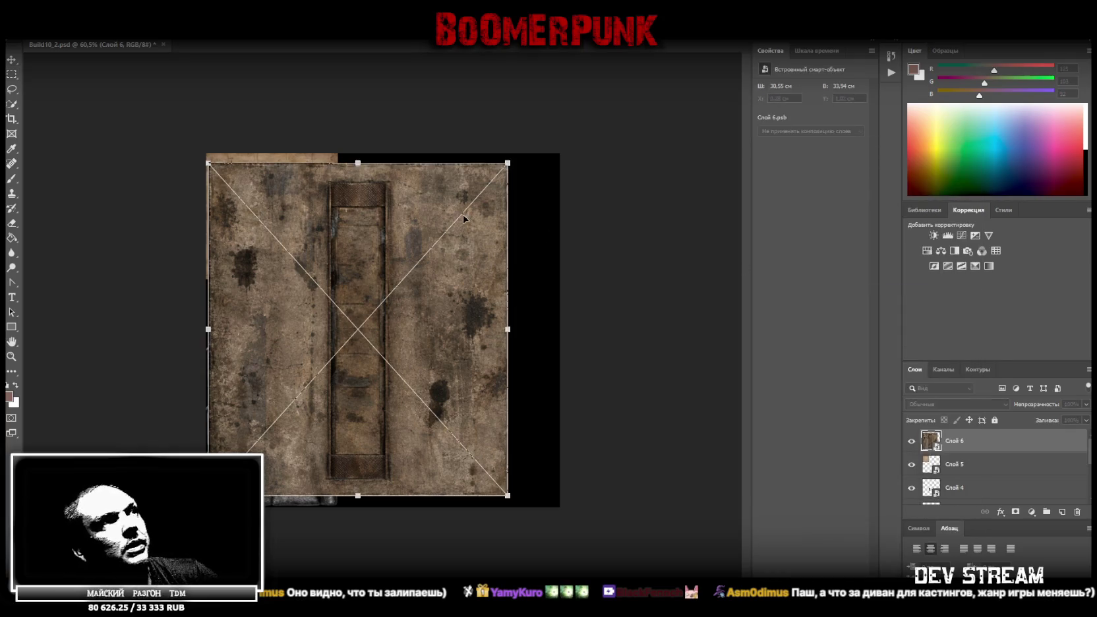
drag(463, 219, 482, 209)
mouse_move(372, 485)
mouse_down()
mouse_move(372, 286)
mouse_move(432, 269)
mouse_up()
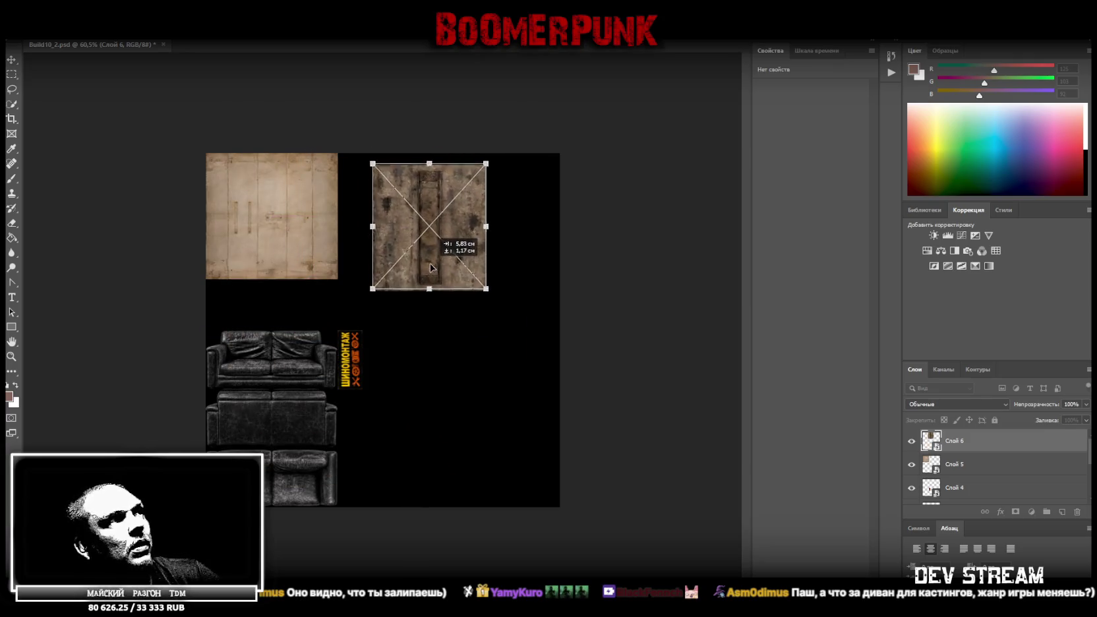
mouse_move(509, 153)
mouse_down()
mouse_move(409, 186)
mouse_move(385, 168)
mouse_up()
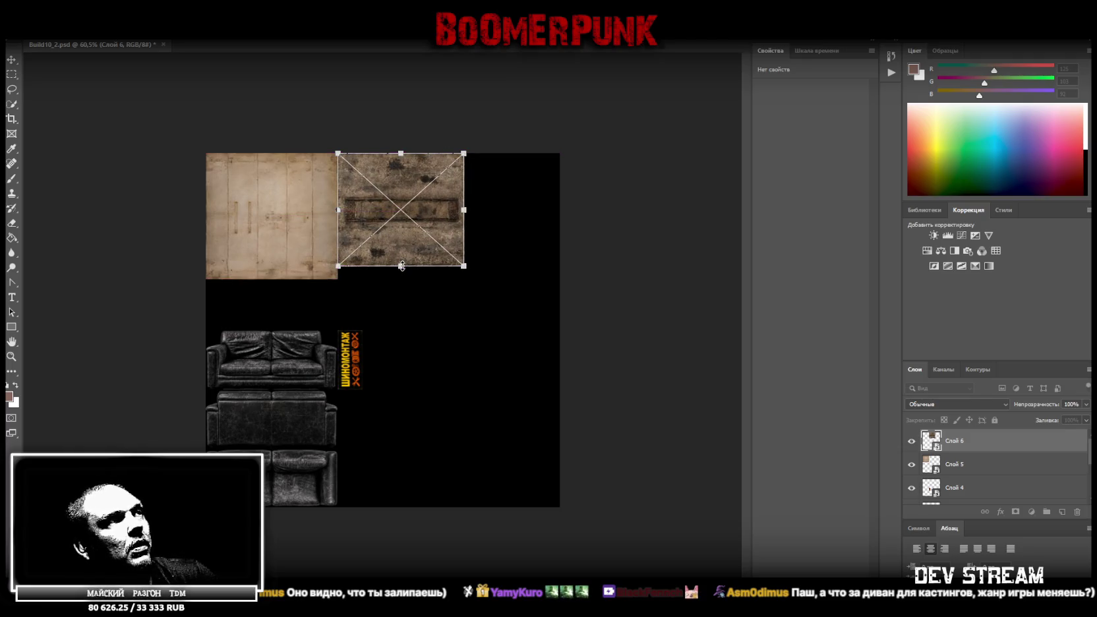
mouse_move(400, 265)
mouse_down()
mouse_move(407, 278)
mouse_move(387, 255)
mouse_up()
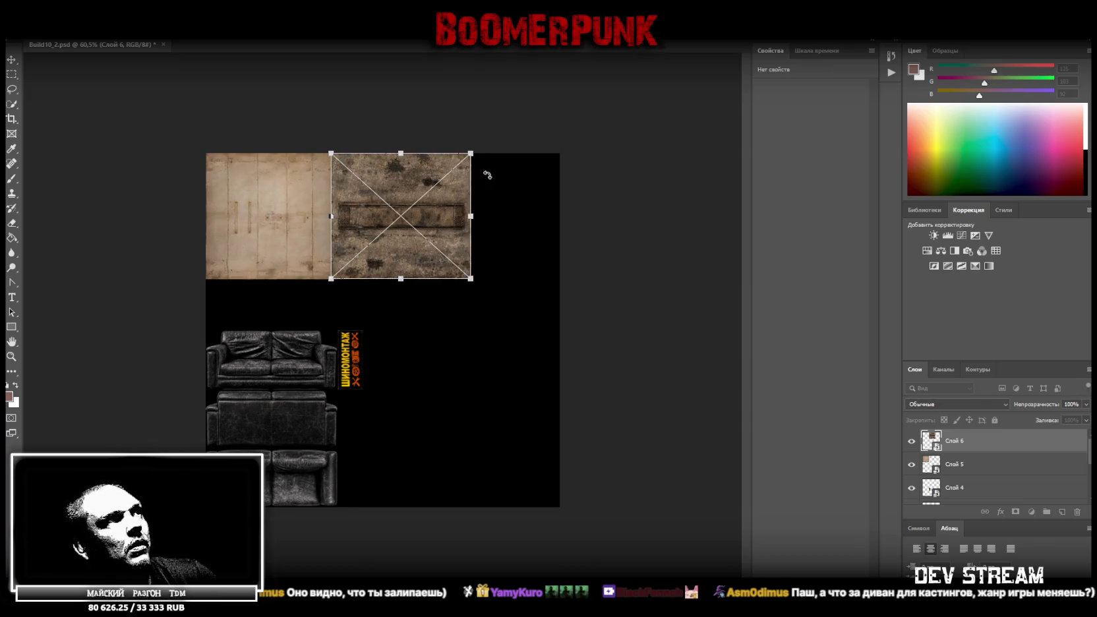
key(Escape)
key(ctrl+t)
drag(435, 231, 439, 221)
mouse_move(362, 486)
mouse_down()
mouse_move(362, 279)
mouse_move(391, 263)
mouse_up()
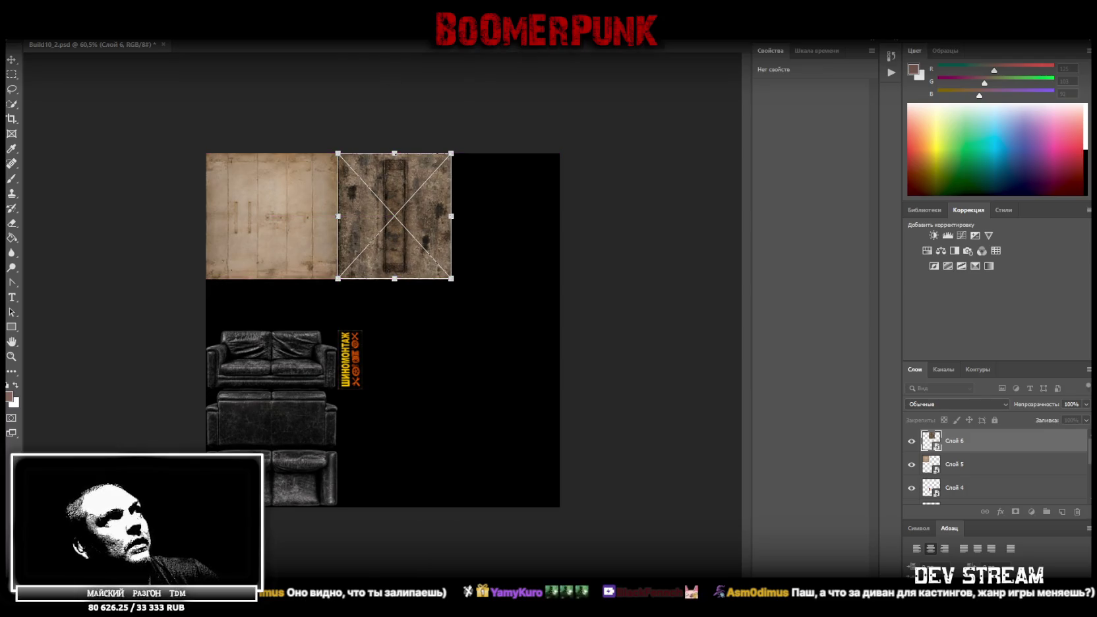
key(Return)
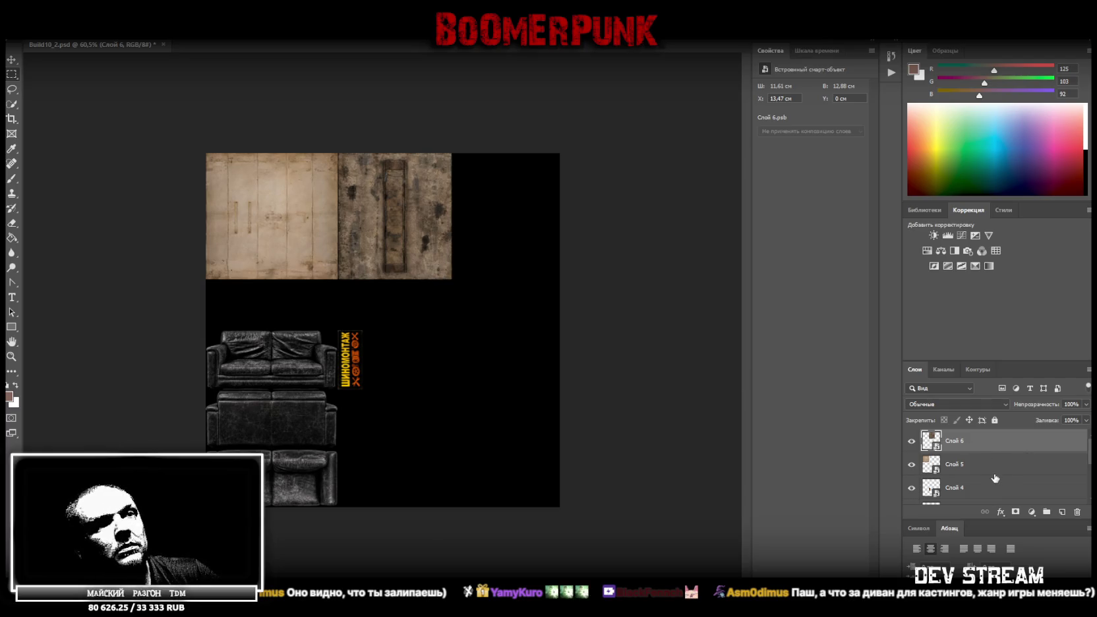
- Select the sofa and sign layers in the Layers panel
scroll(996, 478, down, 2)
click(967, 446)
scroll(975, 473, down, 2)
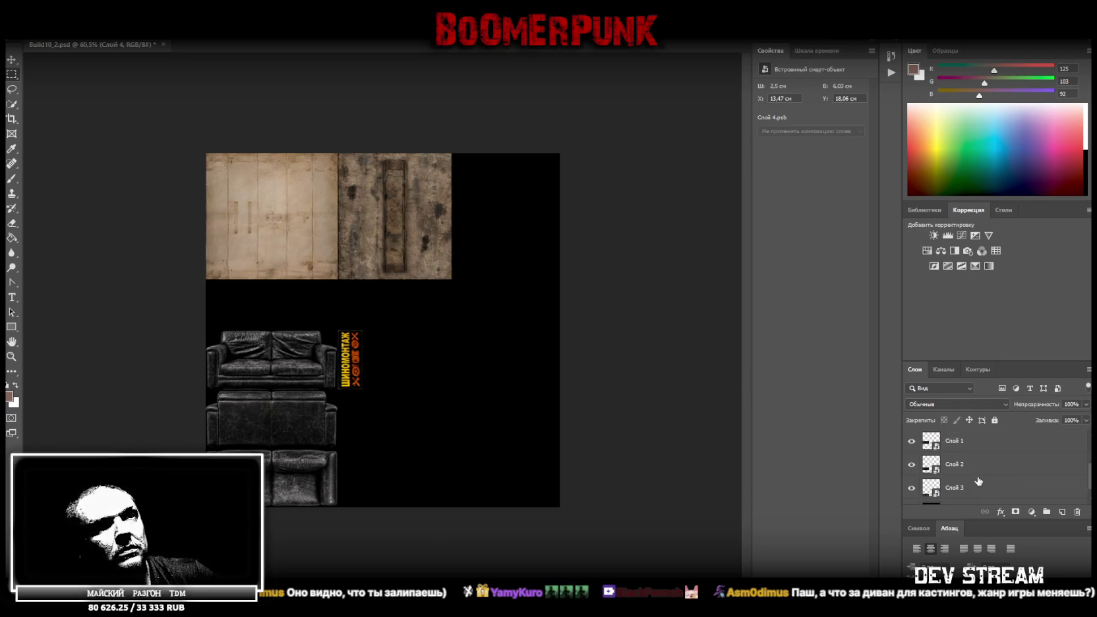
- Move the sofa and sign textures into the top row and shrink them to strip height
shift+click(960, 470)
key(v)
drag(300, 355, 477, 179)
mouse_move(463, 336)
mouse_down()
mouse_move(461, 279)
mouse_move(508, 256)
mouse_up()
- Narrow the floor texture so its right edge meets the sofa
click(12, 356)
drag(132, 250, 395, 317)
scroll(435, 335, up, 2)
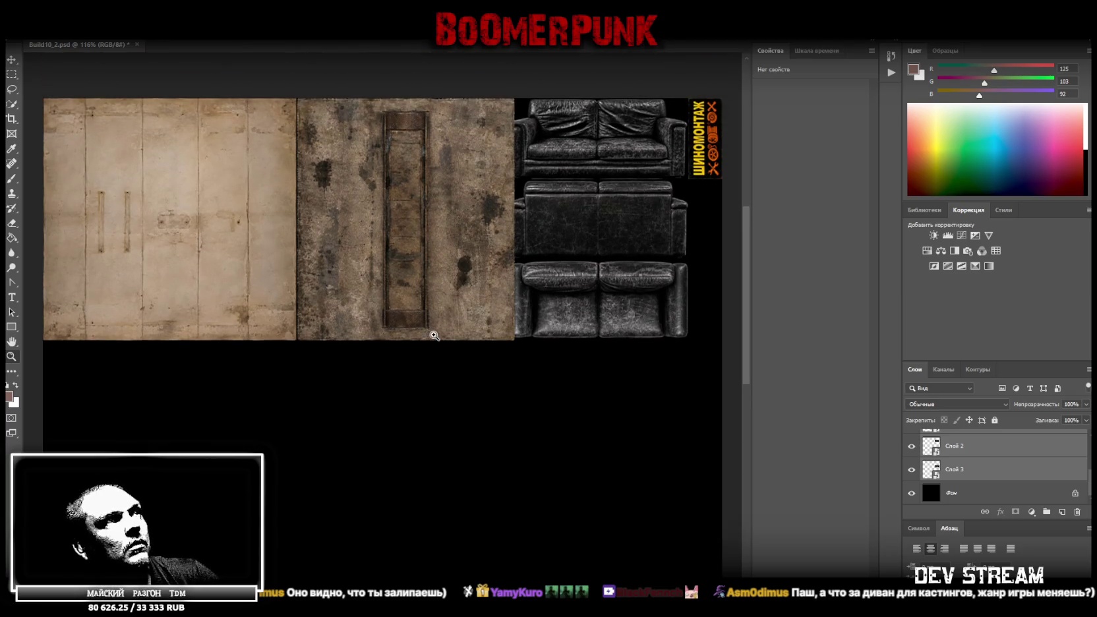
click(12, 60)
right_click(357, 160)
click(376, 165)
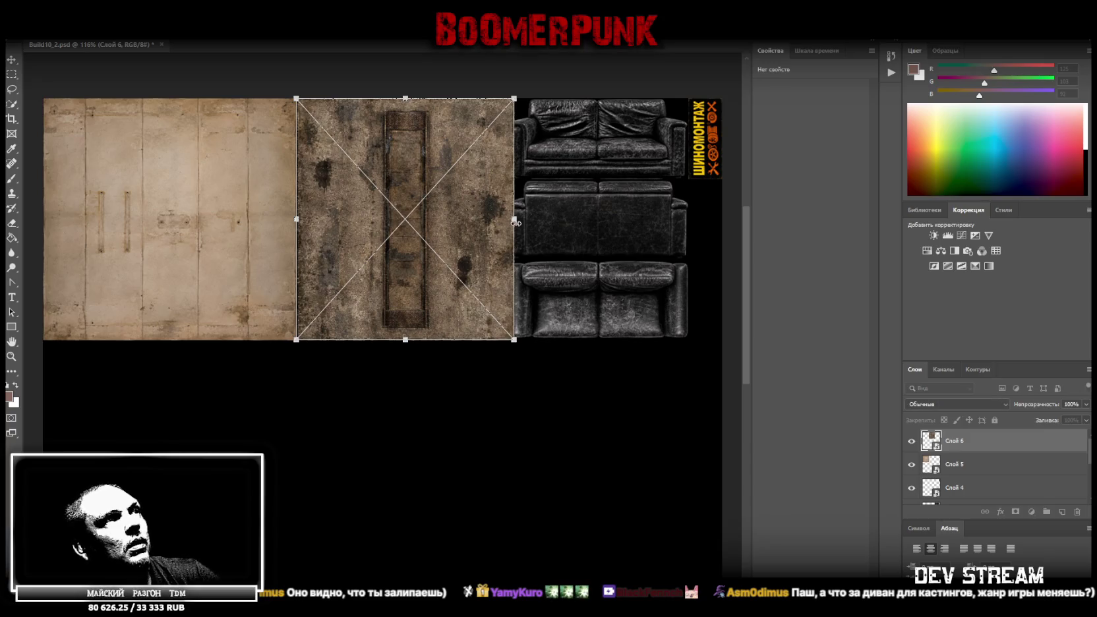
drag(516, 223, 509, 223)
key(Return)
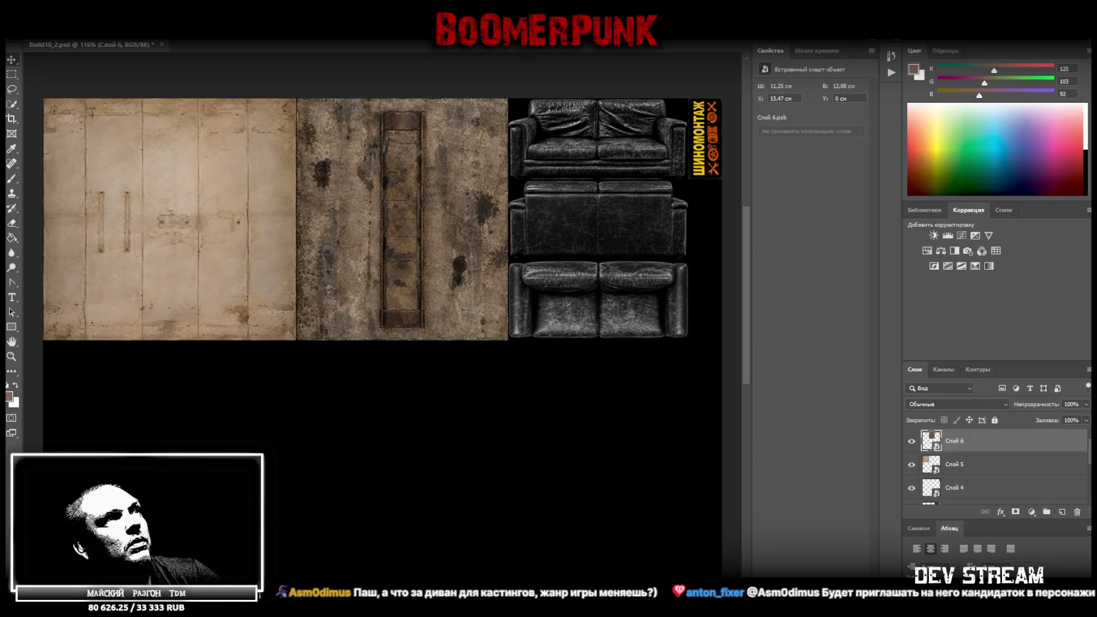
- Place the garage wall strips image onto the atlas
click(12, 356)
alt+scroll(368, 426, down, 4)
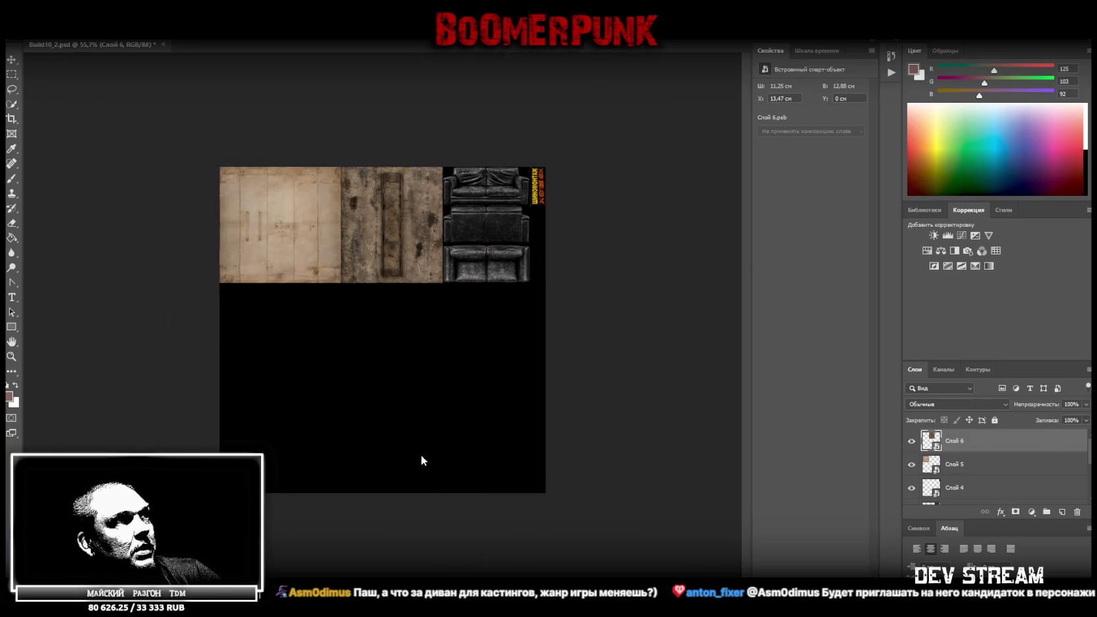
drag(421, 454, 429, 465)
key(Return)
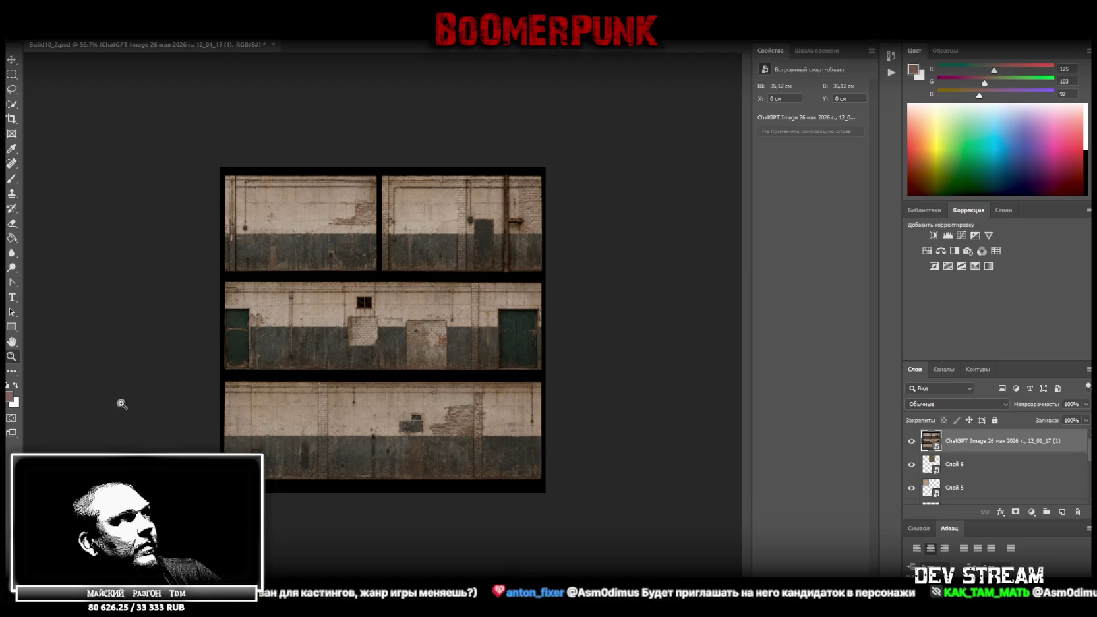
key(ctrl+plus)
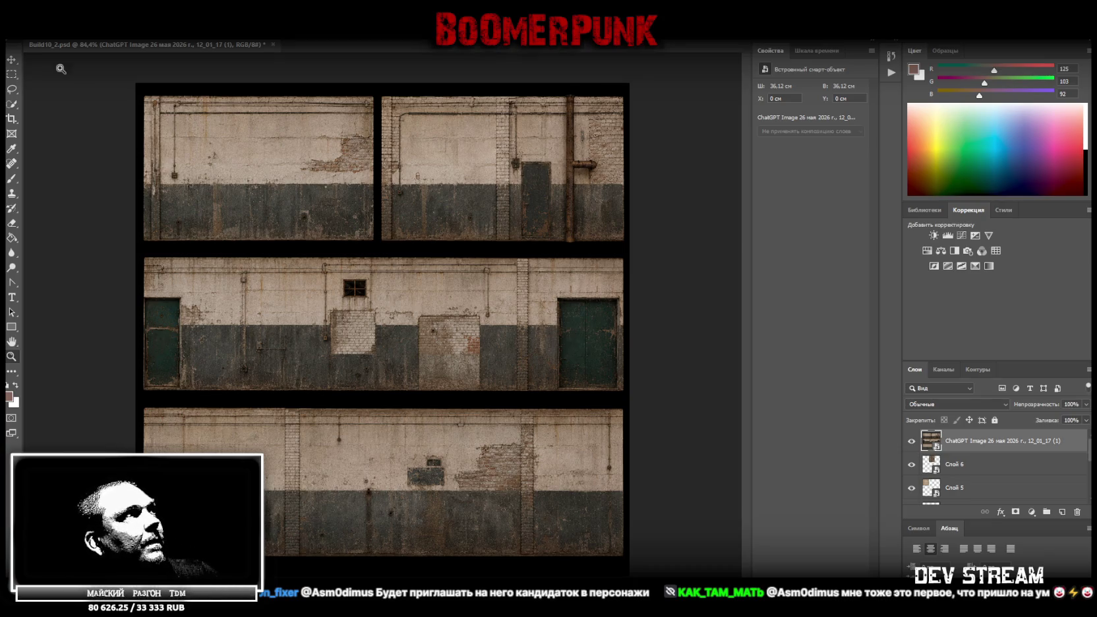
click(11, 76)
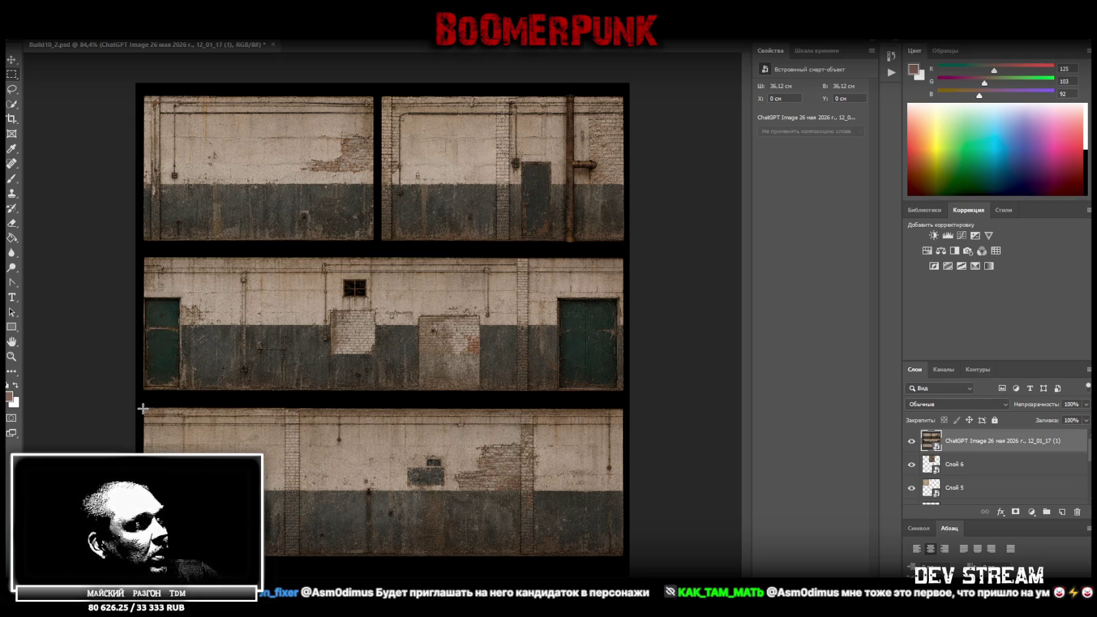
drag(143, 408, 625, 560)
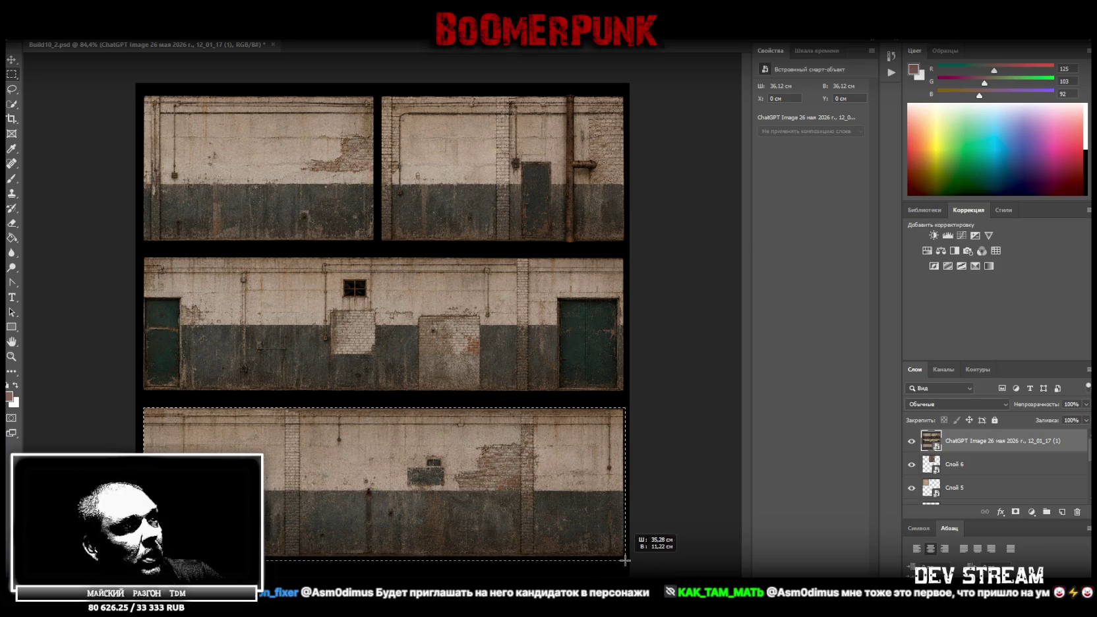
- Add the middle strip, bottom strip, right edge and the gap between strips to the marquee selection
shift+drag(366, 565, 151, 258)
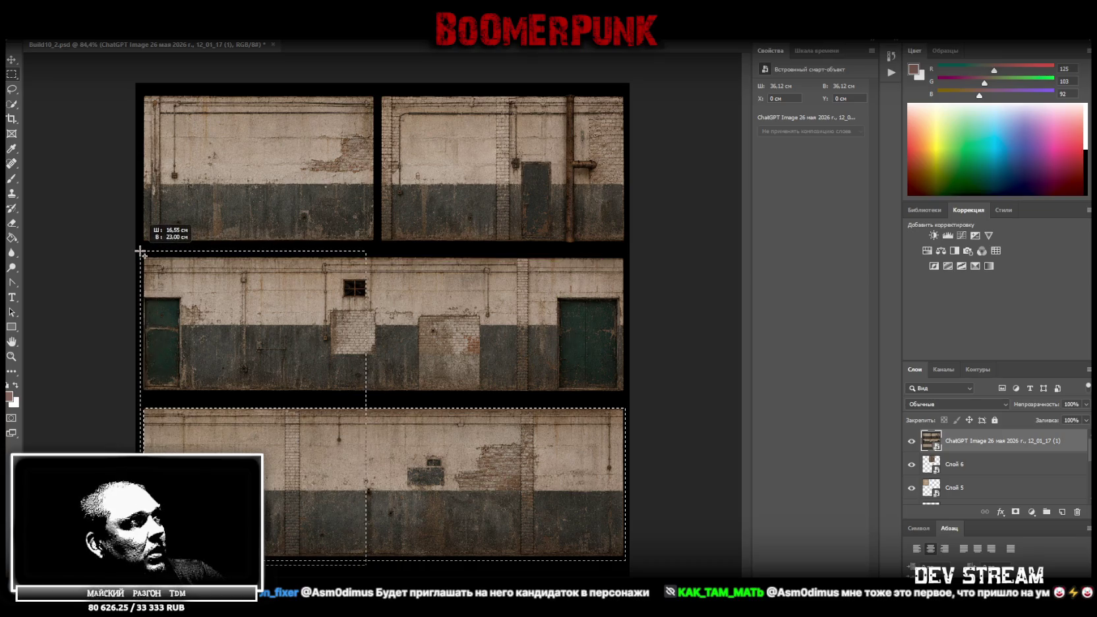
shift+drag(151, 257, 139, 252)
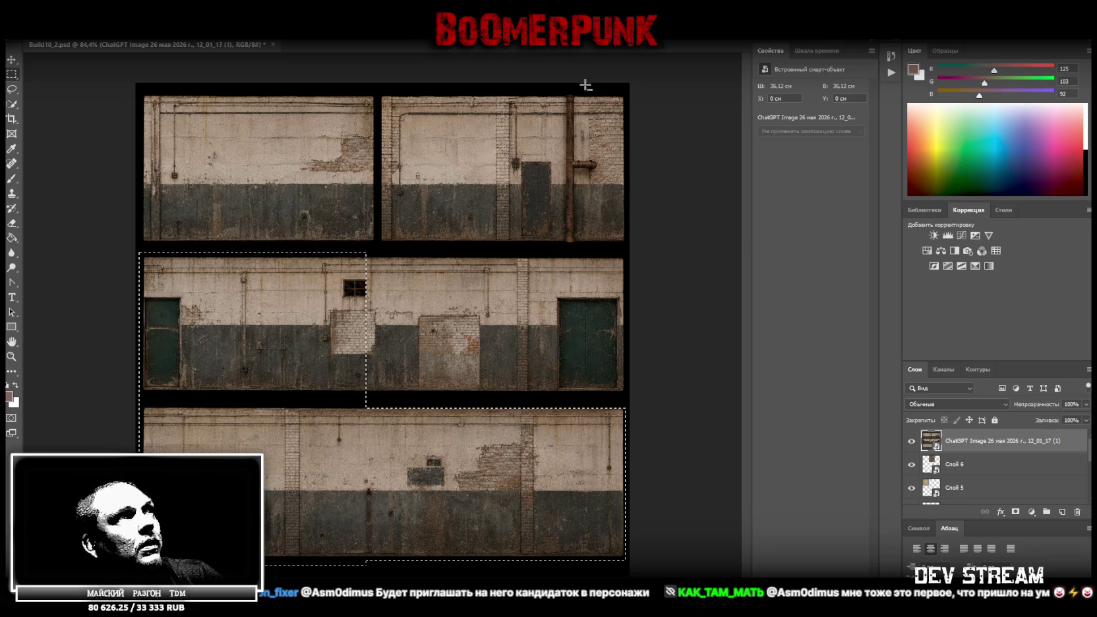
shift+drag(566, 95, 574, 246)
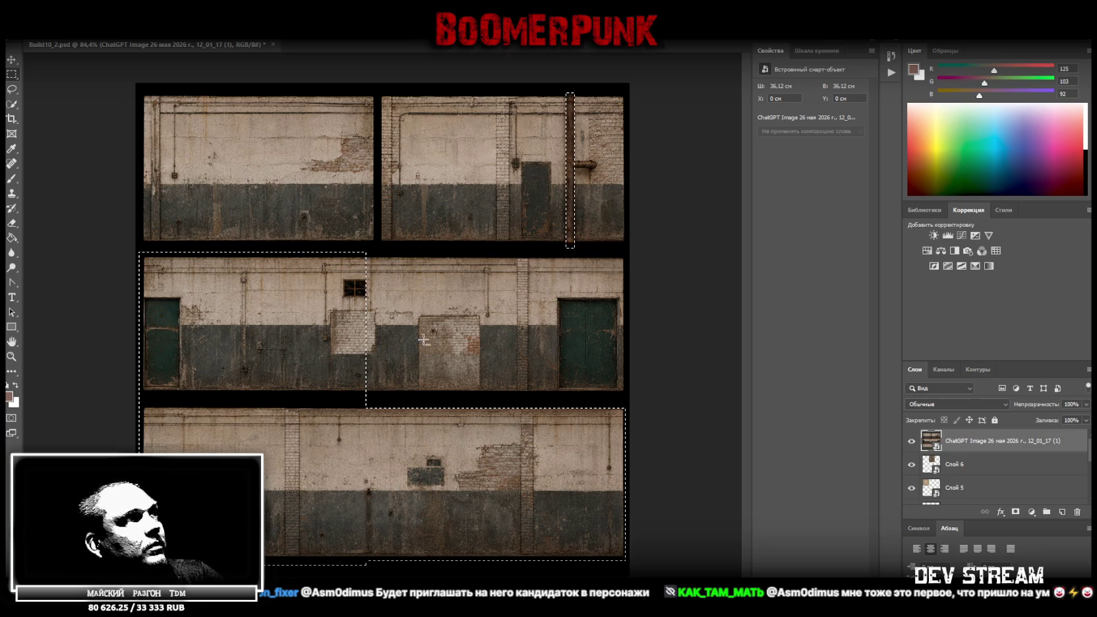
mouse_move(379, 245)
shift+mouse_down()
mouse_move(123, 247)
mouse_move(111, 257)
mouse_move(126, 257)
shift+mouse_up()
mouse_move(387, 251)
alt+mouse_down()
mouse_move(370, 369)
mouse_move(331, 398)
alt+mouse_up()
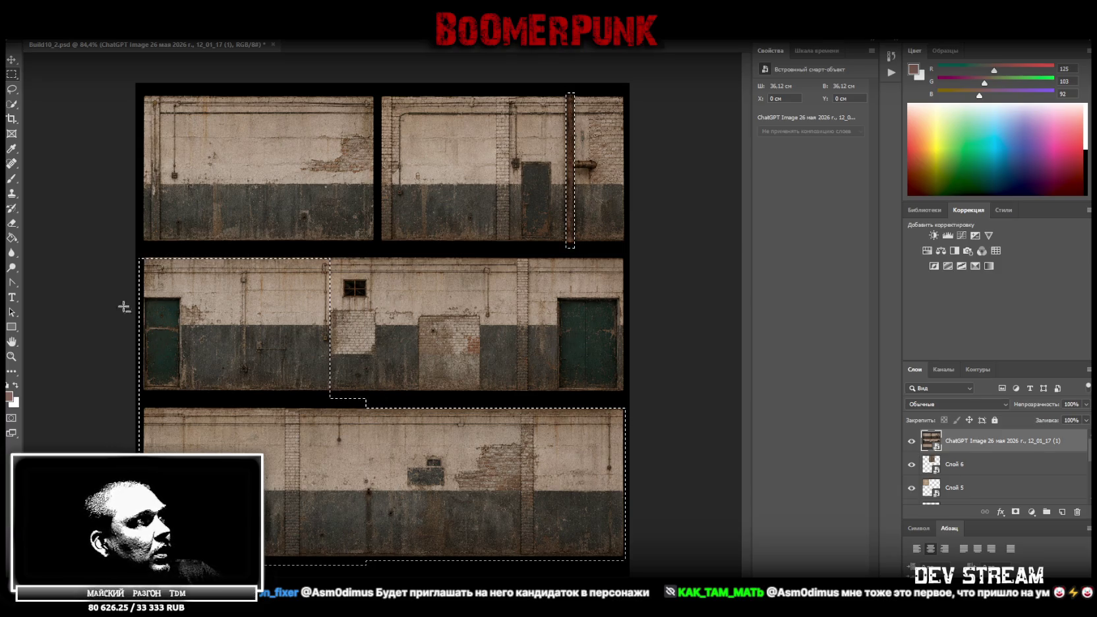
shift+drag(137, 254, 141, 343)
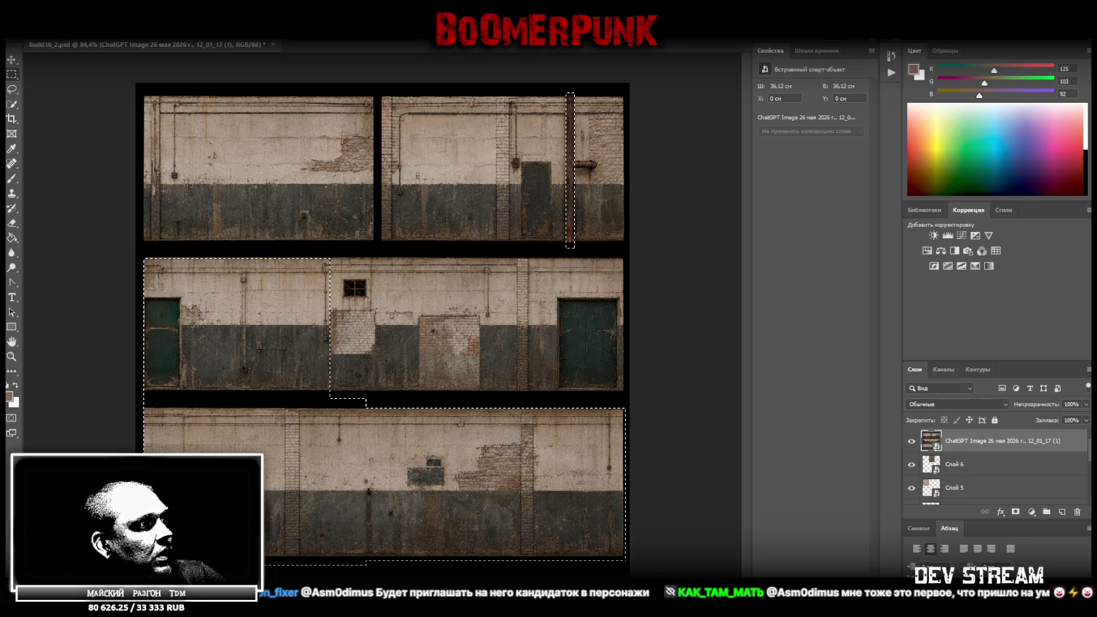
shift+drag(139, 542, 691, 557)
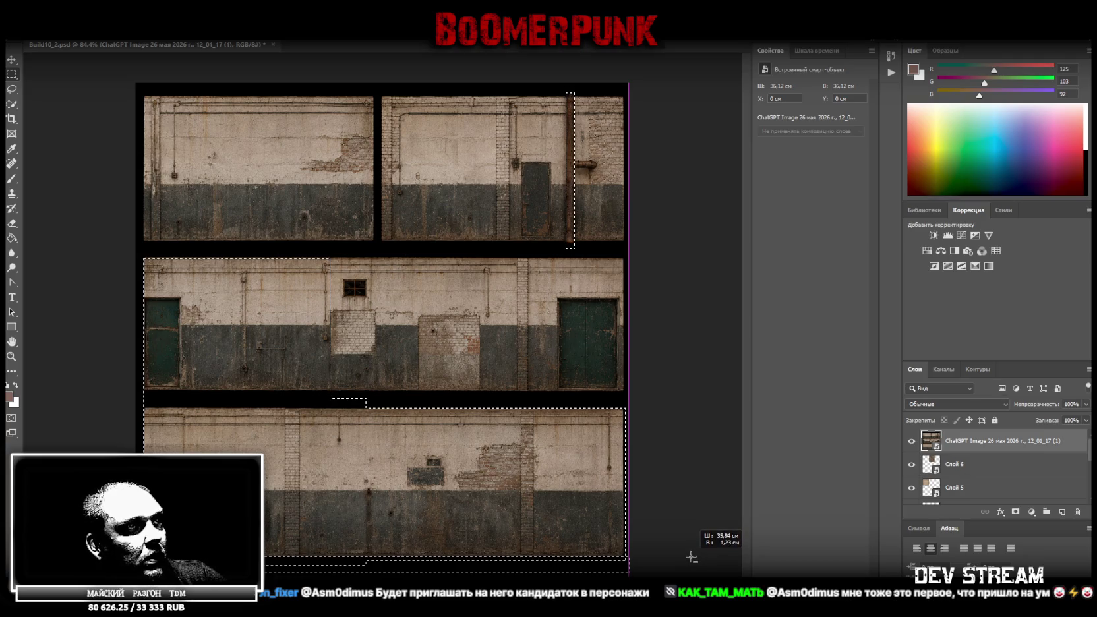
mouse_move(630, 558)
shift+mouse_down()
mouse_move(638, 400)
mouse_move(615, 383)
shift+mouse_up()
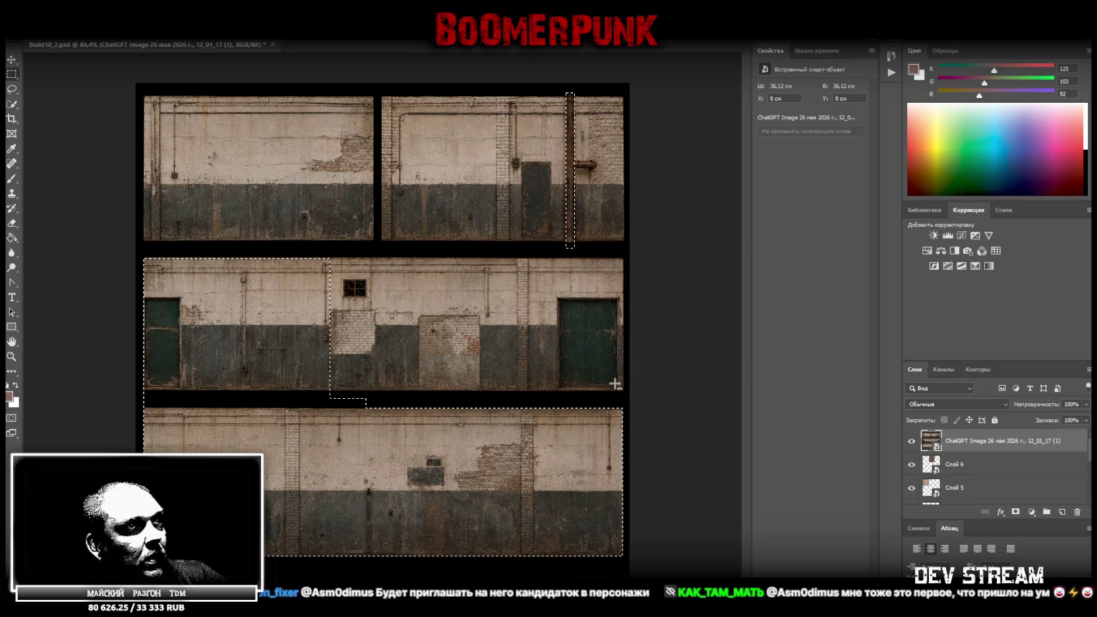
shift+drag(142, 391, 653, 409)
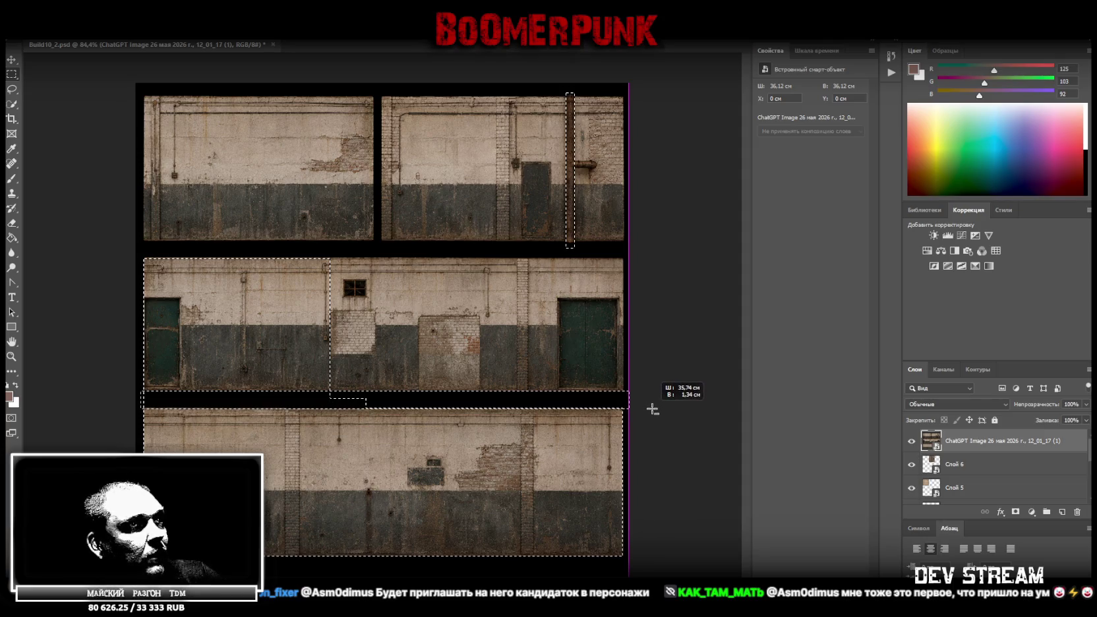
- Copy the selected wall strips to a new layer and delete the ChatGPT Image layer
right_click(253, 274)
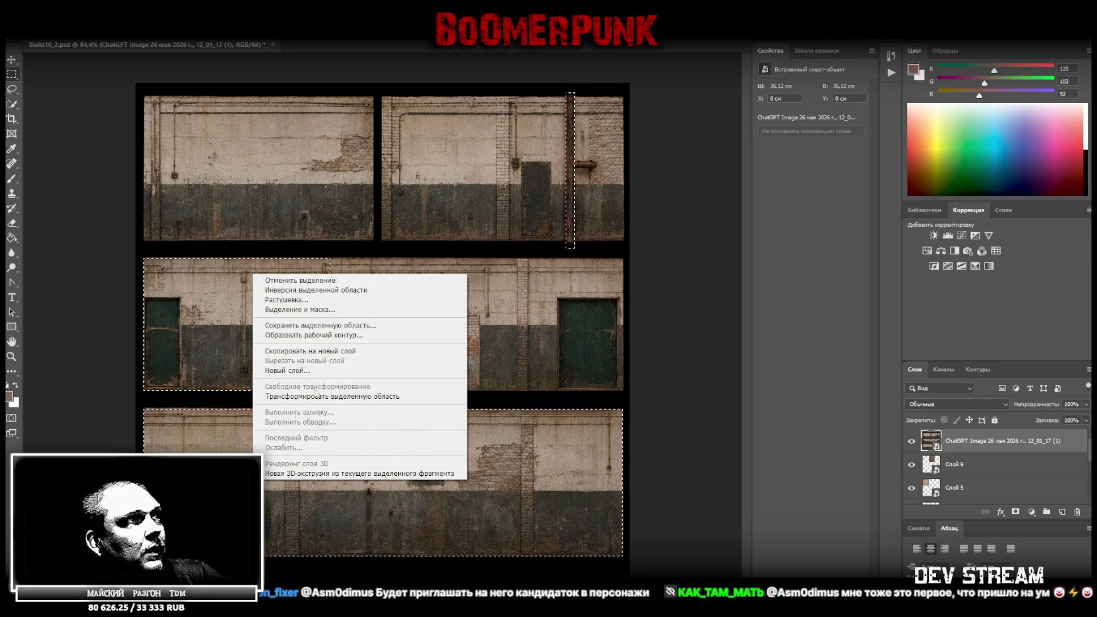
click(309, 351)
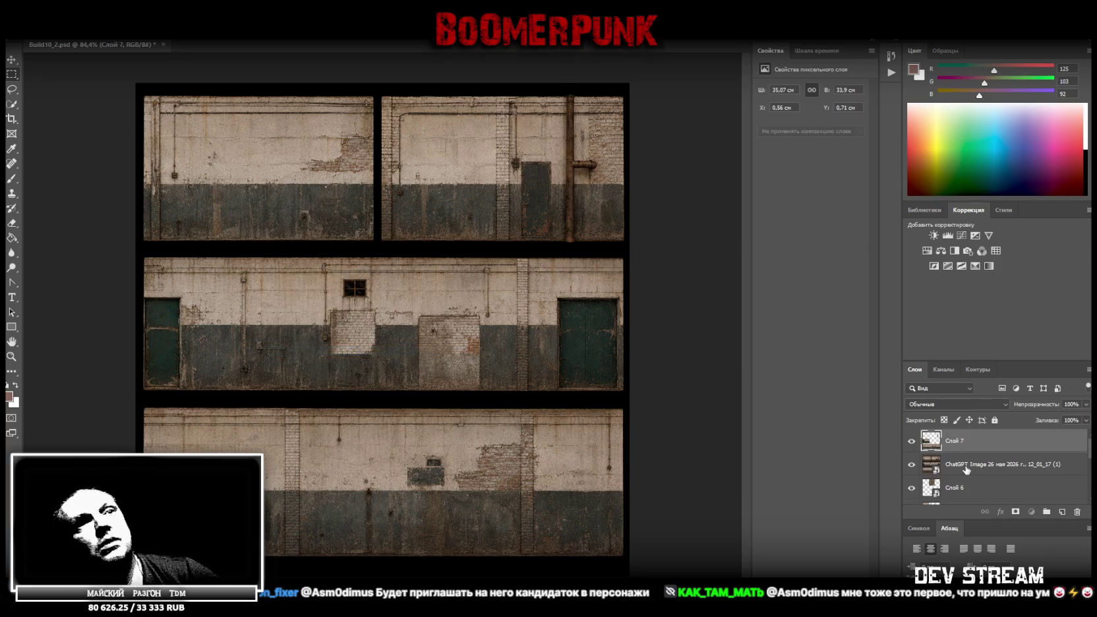
click(967, 465)
key(Delete)
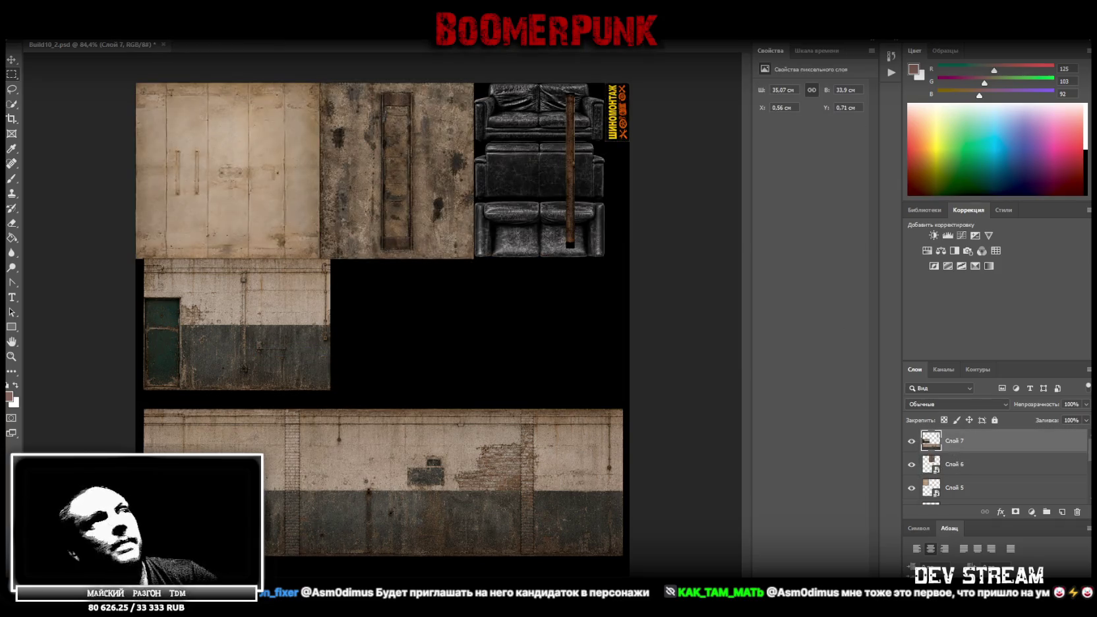
- Copy the pipe strip and cut the door section onto their own layers
drag(550, 272, 621, 83)
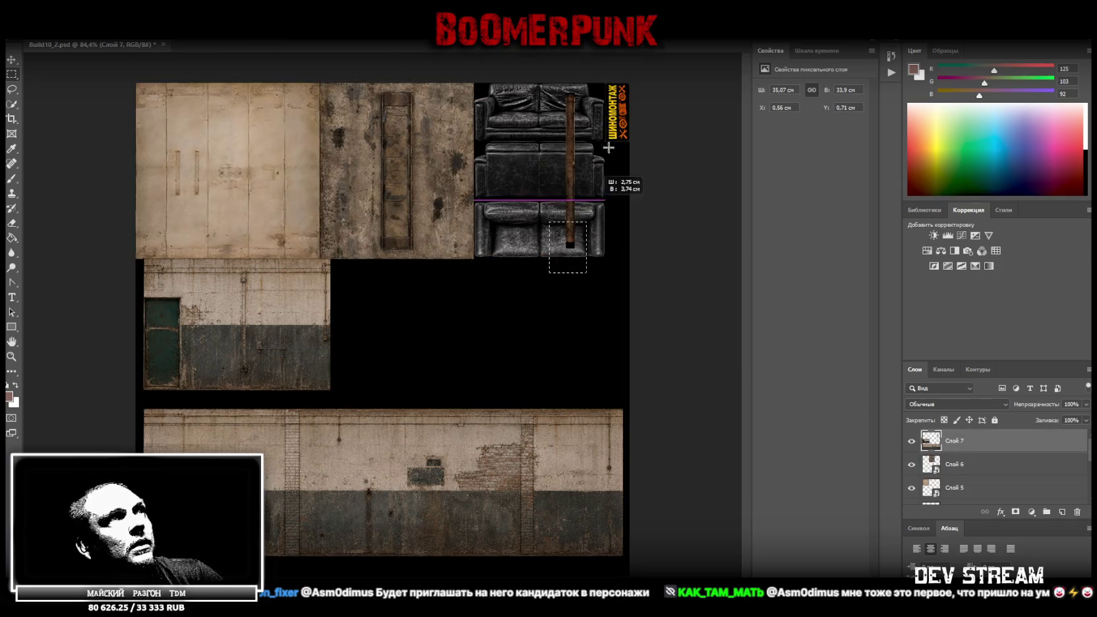
right_click(571, 130)
click(645, 218)
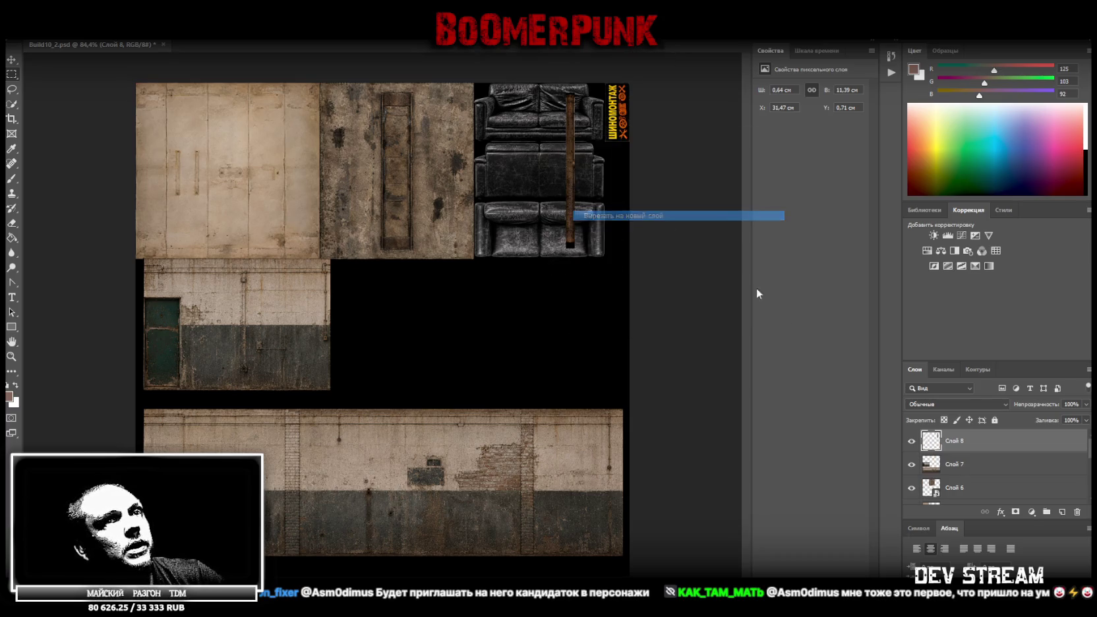
click(953, 462)
drag(340, 399, 64, 206)
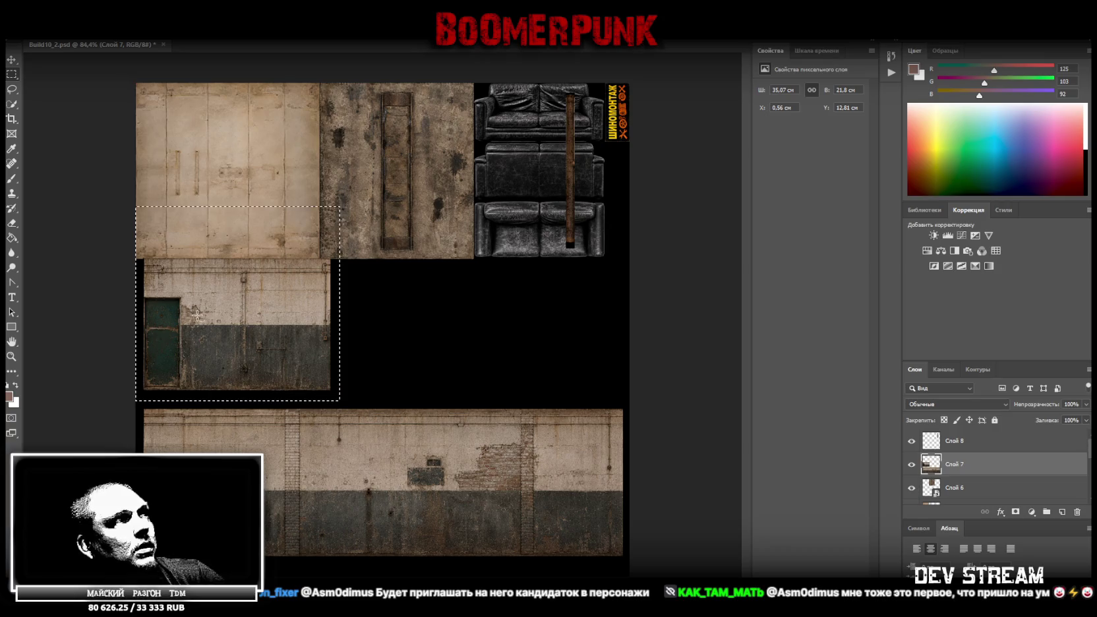
right_click(197, 316)
click(288, 404)
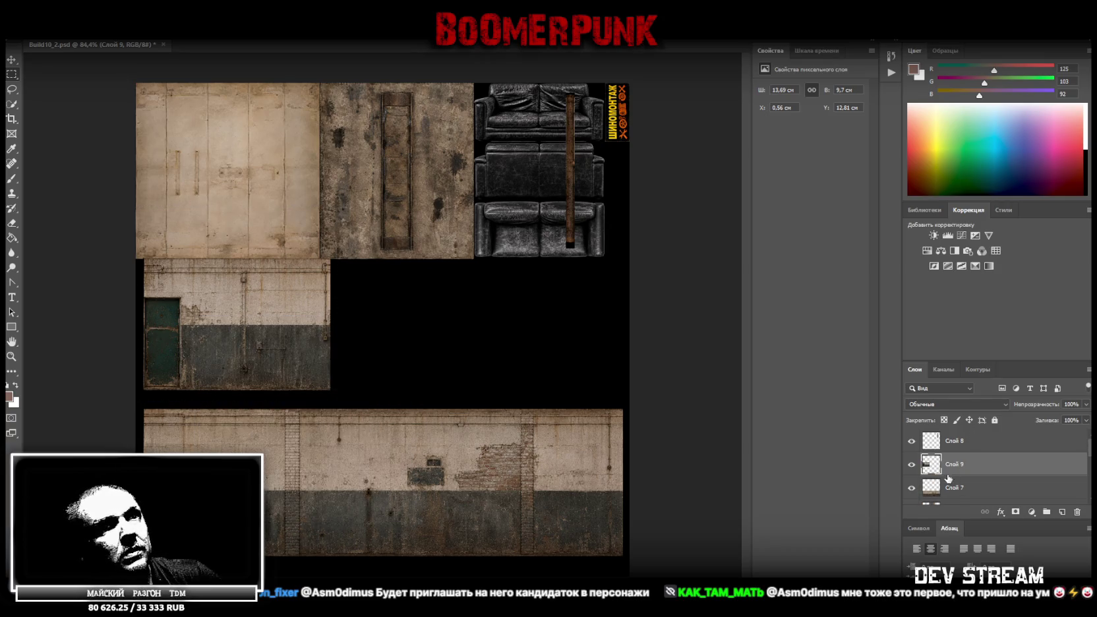
- Convert Слой 7 to a smart object and start moving it up under the door texture
click(943, 493)
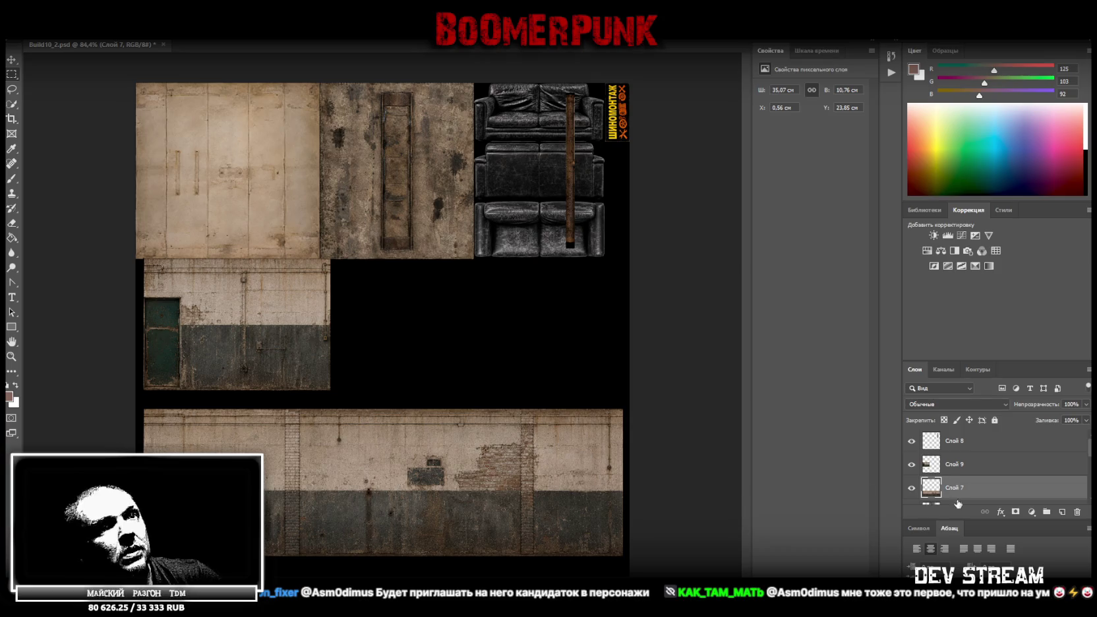
scroll(966, 495, down, 1)
right_click(974, 471)
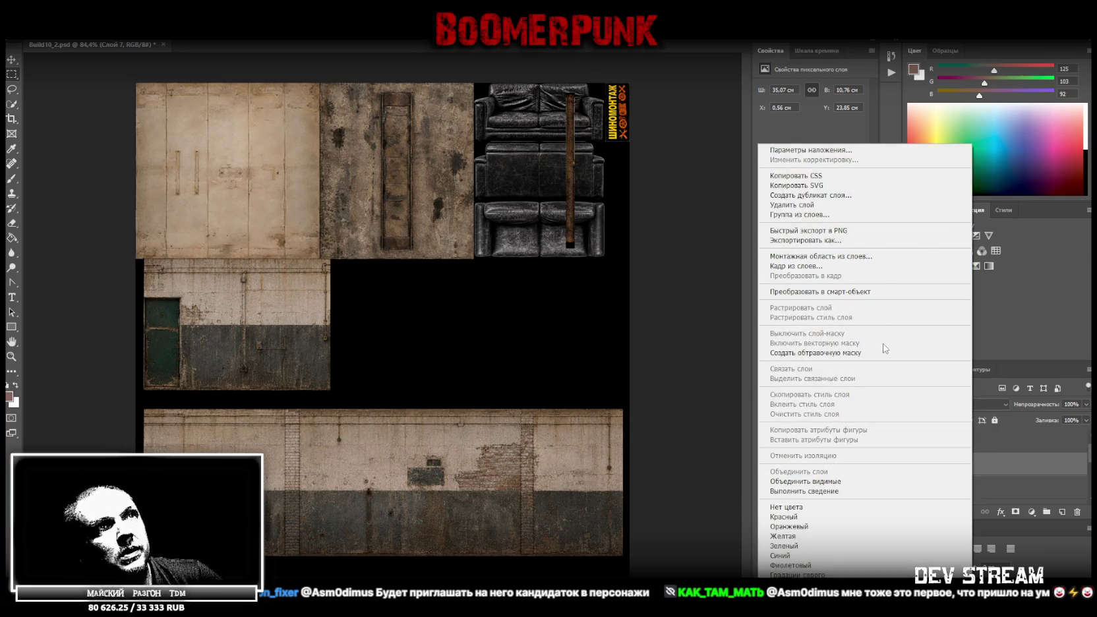
click(887, 294)
key(ctrl+t)
drag(485, 468, 476, 319)
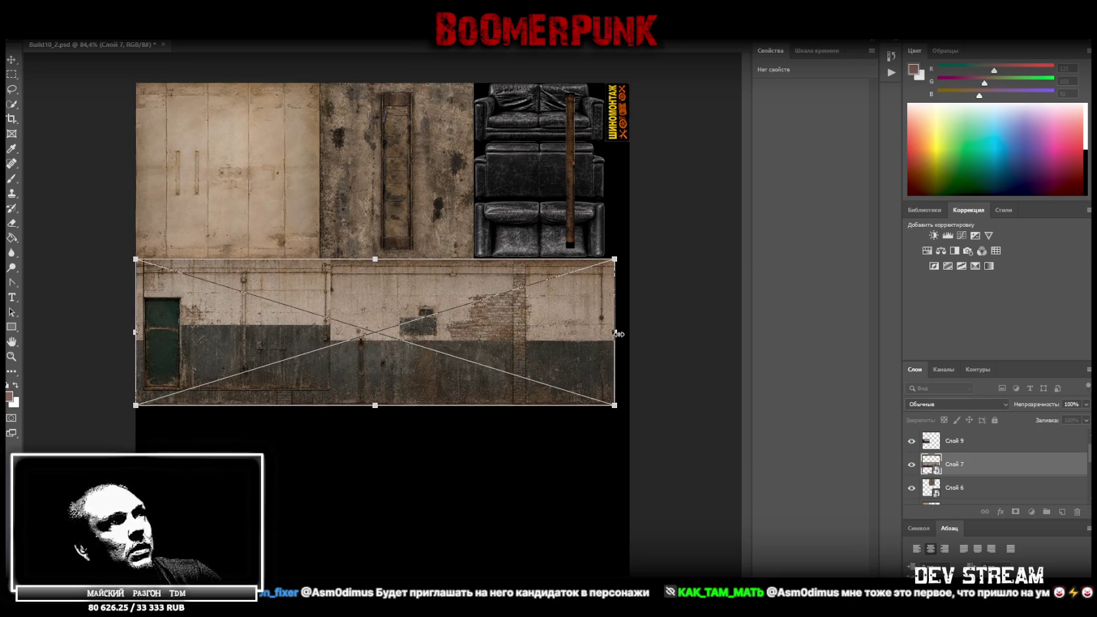
- Narrow the wall strip to 34,33 cm and move the door section smart object below it
drag(614, 331, 608, 330)
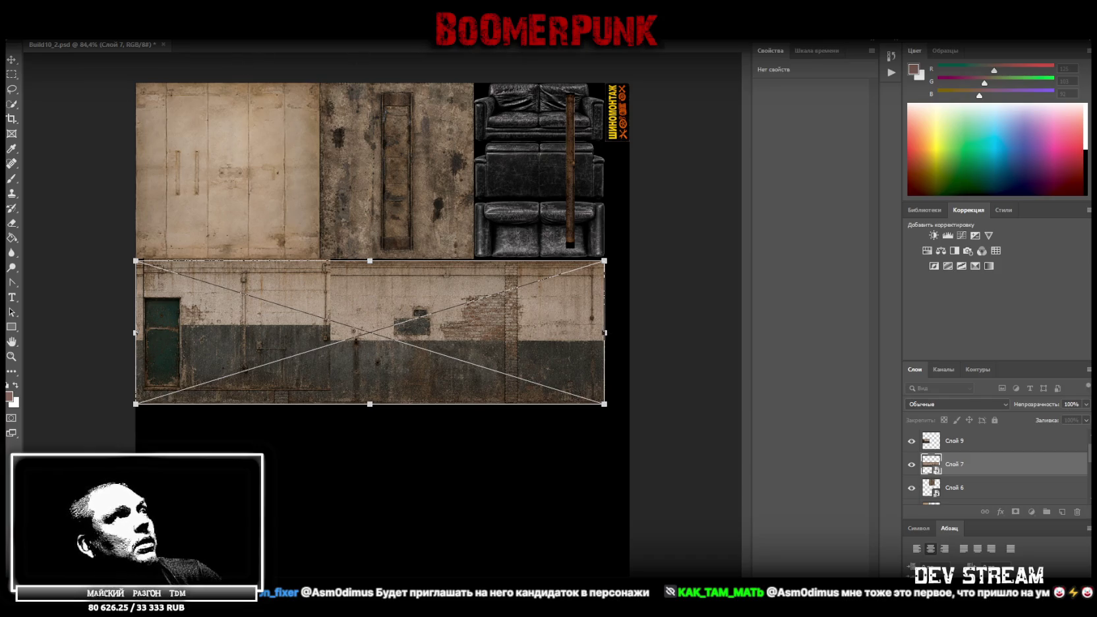
key(Return)
right_click(963, 450)
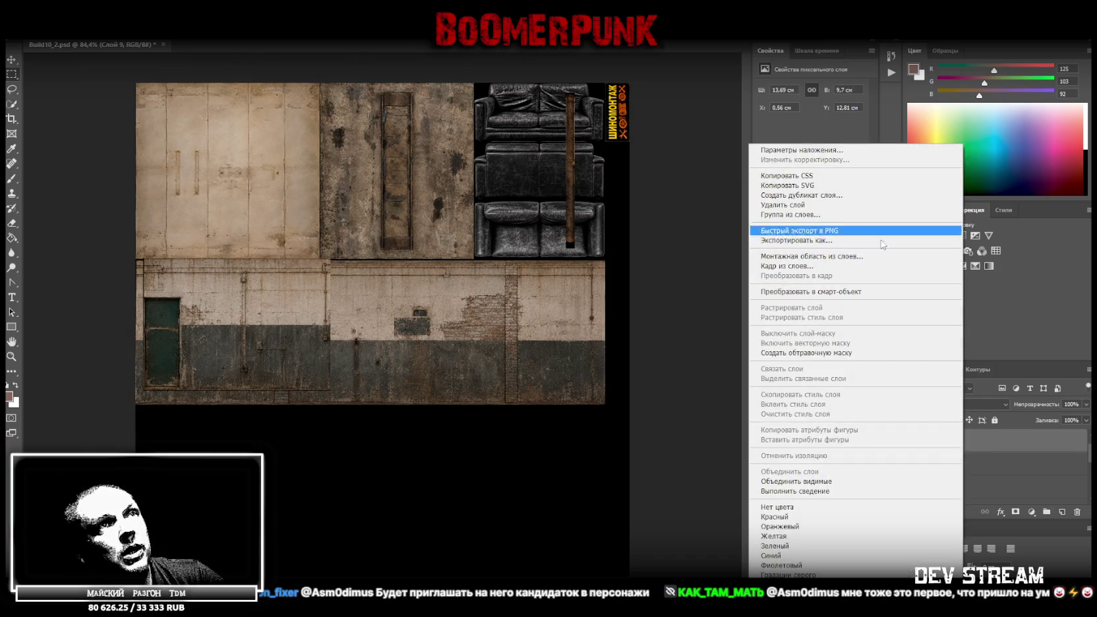
click(874, 294)
key(ctrl+t)
drag(243, 294, 240, 296)
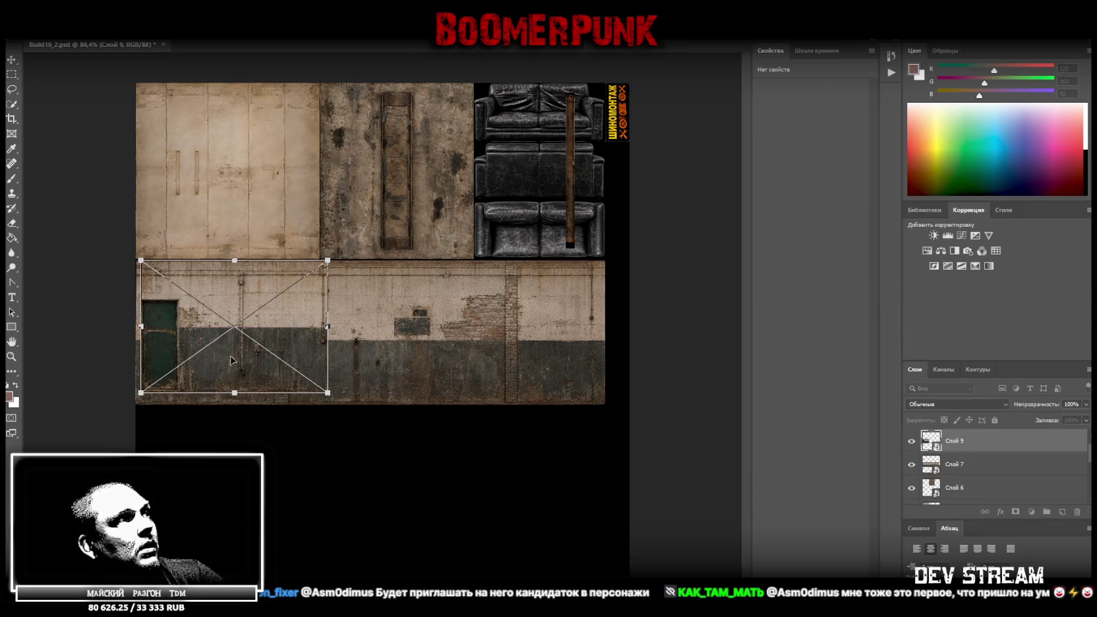
mouse_move(231, 359)
mouse_down()
mouse_move(232, 532)
mouse_move(232, 503)
mouse_up()
key(Return)
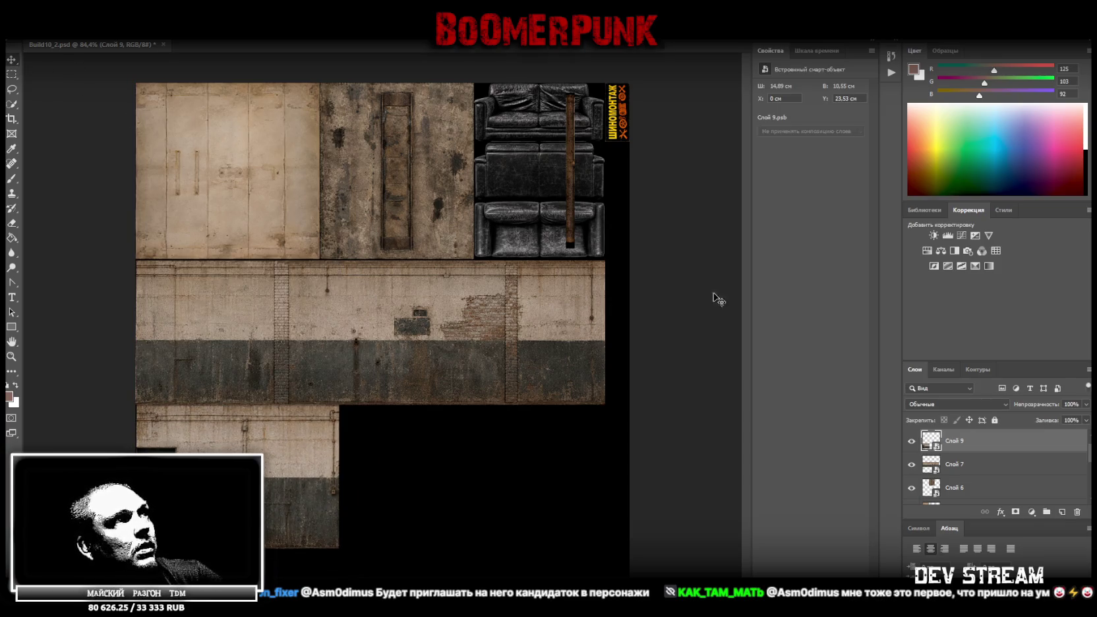
- Reposition the Слой 7 wall strip and slightly extend its top and bottom edges
click(987, 468)
key(ctrl+t)
drag(394, 327, 390, 324)
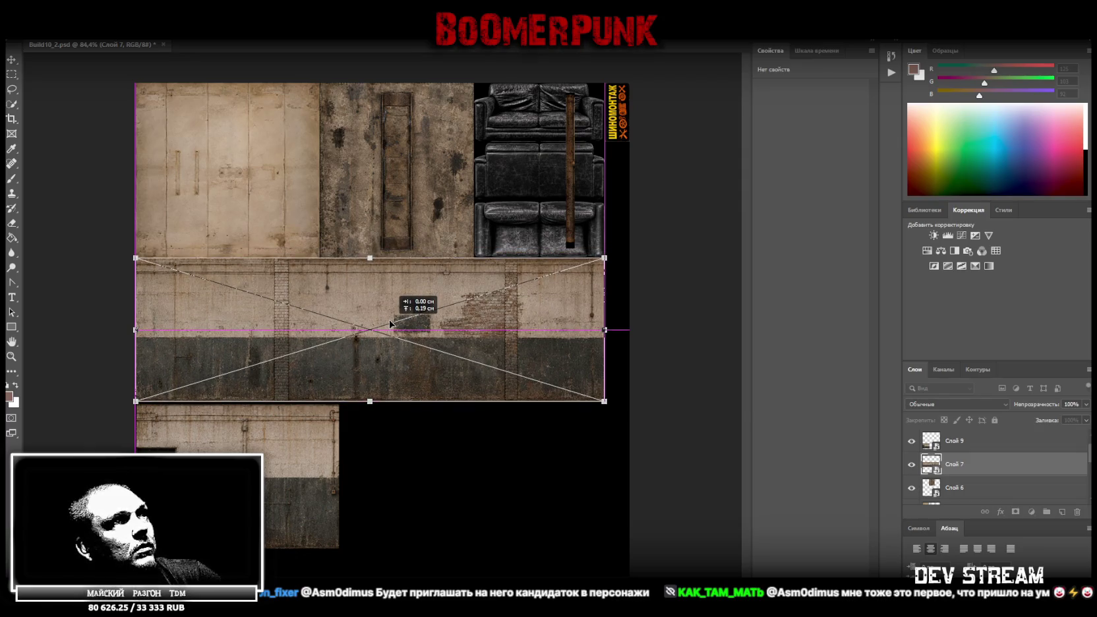
drag(390, 325, 390, 325)
drag(367, 257, 368, 259)
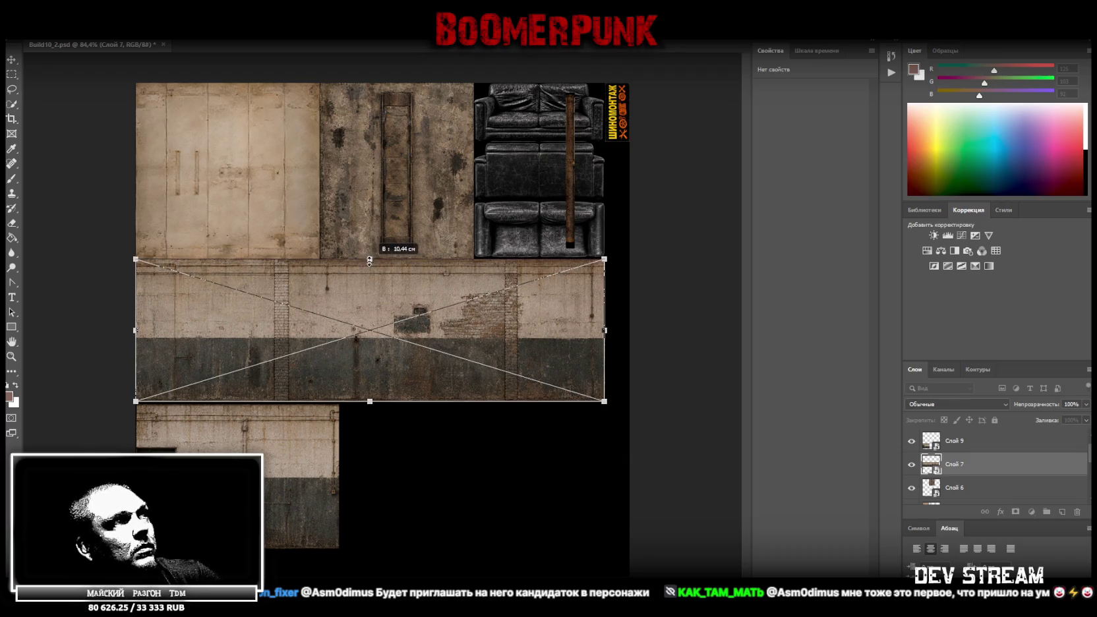
drag(371, 401, 370, 405)
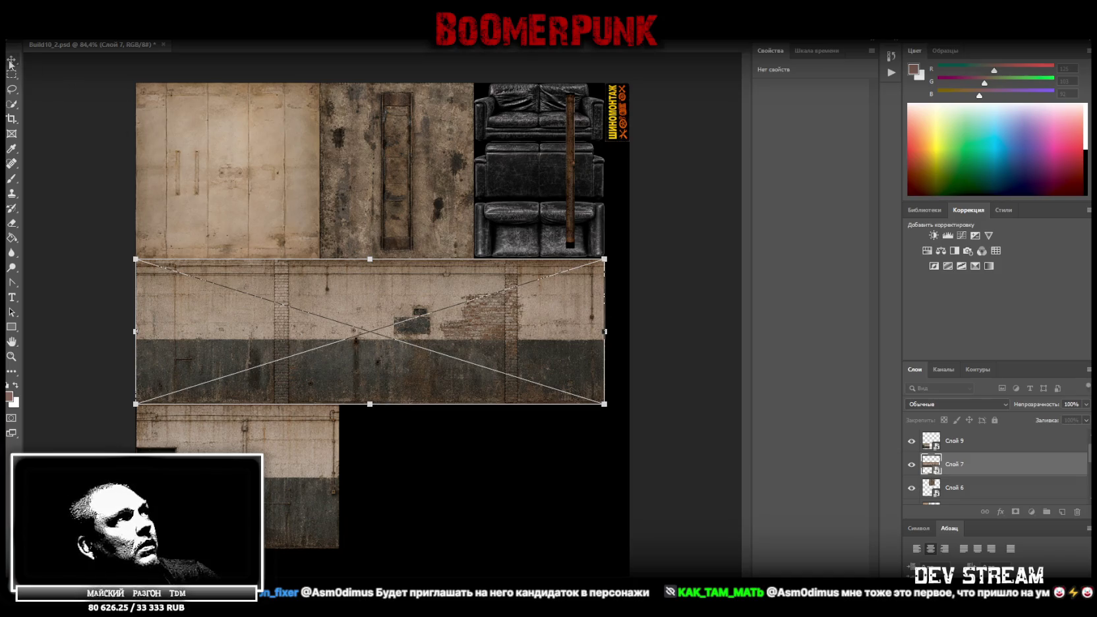
key(Return)
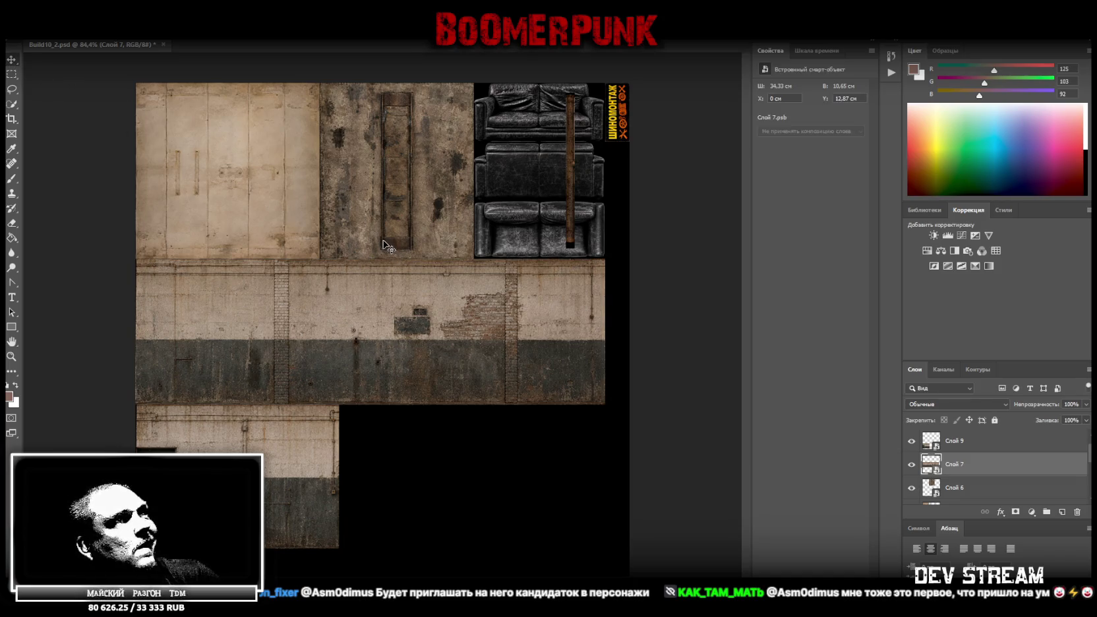
key(ctrl+t)
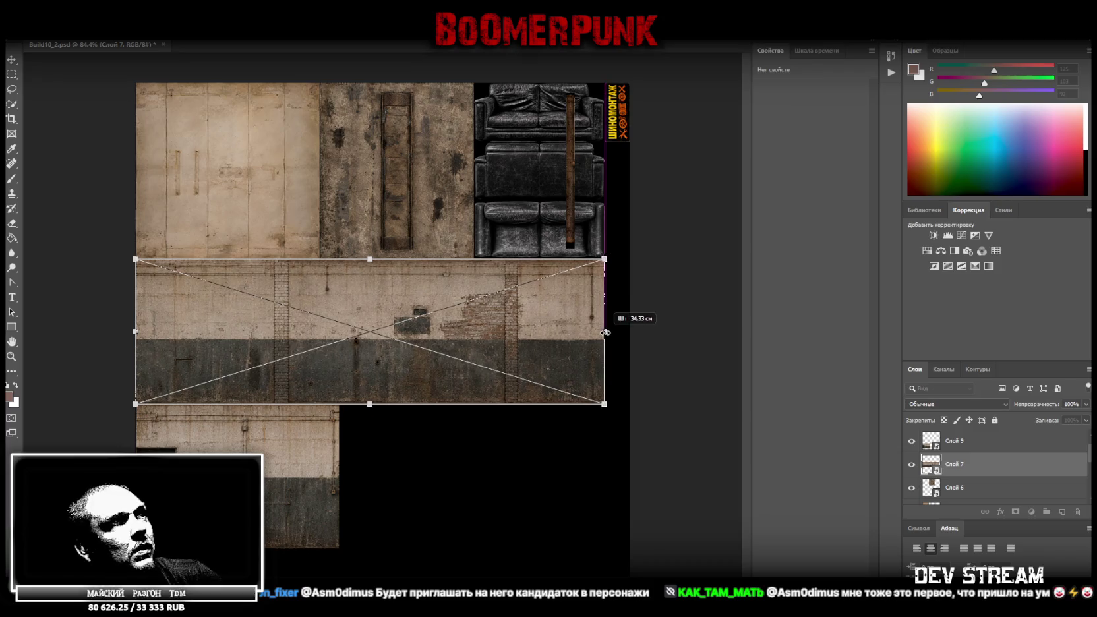
key(Return)
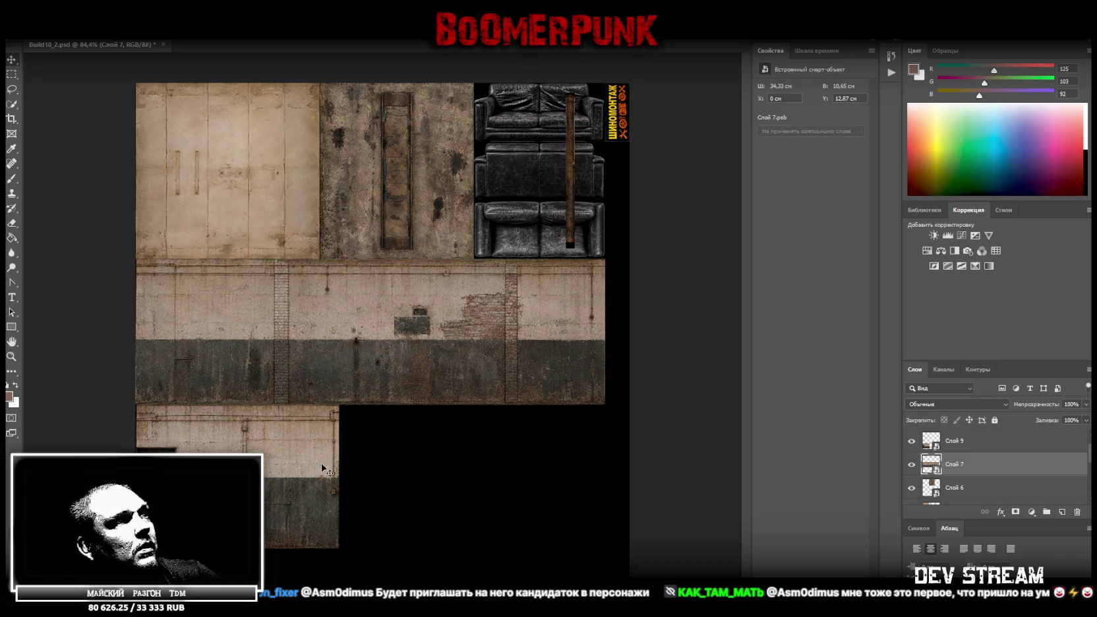
- Settle the Слой 9 door section back below the wall strip
right_click(964, 440)
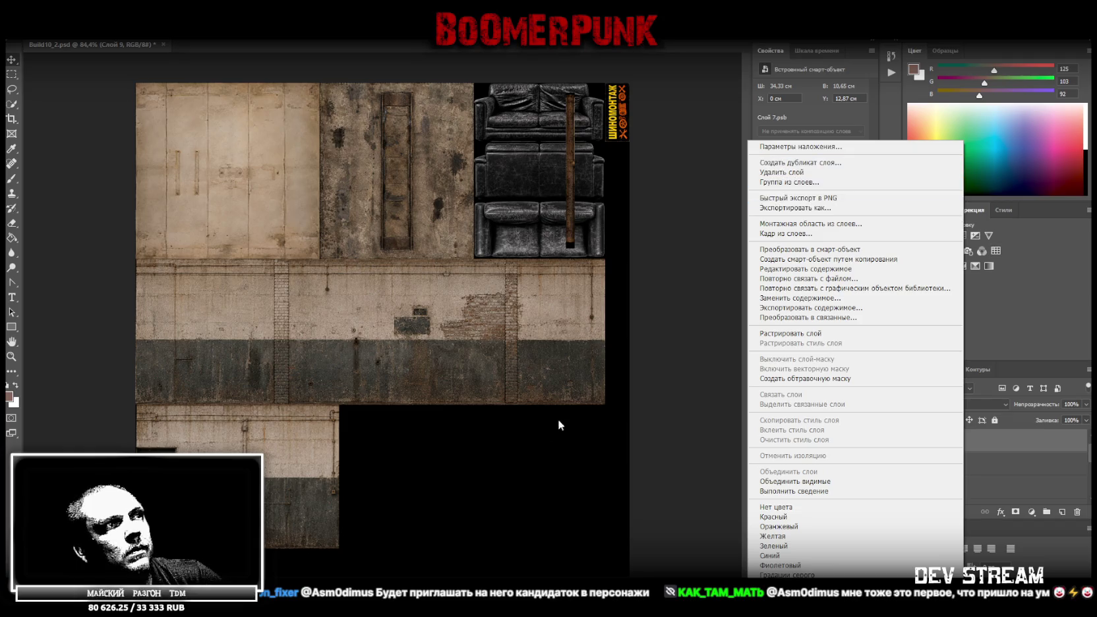
click(562, 408)
key(ctrl+t)
drag(290, 455, 328, 310)
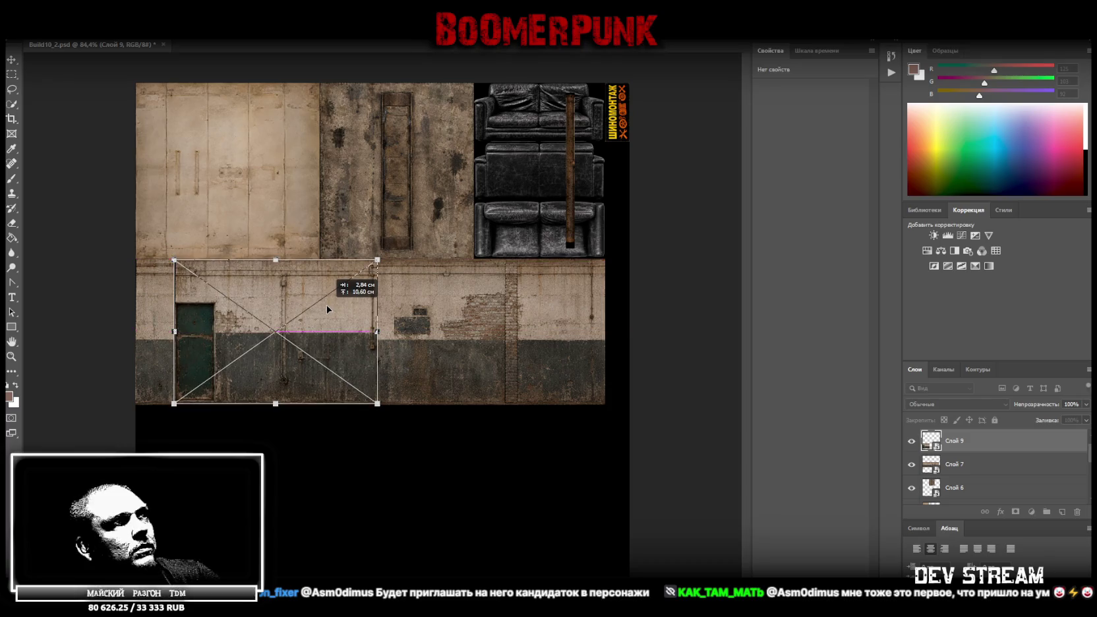
drag(327, 310, 326, 305)
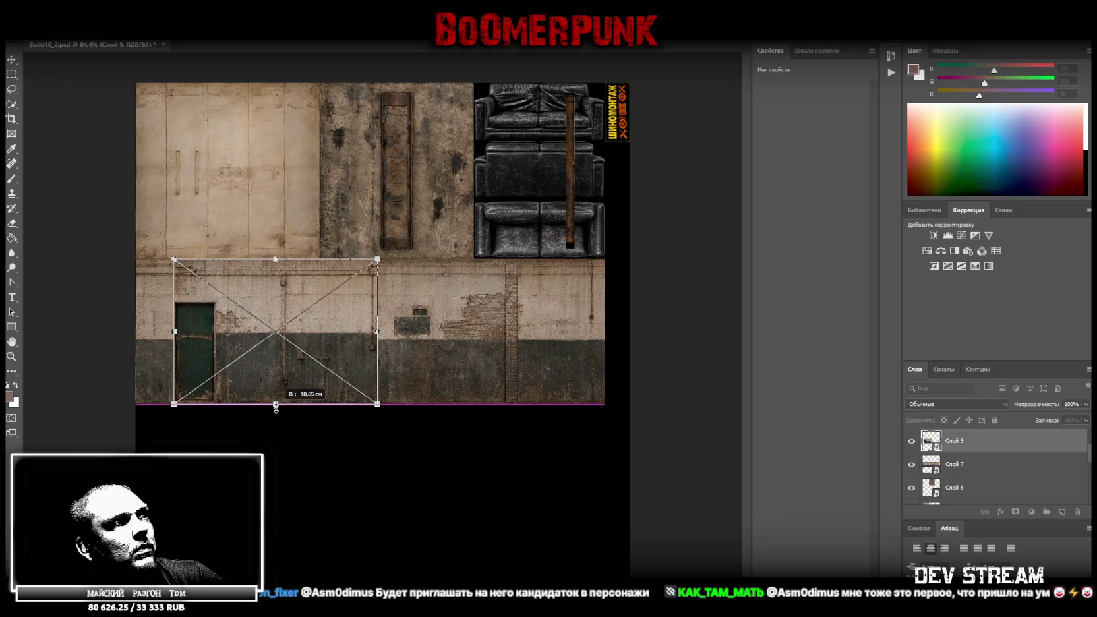
mouse_move(276, 380)
mouse_down()
mouse_move(262, 518)
mouse_move(237, 525)
mouse_up()
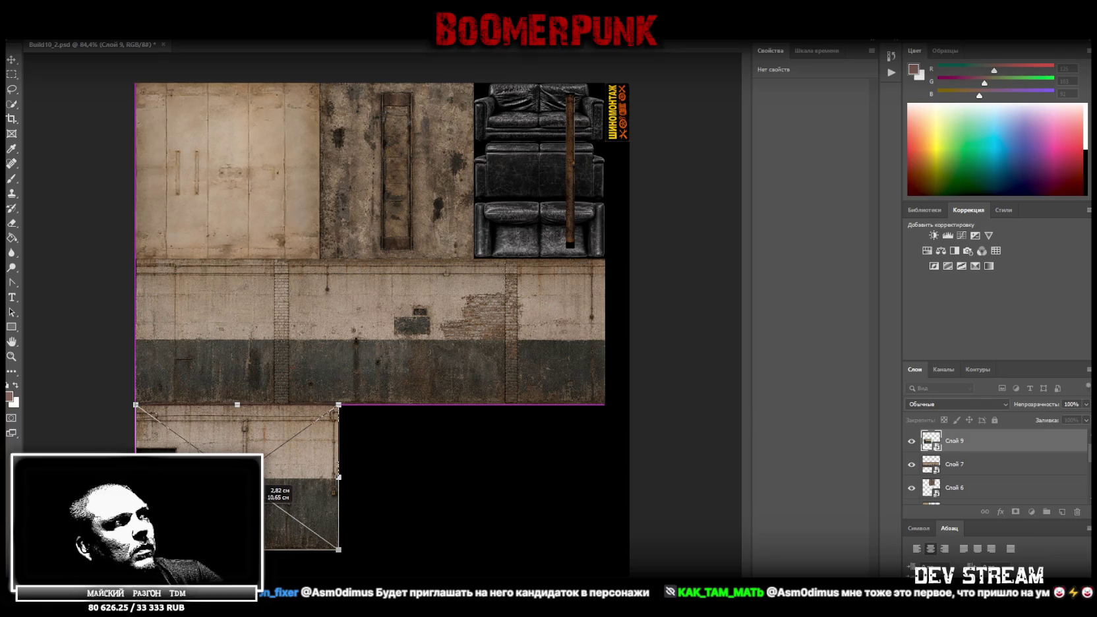
key(Return)
- Reapply transforms on the Слой 5 door and concrete panel textures side by side in the top row
right_click(215, 163)
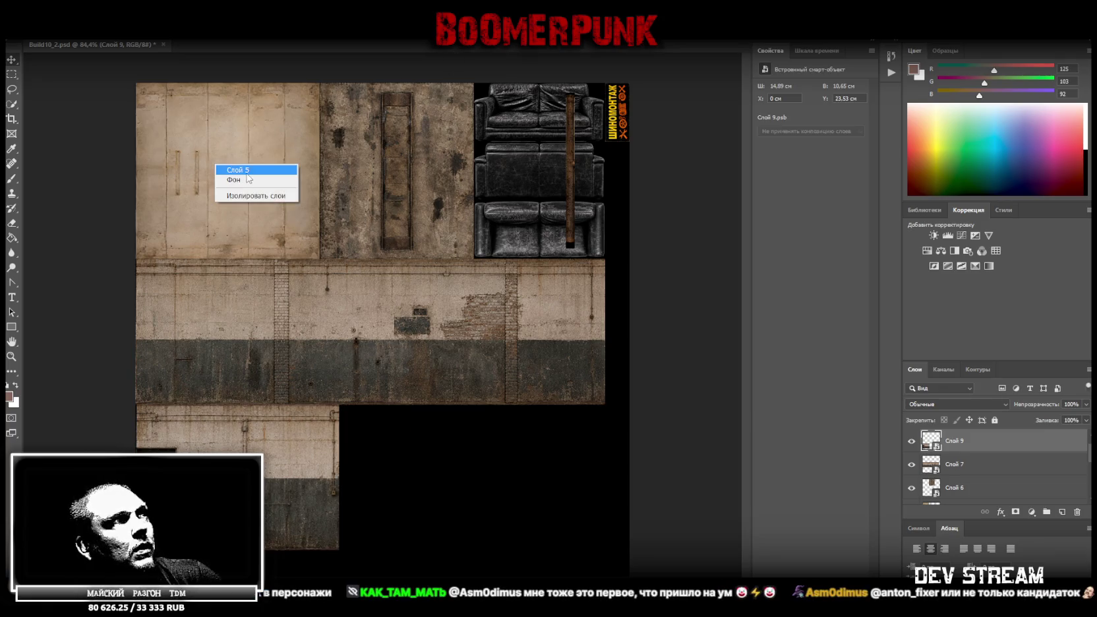
click(249, 178)
key(ctrl+t)
drag(218, 261, 218, 258)
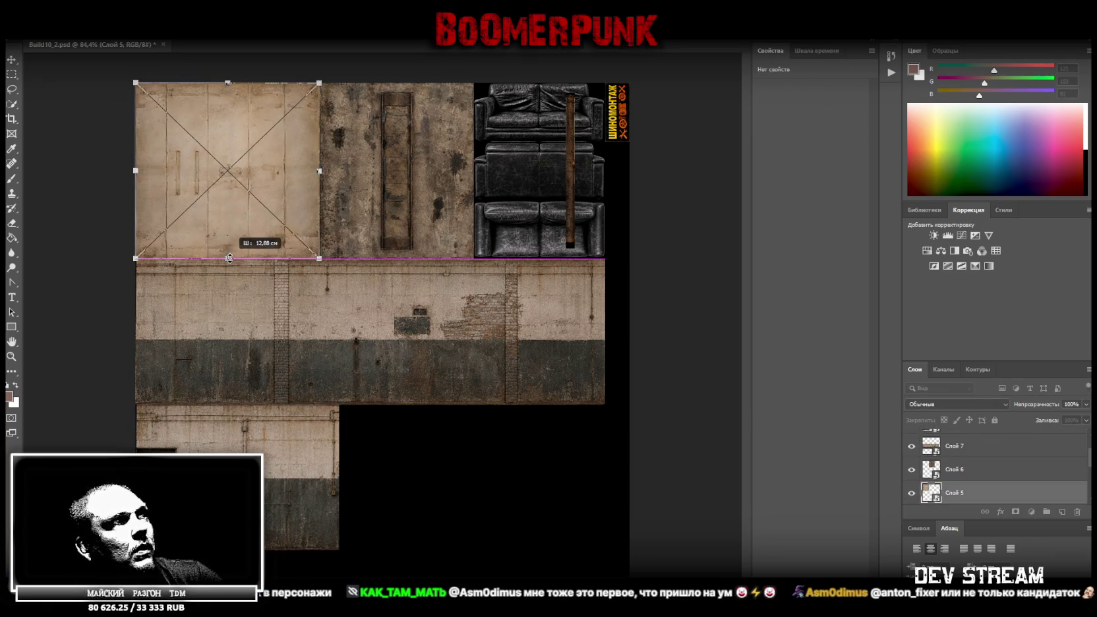
key(Return)
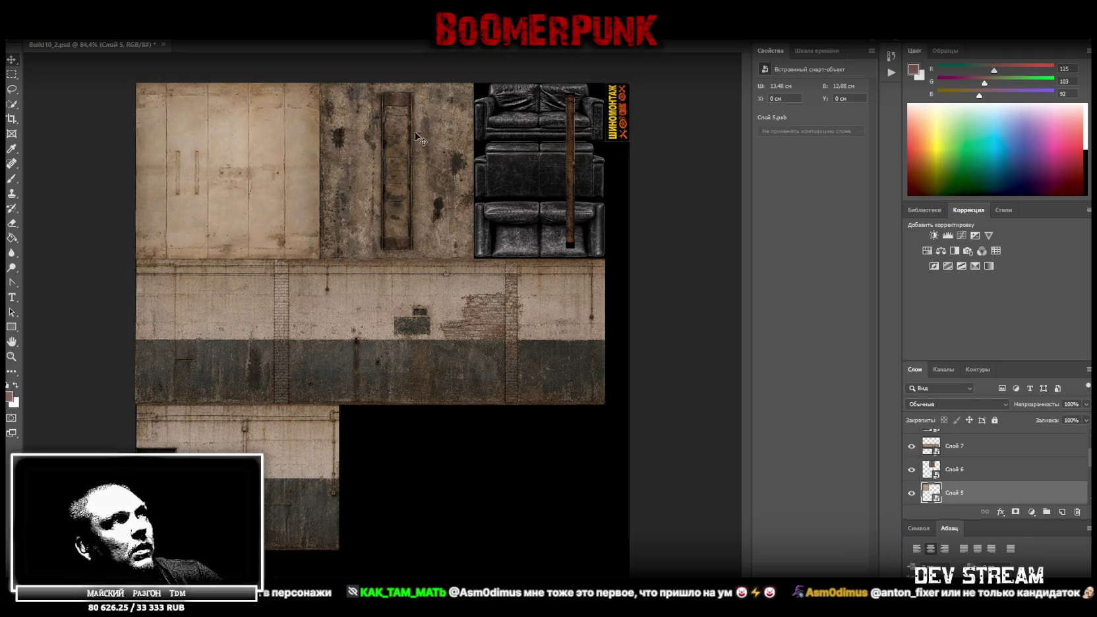
right_click(401, 166)
click(416, 173)
key(ctrl+t)
drag(397, 259, 397, 259)
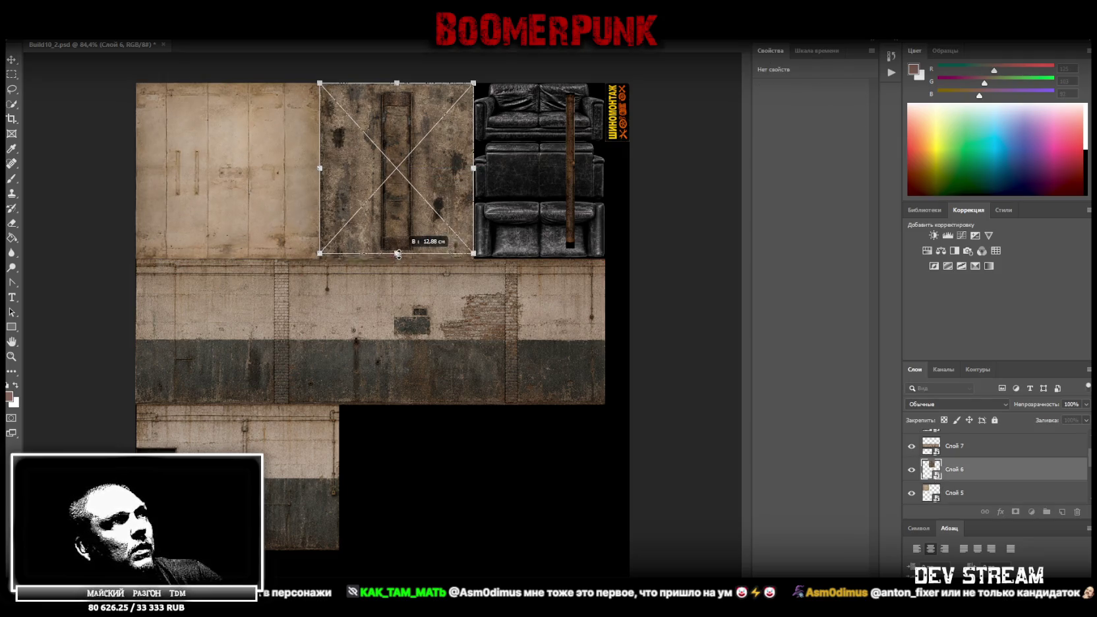
key(Return)
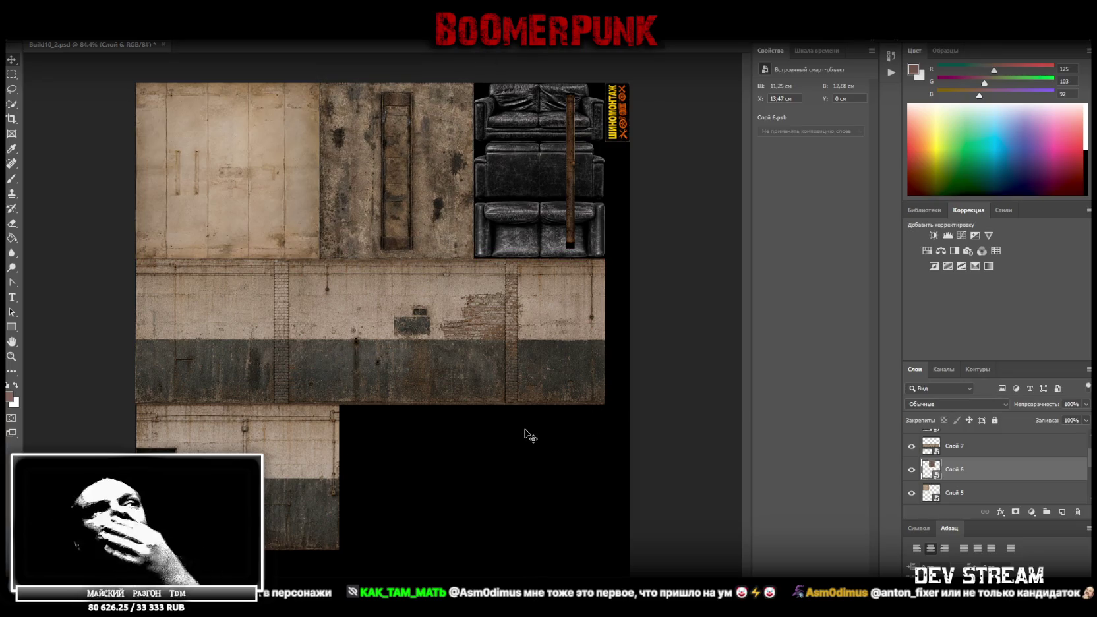
scroll(969, 445, up, 1)
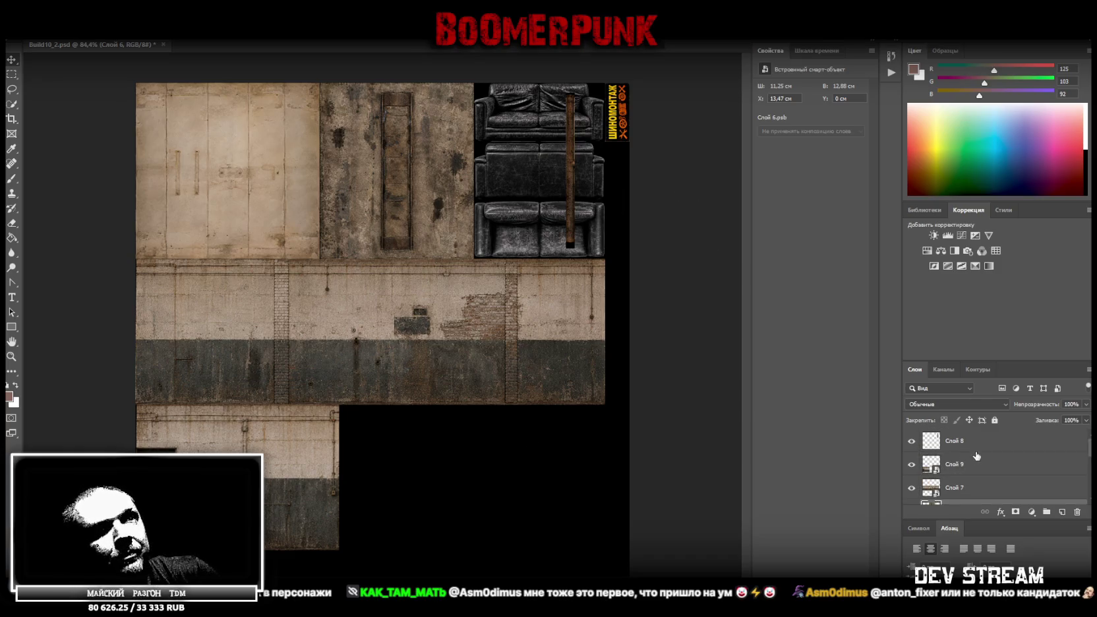
- Make pole layer Слой 8 a smart object and lay it horizontally on the dark wall band
right_click(976, 453)
click(824, 292)
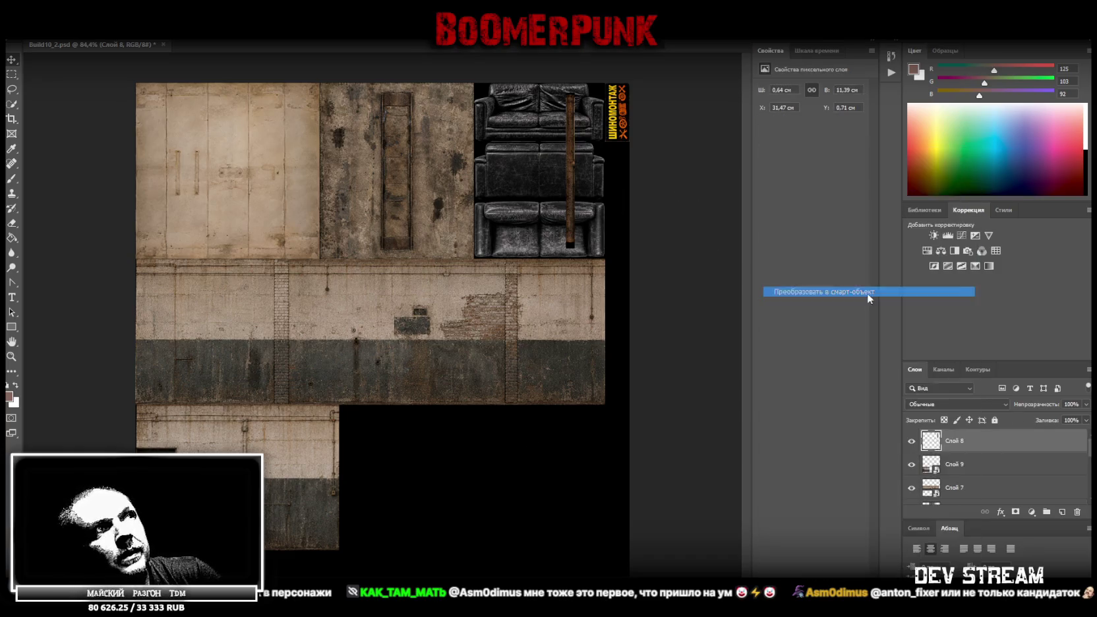
key(ctrl+t)
mouse_move(573, 124)
mouse_down()
mouse_move(432, 215)
mouse_move(345, 321)
mouse_up()
drag(364, 257, 173, 558)
key(Return)
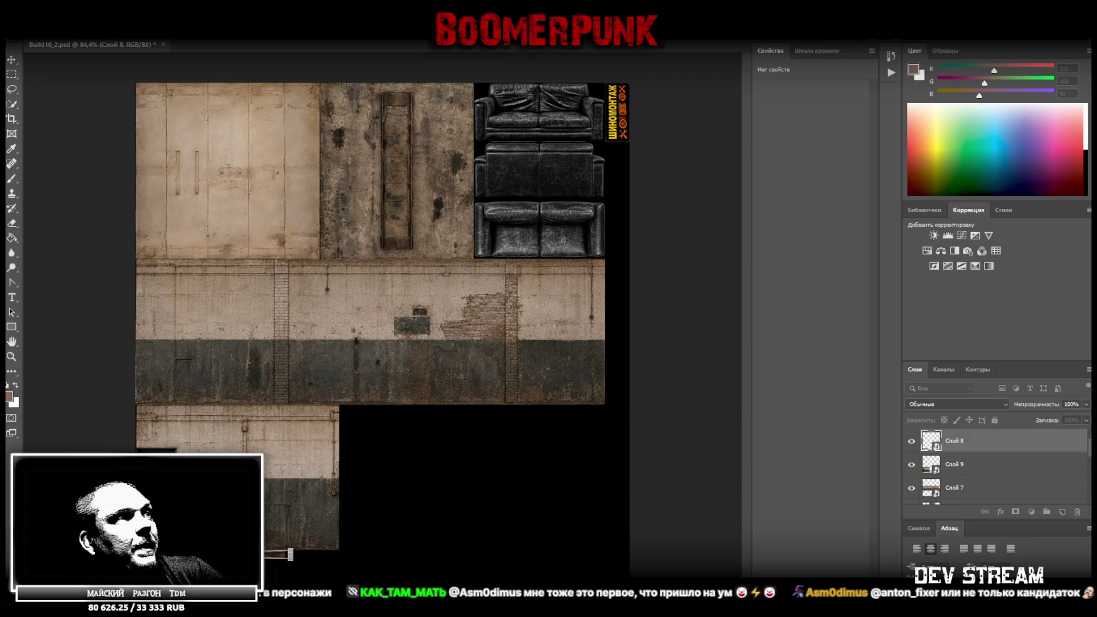
- Stretch the horizontal pole wider along the band, then undo back to the upright pole
key(ctrl+t)
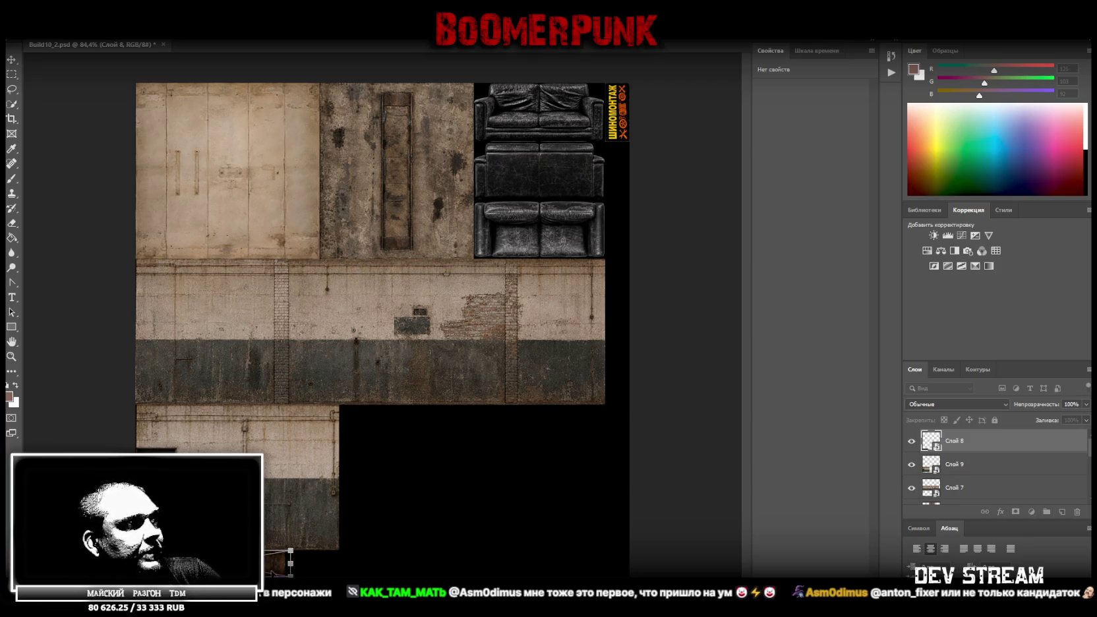
drag(291, 565, 337, 564)
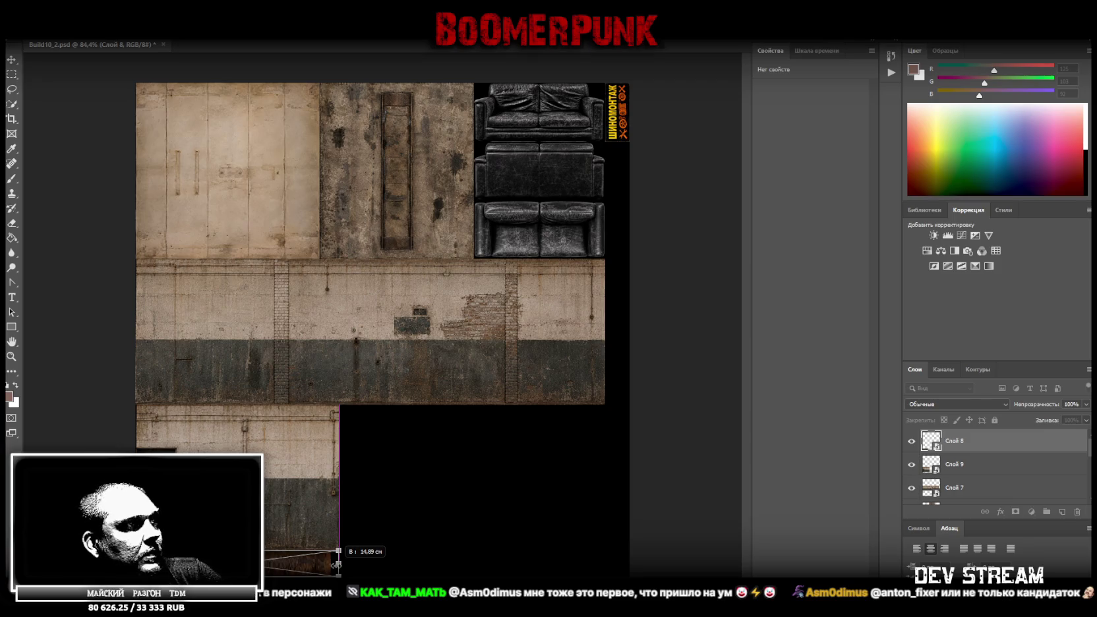
key(Return)
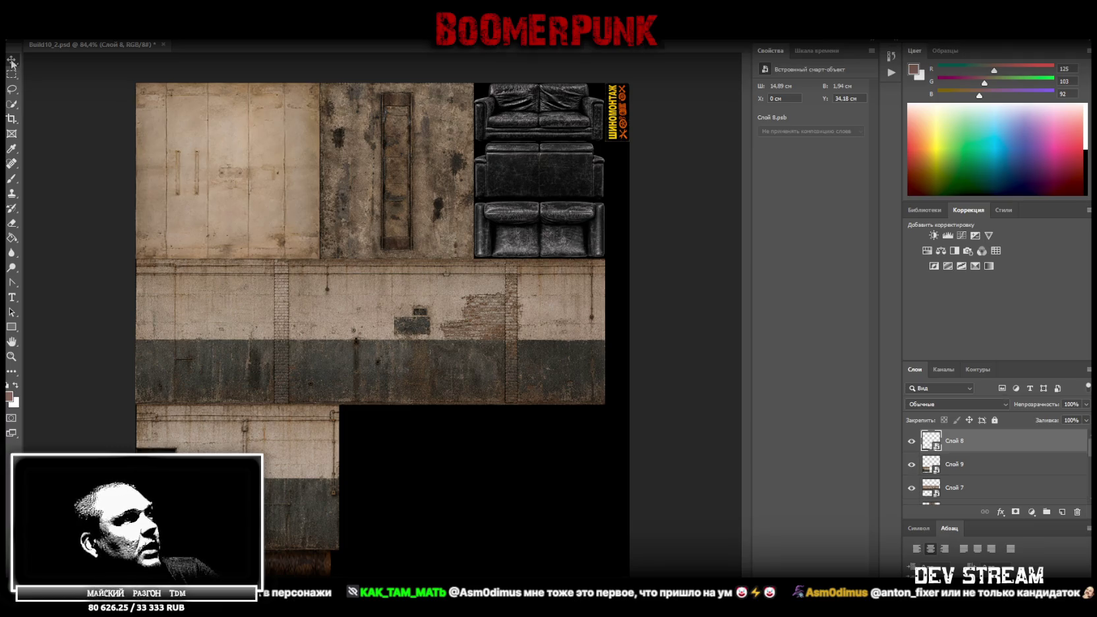
key(ctrl+z)
- Move the upright pole to the atlas's right edge beside the sofa, inspect it zoomed in, then delete it
drag(571, 121, 615, 172)
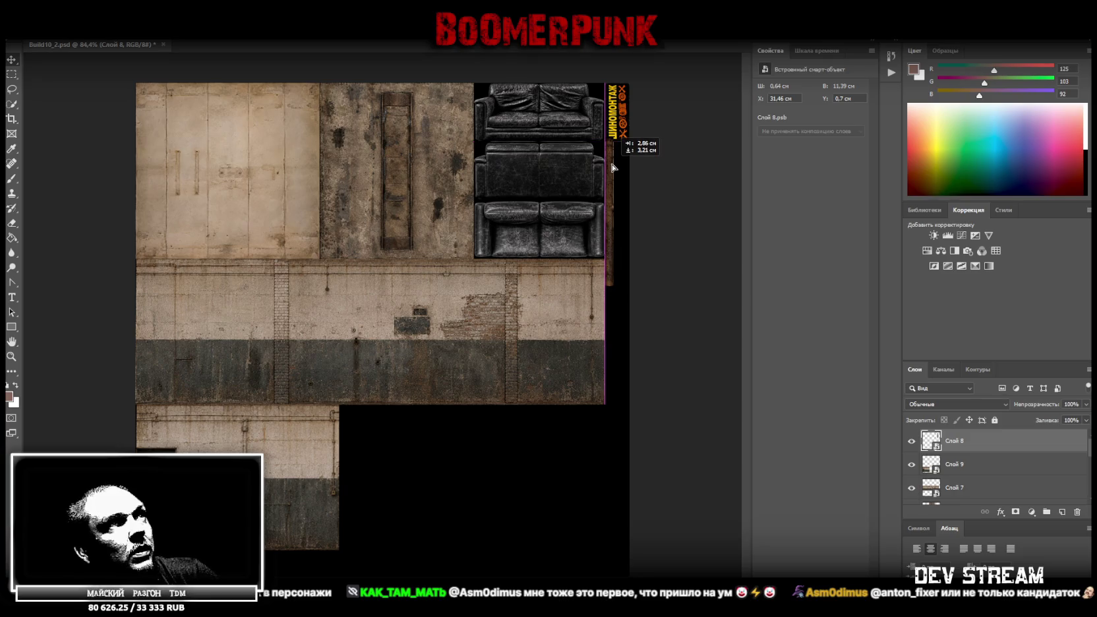
drag(614, 172, 612, 172)
key(z)
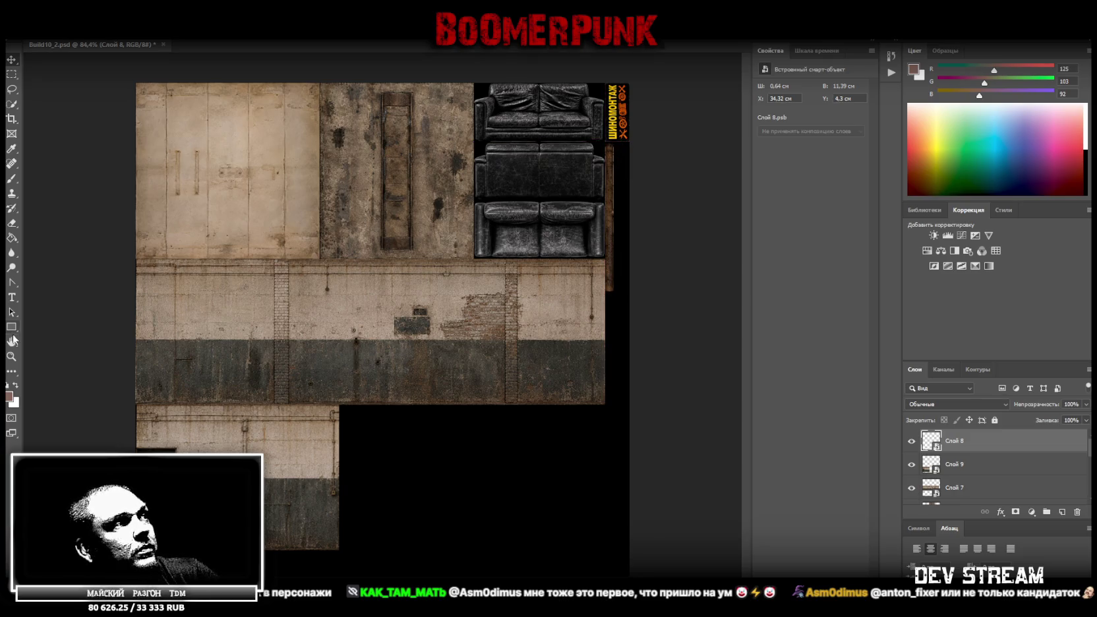
drag(627, 211, 661, 380)
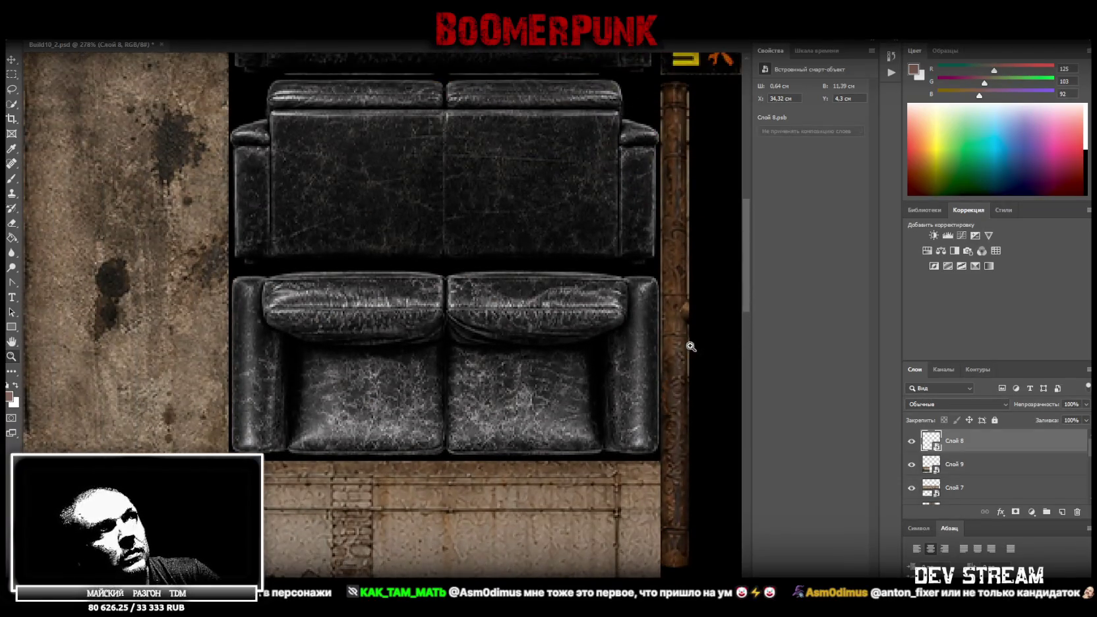
drag(692, 346, 637, 365)
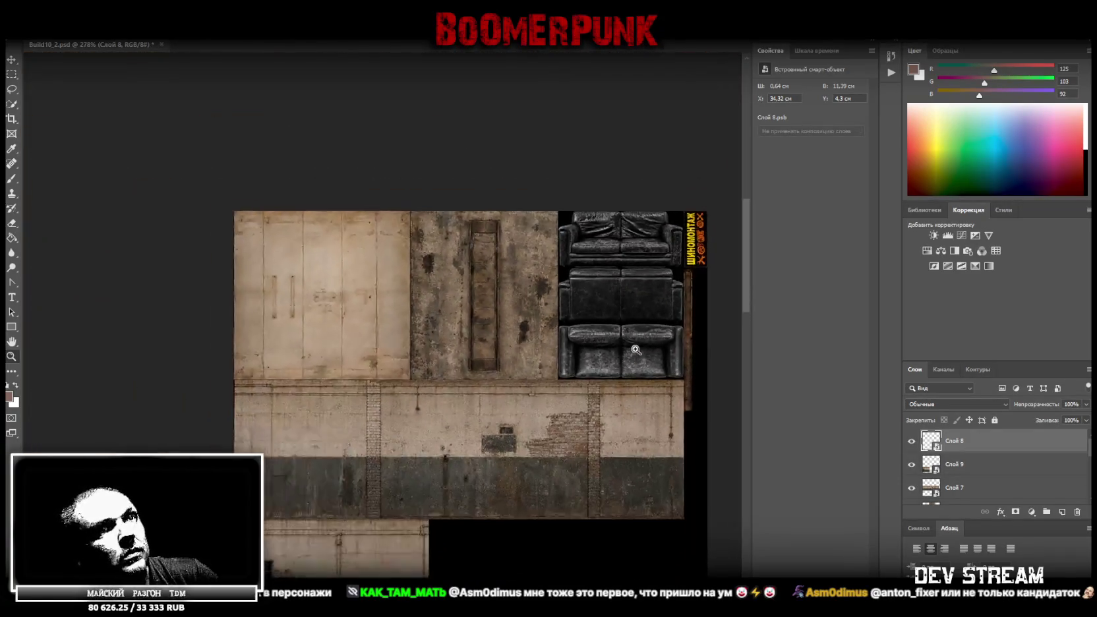
key(Delete)
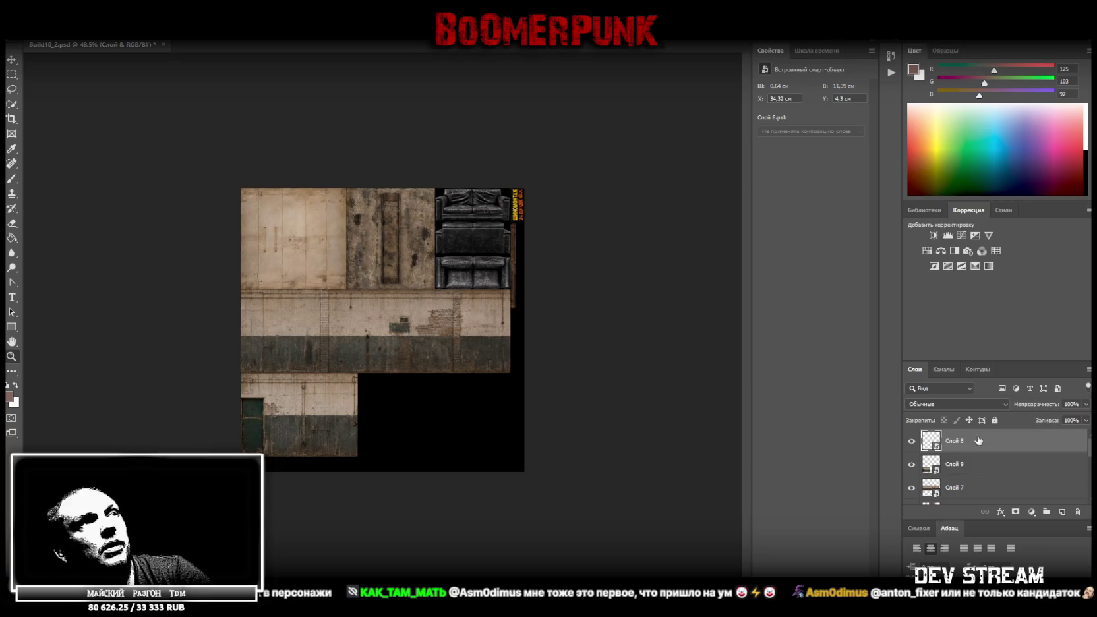
- Save the atlas document with Ctrl+S
key(ctrl+s)
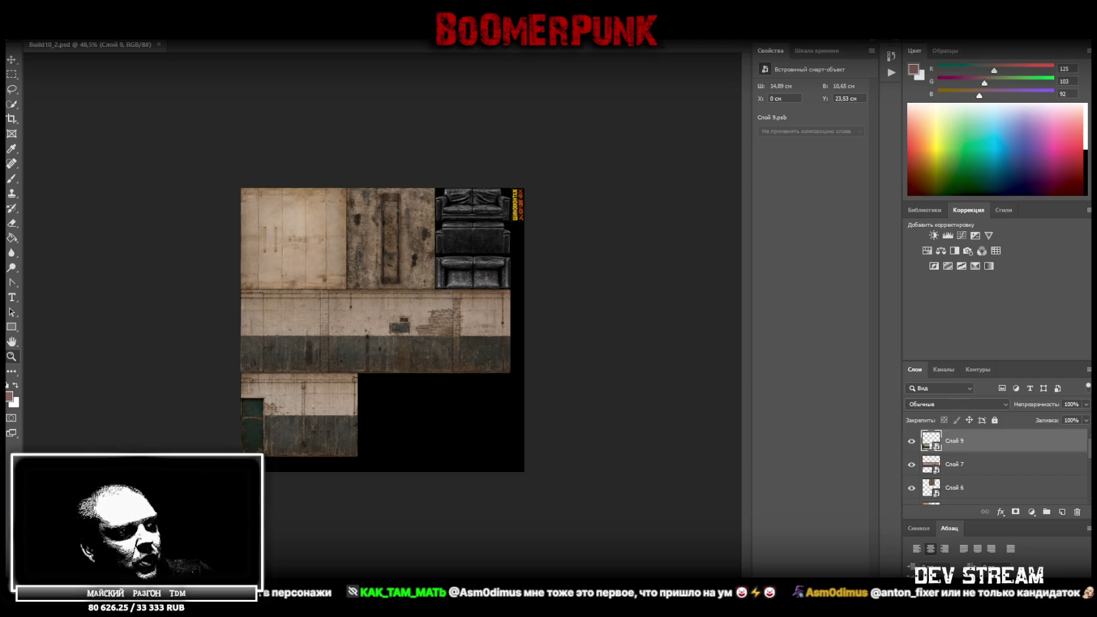
- Paste the rust texture as Слой 10, make it a smart object, and narrow it
key(ctrl+v)
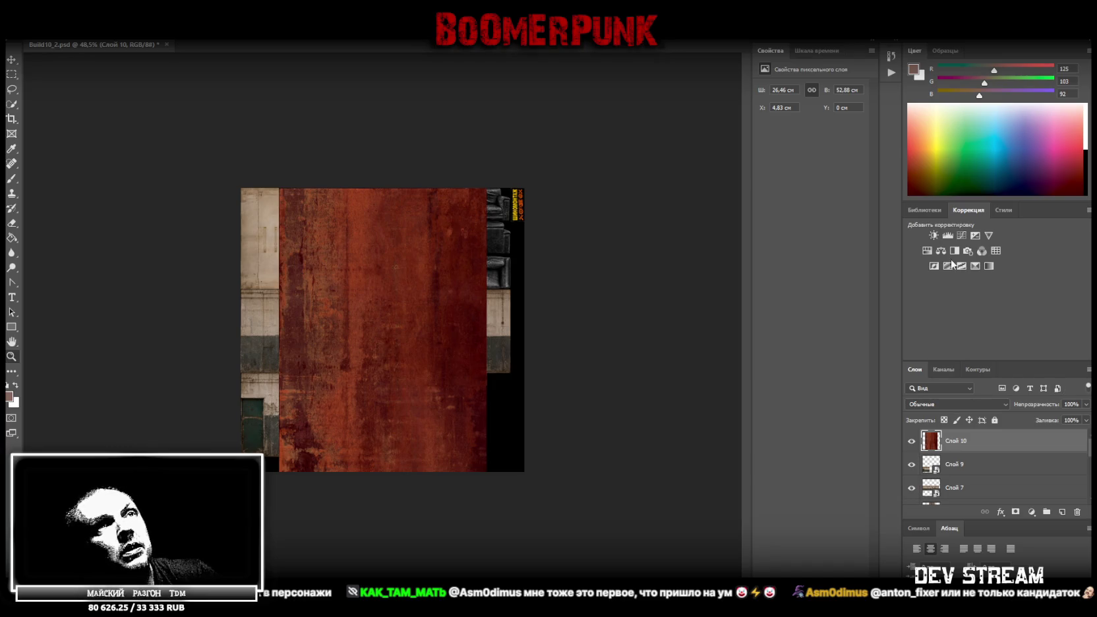
right_click(965, 445)
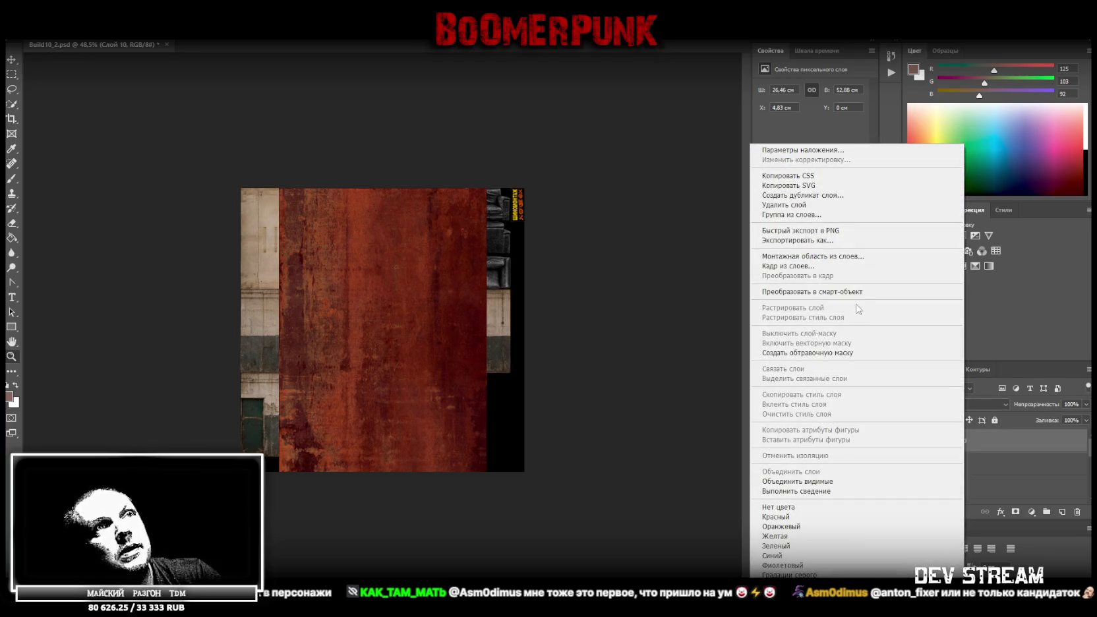
click(858, 292)
key(ctrl+t)
mouse_move(487, 396)
mouse_down()
mouse_move(393, 413)
mouse_move(414, 350)
mouse_up()
key(Return)
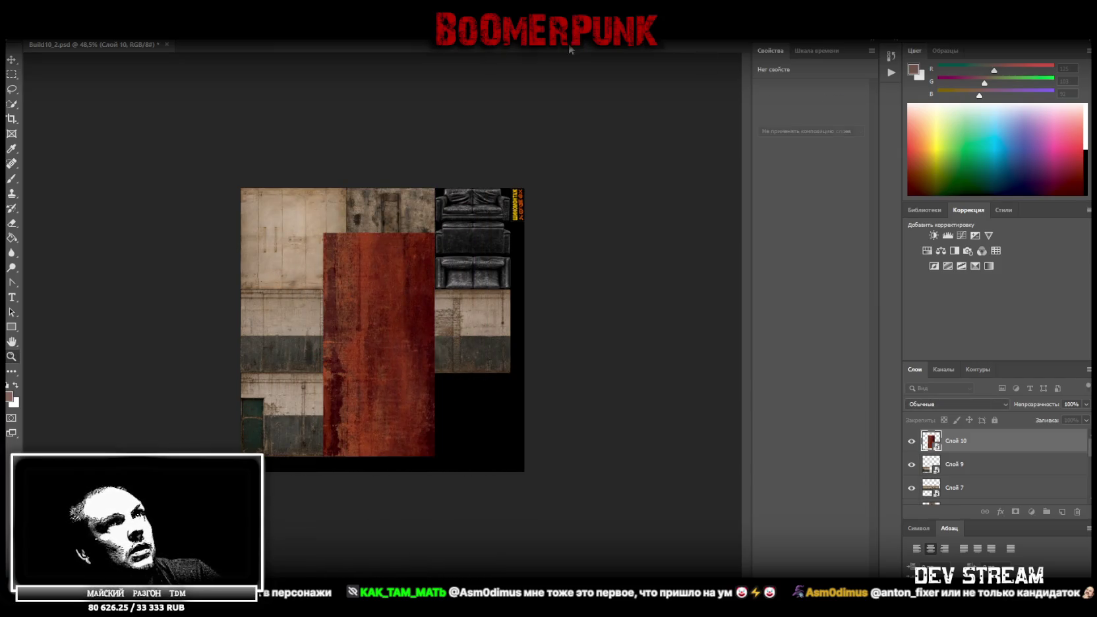
- Add Brightness/Contrast at contrast -39 and Hue/Saturation at saturation -42, then select them with the rust layer
click(935, 237)
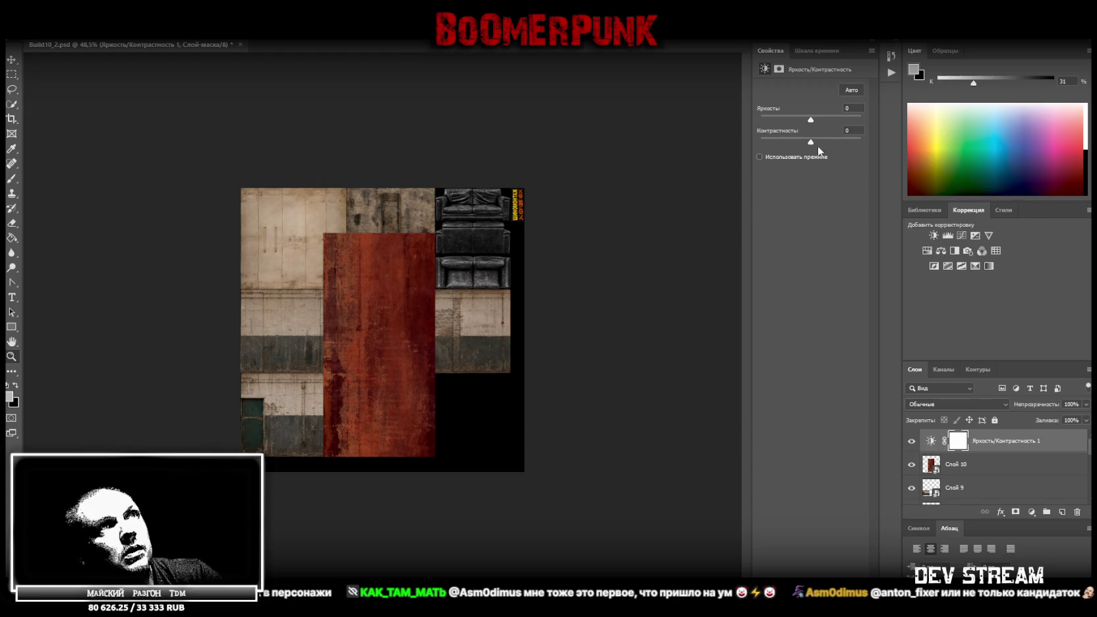
drag(810, 141, 772, 143)
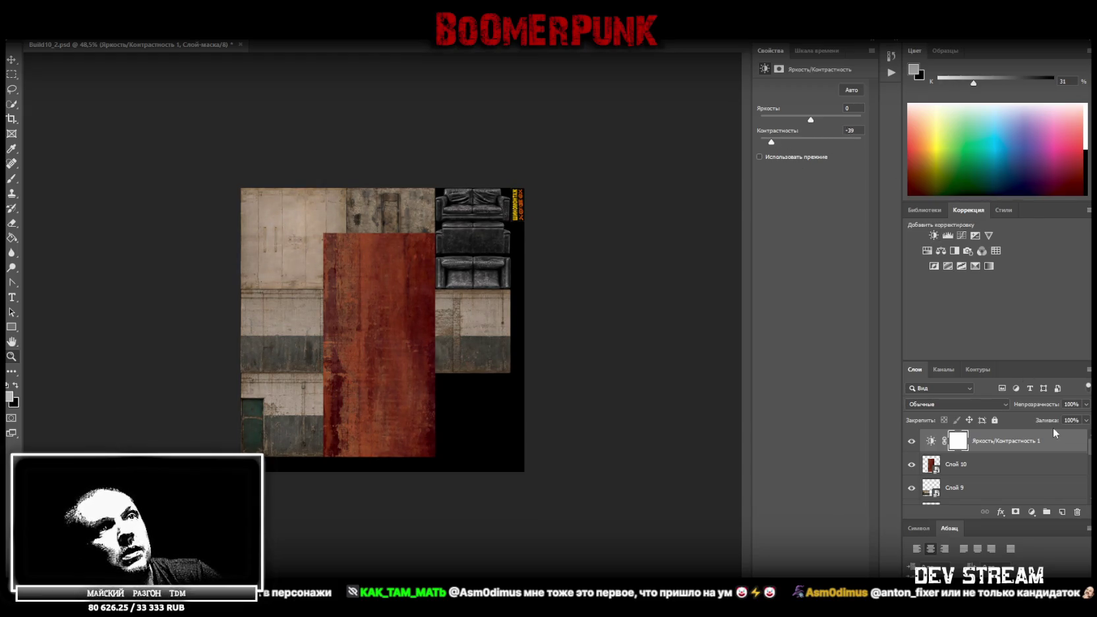
click(927, 251)
drag(787, 156, 790, 154)
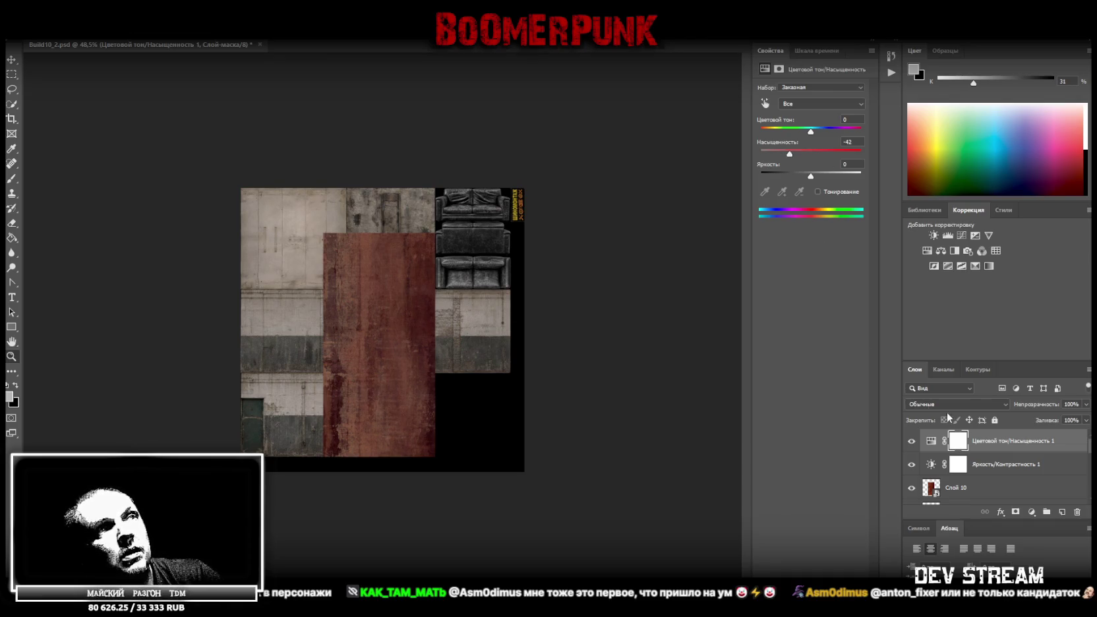
shift+click(986, 469)
shift+click(980, 489)
right_click(979, 490)
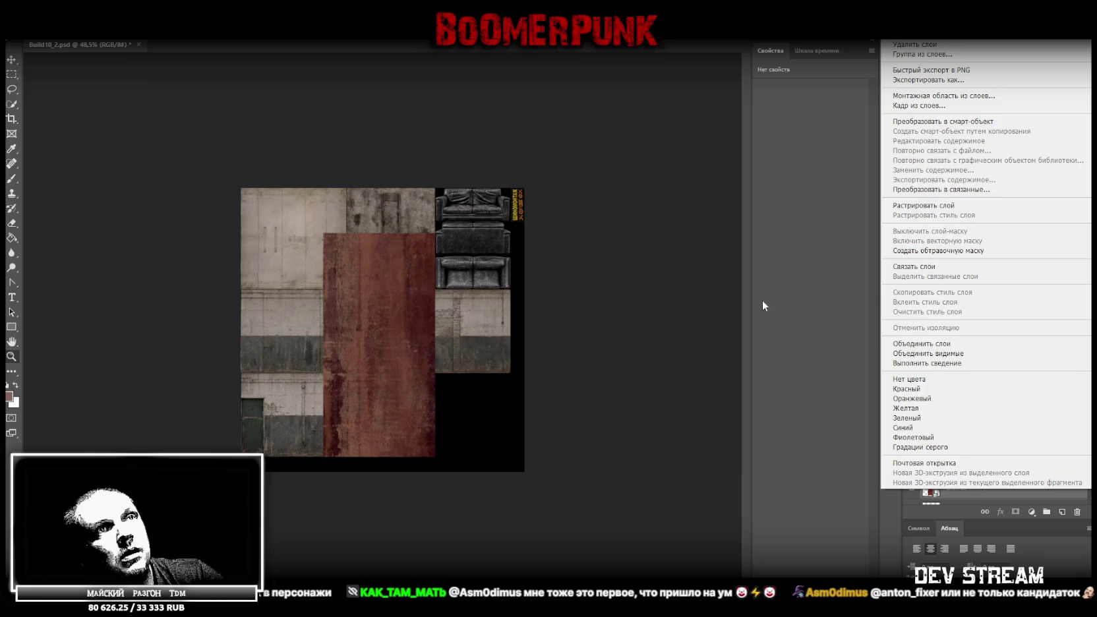
- Merge the rust and its adjustments, make it a smart object, rotate it 90° and shrink it to garage-wall width
click(912, 344)
right_click(986, 441)
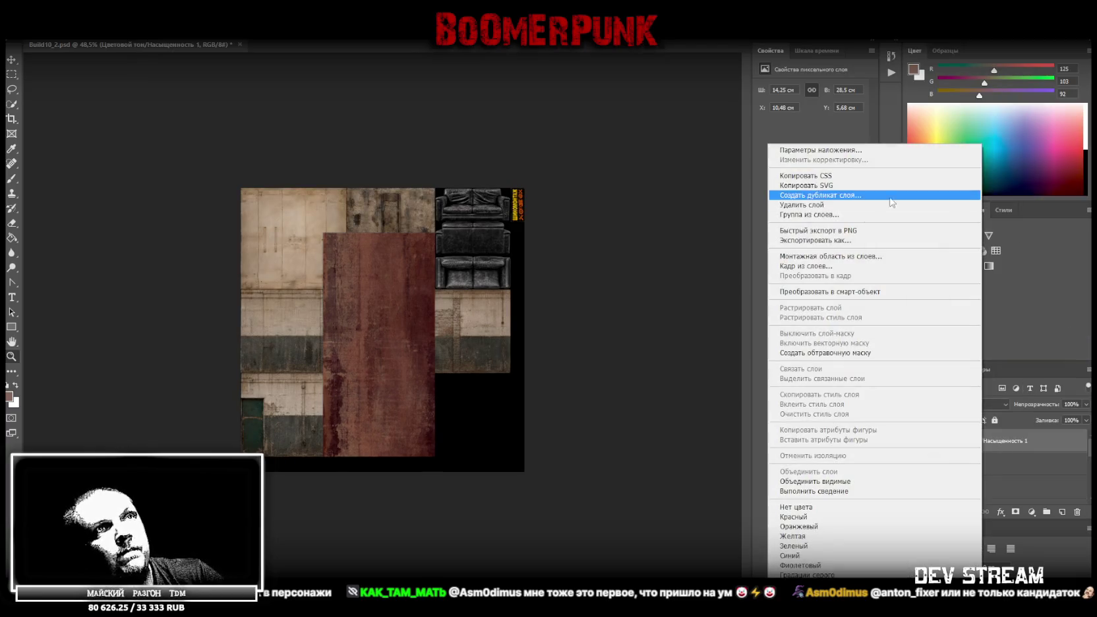
click(846, 292)
key(ctrl+t)
mouse_move(448, 238)
mouse_down()
mouse_move(297, 310)
mouse_move(314, 374)
mouse_up()
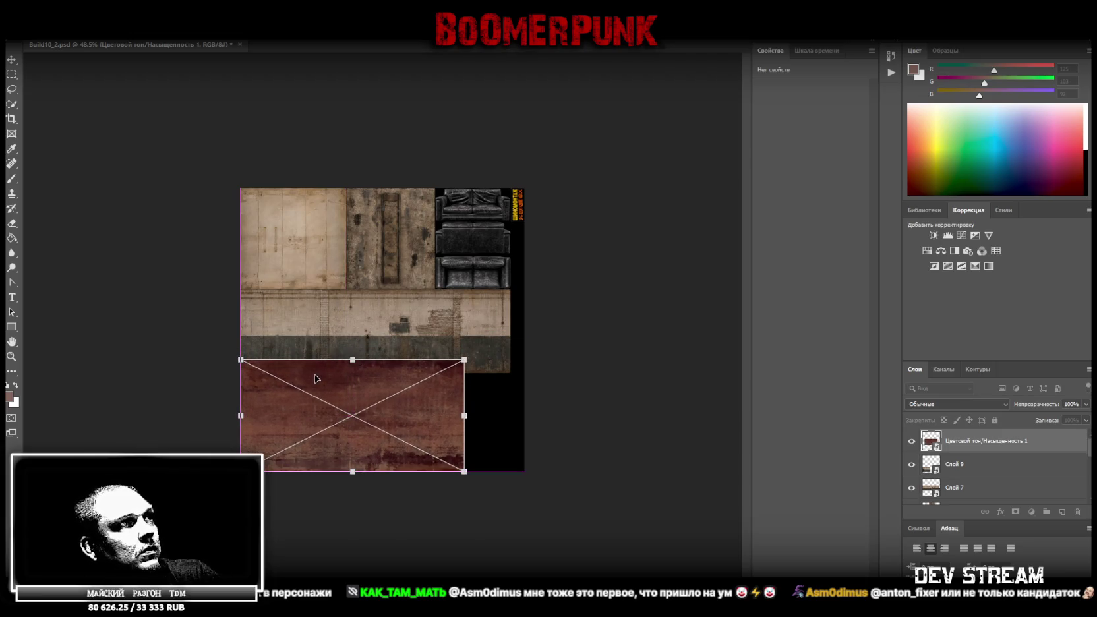
mouse_move(464, 415)
mouse_down()
mouse_move(358, 420)
mouse_move(337, 453)
mouse_up()
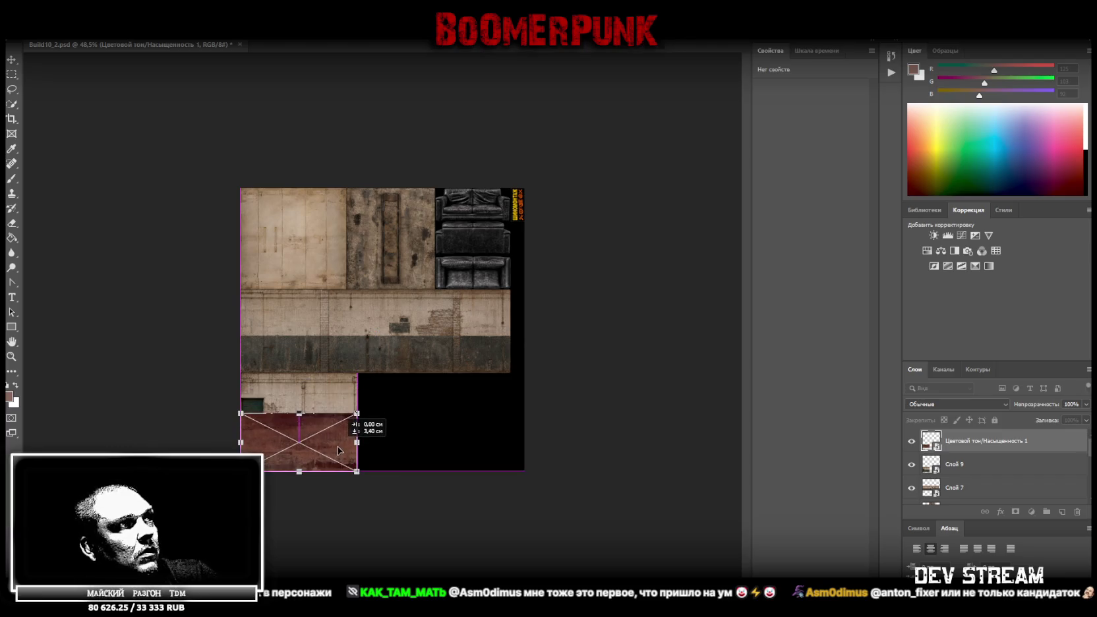
click(11, 357)
drag(304, 455, 327, 455)
- Squash the rust into a thin 14.89 by 1.94 cm strip under the door piece
key(ctrl+t)
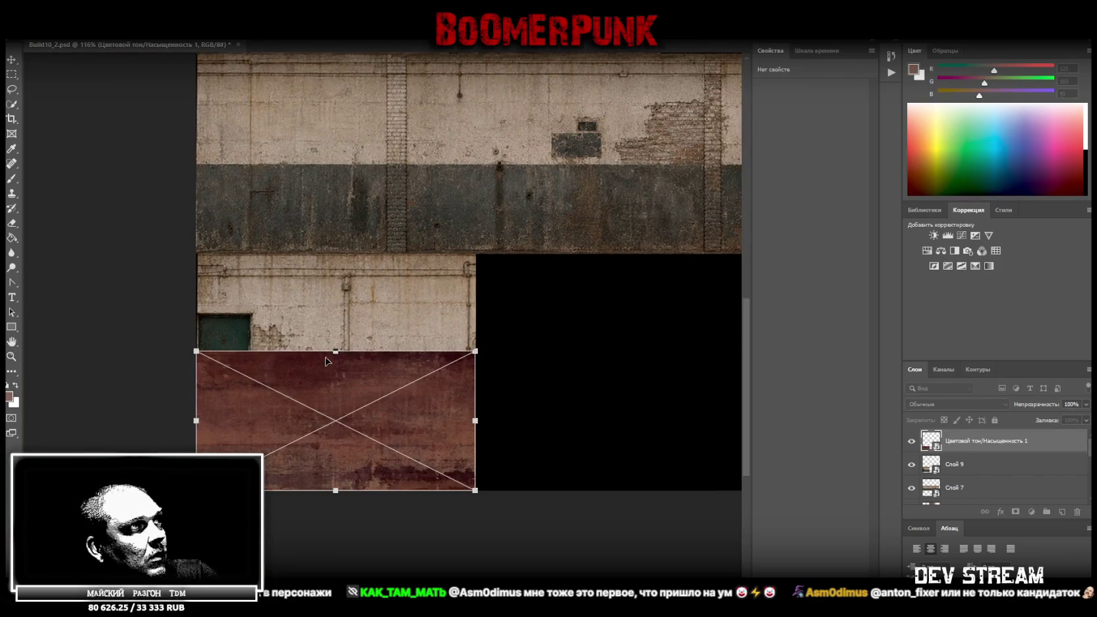
drag(335, 351, 329, 455)
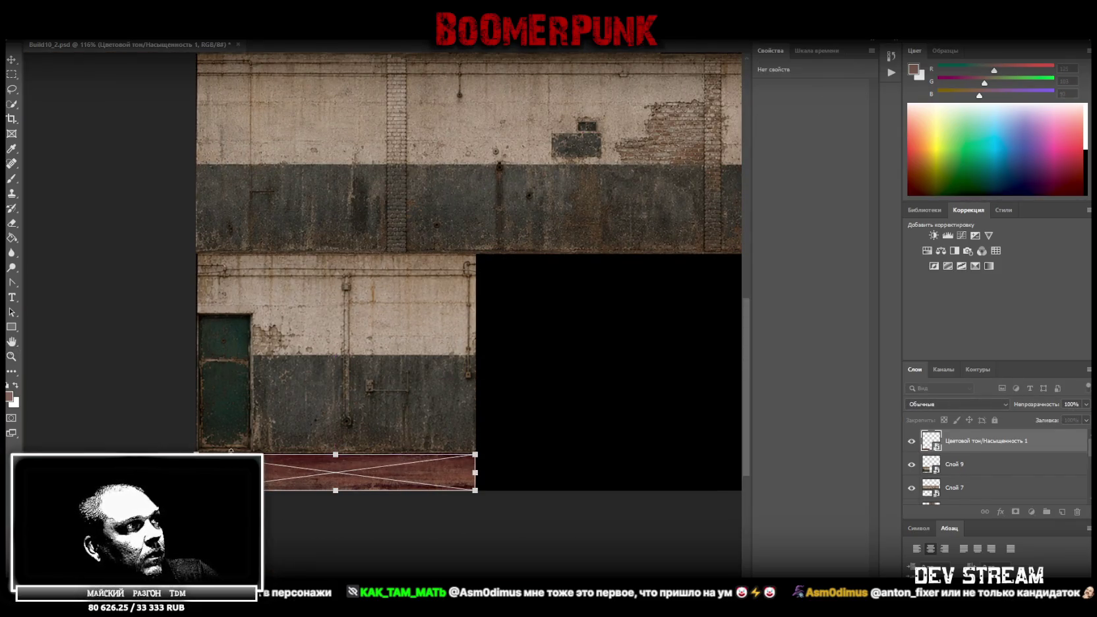
drag(196, 472, 196, 473)
drag(476, 476, 476, 475)
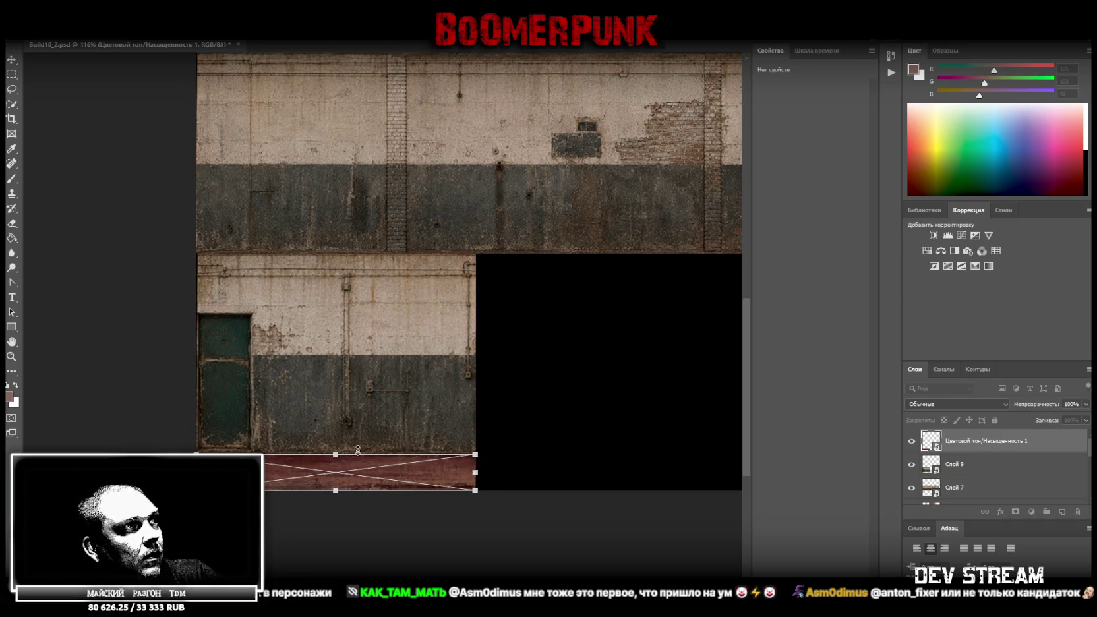
drag(333, 460, 335, 455)
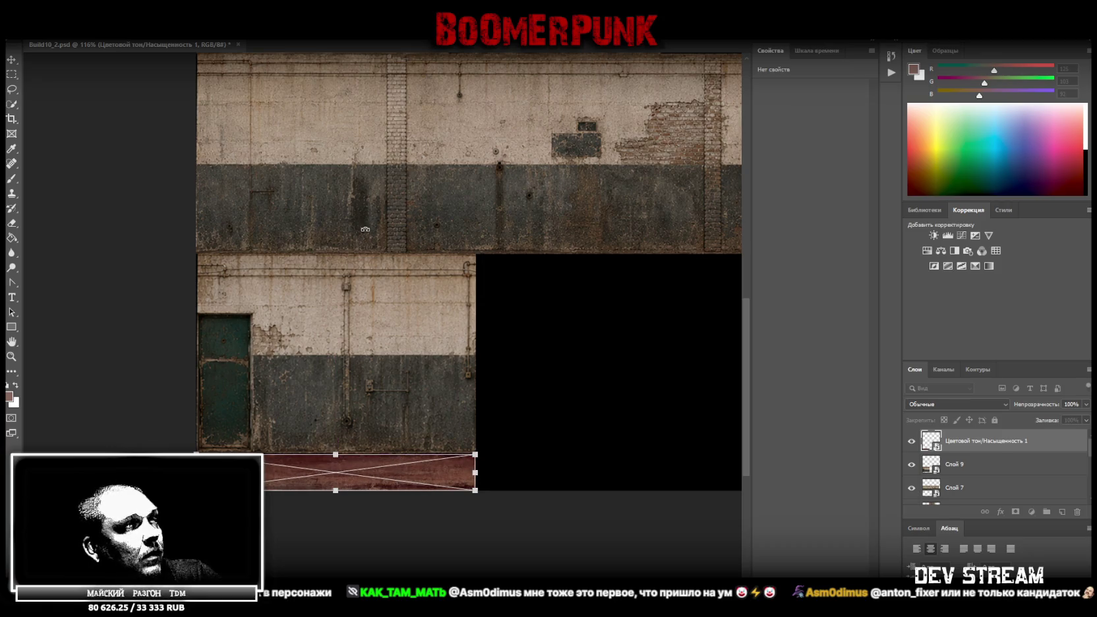
key(Return)
- Save the atlas and zoom out to view the whole layout
key(ctrl+s)
click(11, 357)
alt+scroll(420, 409, down, 1)
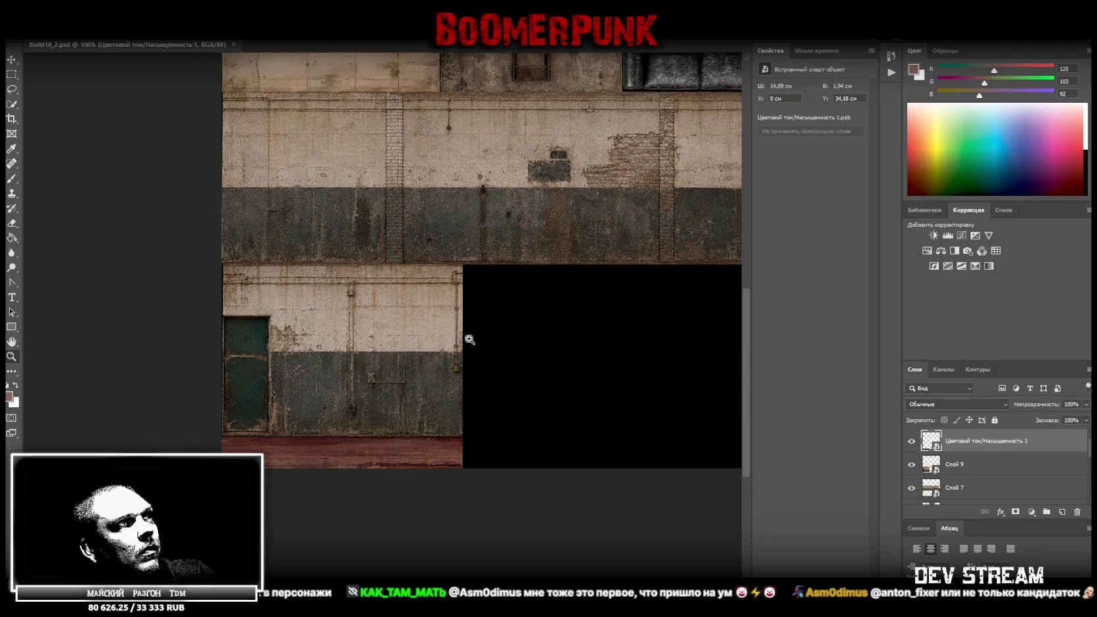
alt+scroll(472, 353, down, 2)
alt+scroll(423, 423, down, 1)
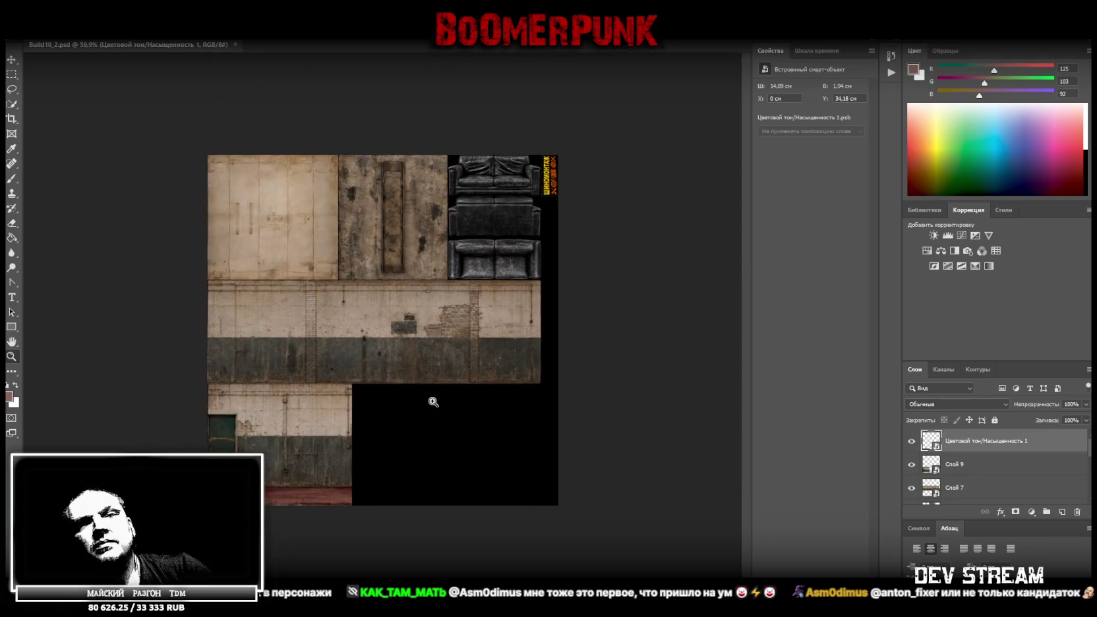
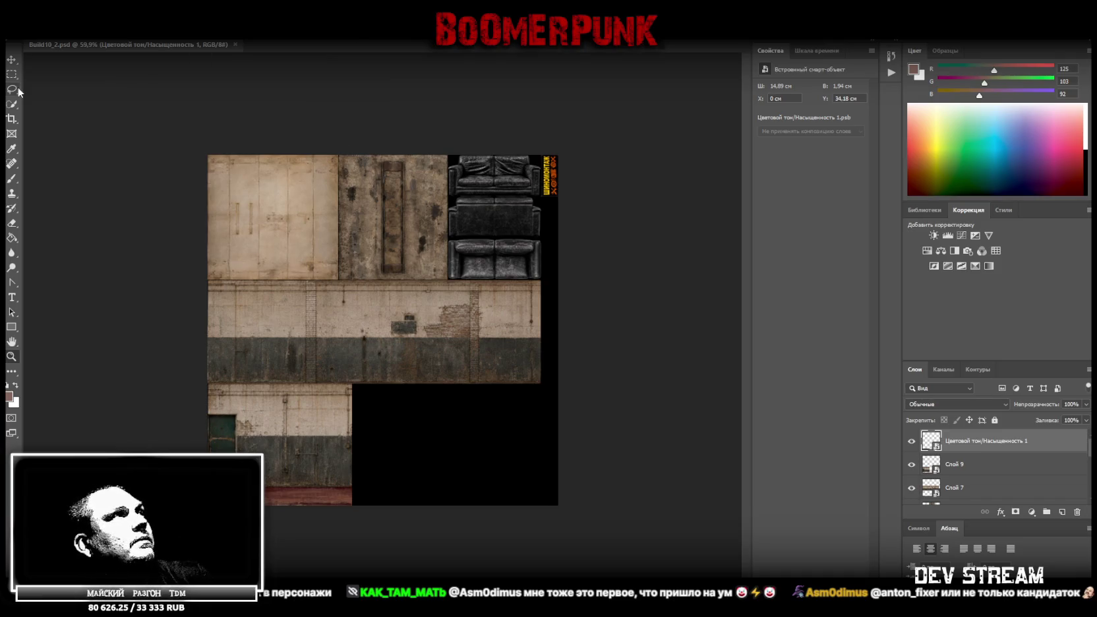
- Save the concrete atlas from Photoshop as a PNG copy, accepting the PNG options, and return to Blockbench
click(29, 32)
click(106, 135)
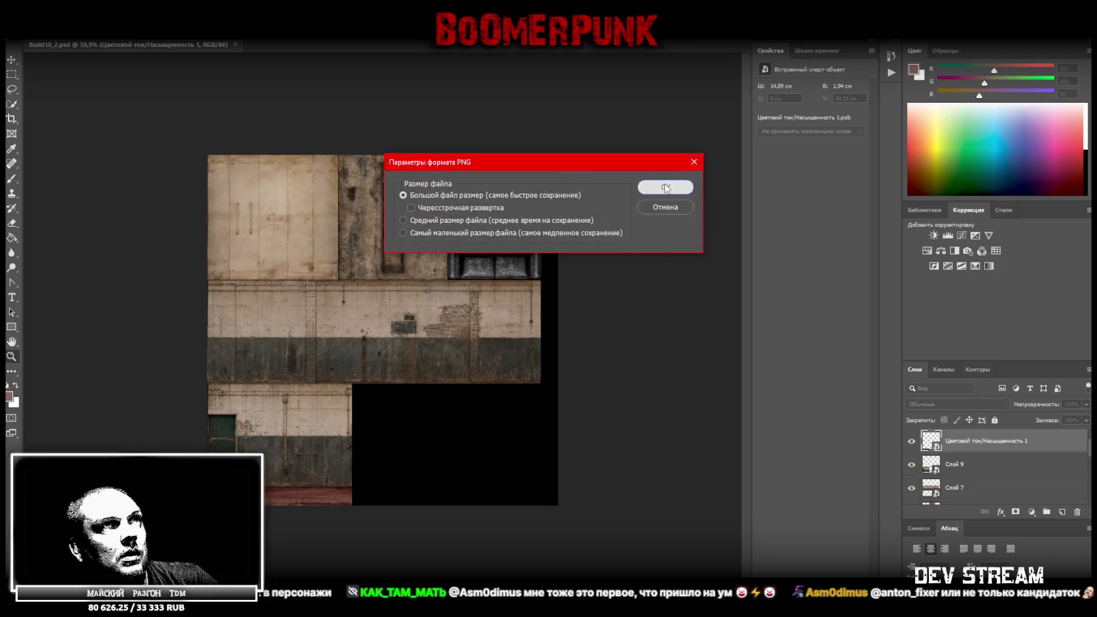
click(678, 187)
key(alt+Tab)
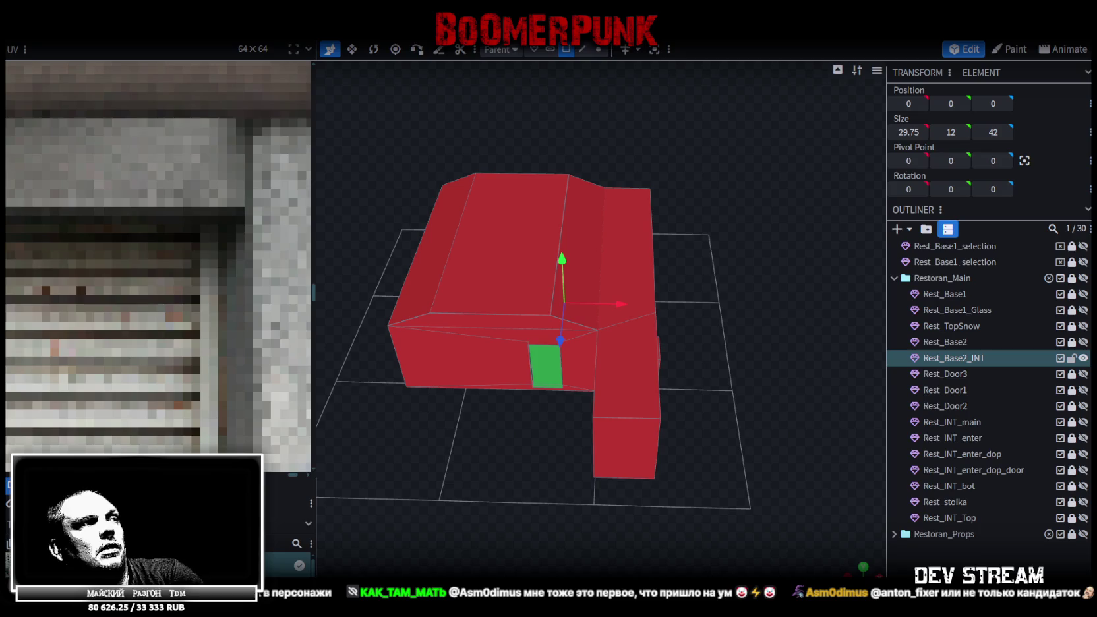
- Save the Blockbench project
key(ctrl+s)
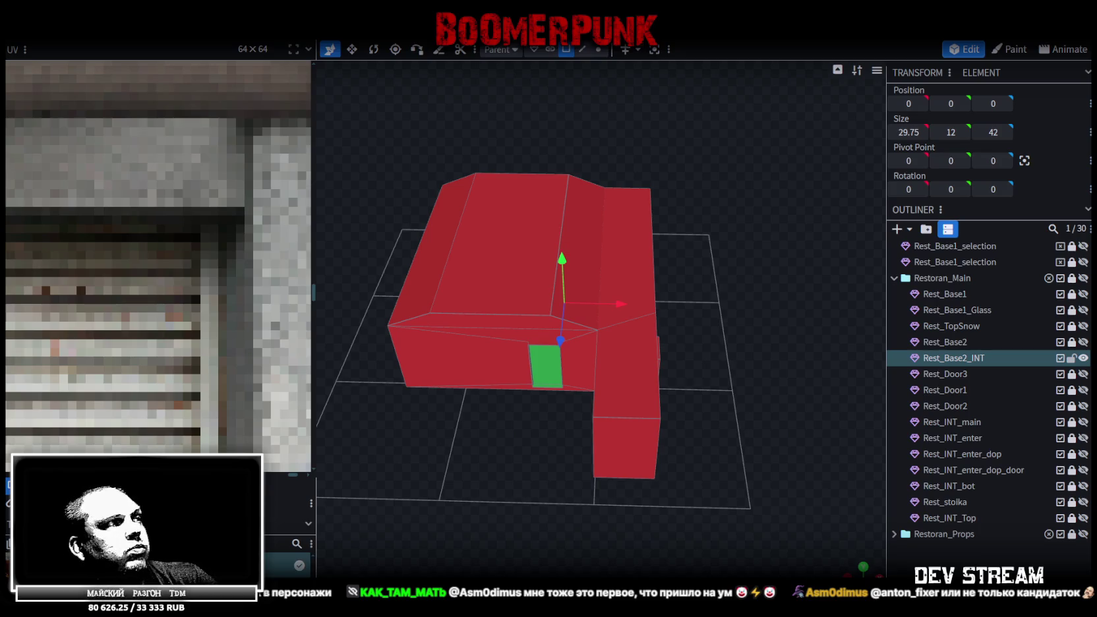
right_click(52, 195)
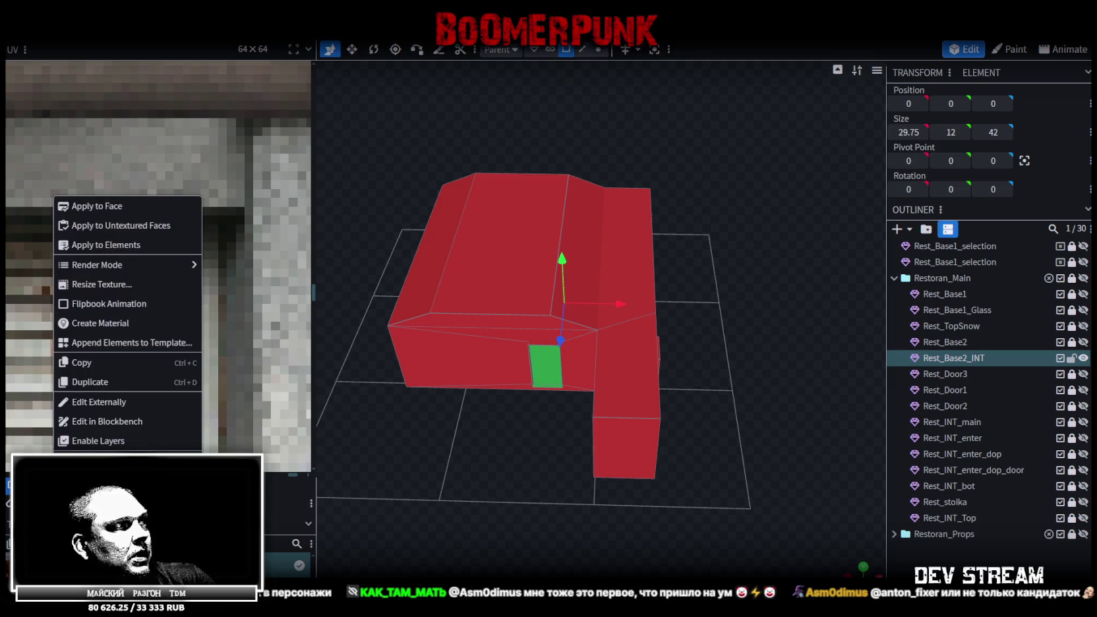
key(Escape)
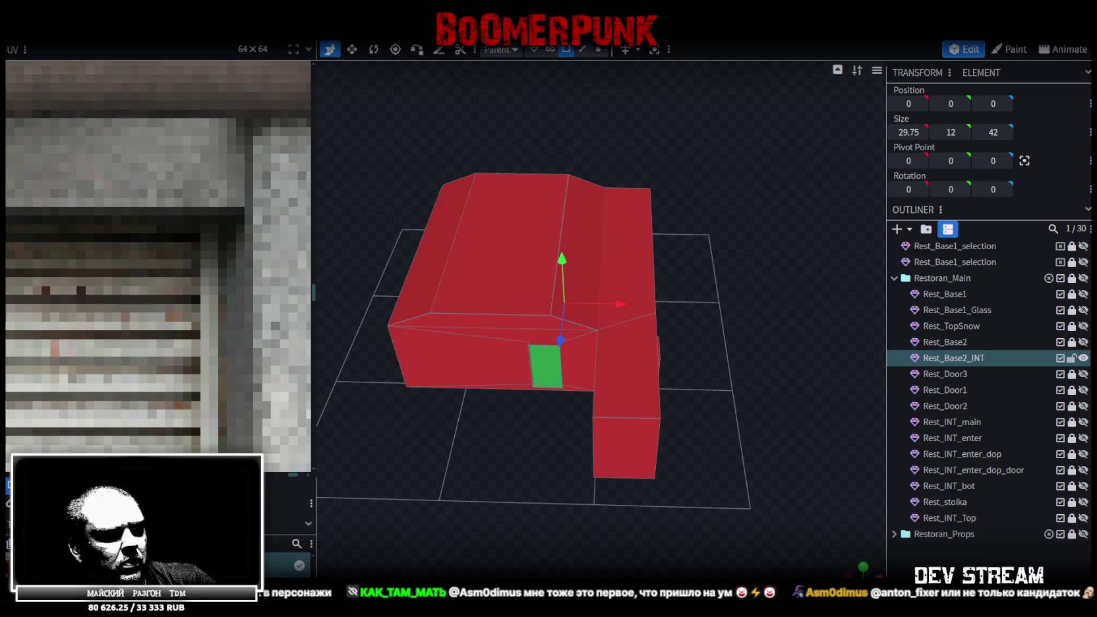
- Import Build10_2.png as a project texture with UV size matched to 64×64
key(ctrl+v)
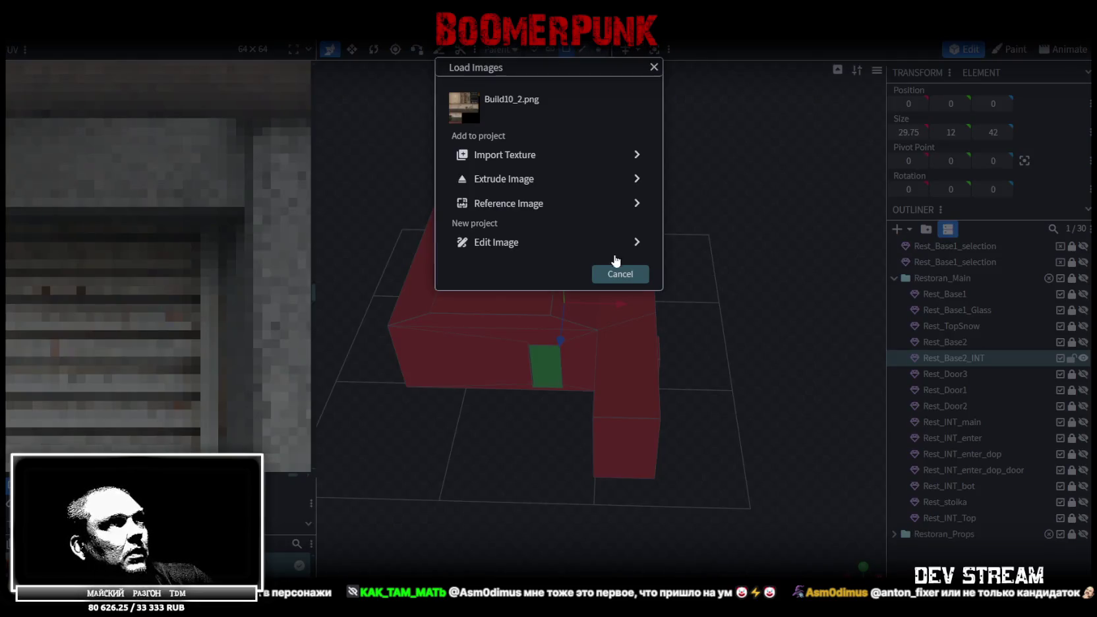
click(511, 157)
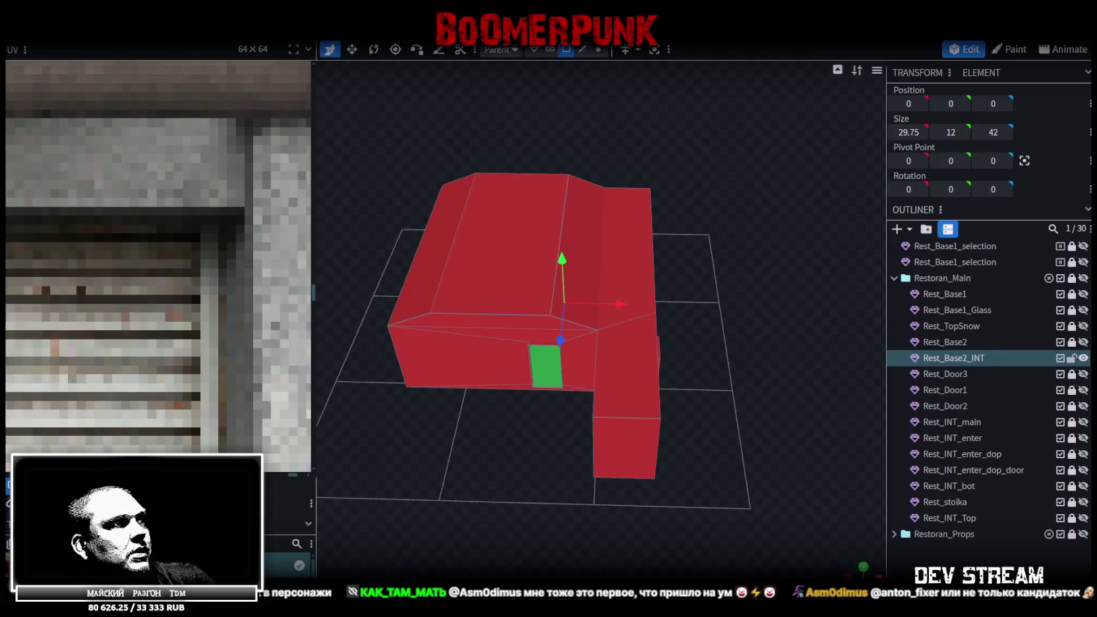
double_click(284, 565)
click(678, 286)
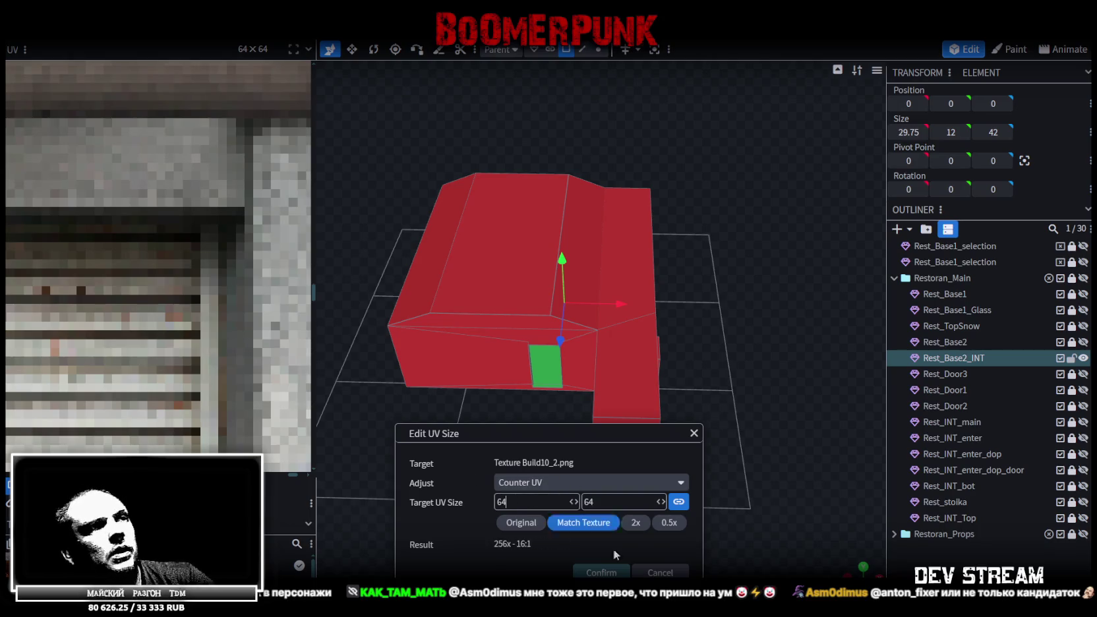
click(602, 571)
mouse_move(576, 376)
mouse_down()
mouse_move(459, 478)
mouse_move(511, 483)
mouse_up()
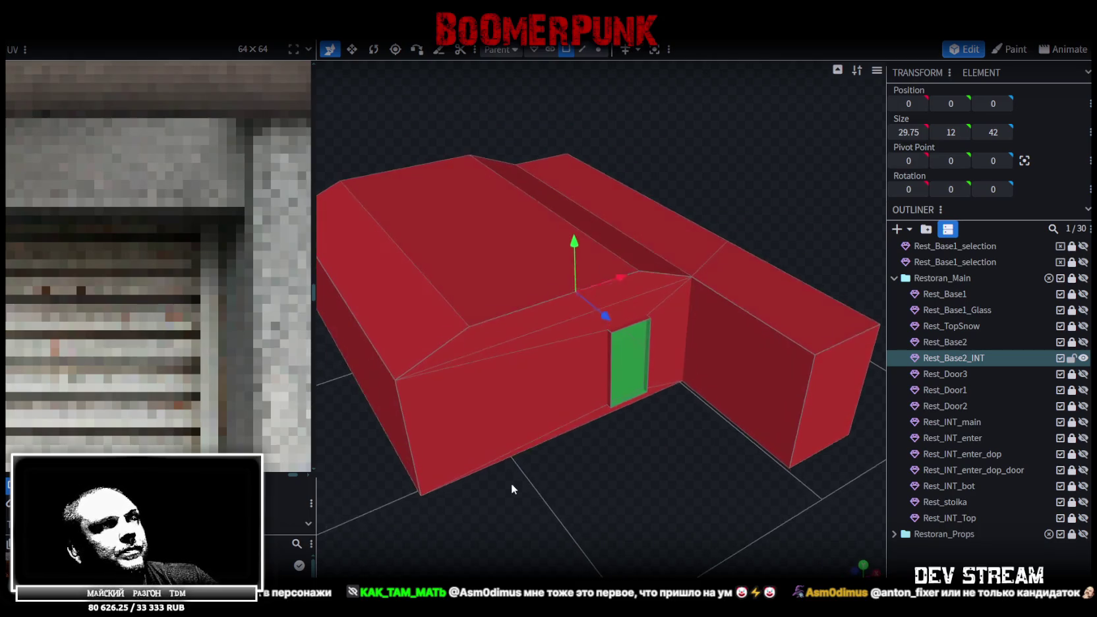
mouse_move(621, 463)
mouse_down()
mouse_move(614, 477)
mouse_move(658, 194)
mouse_up()
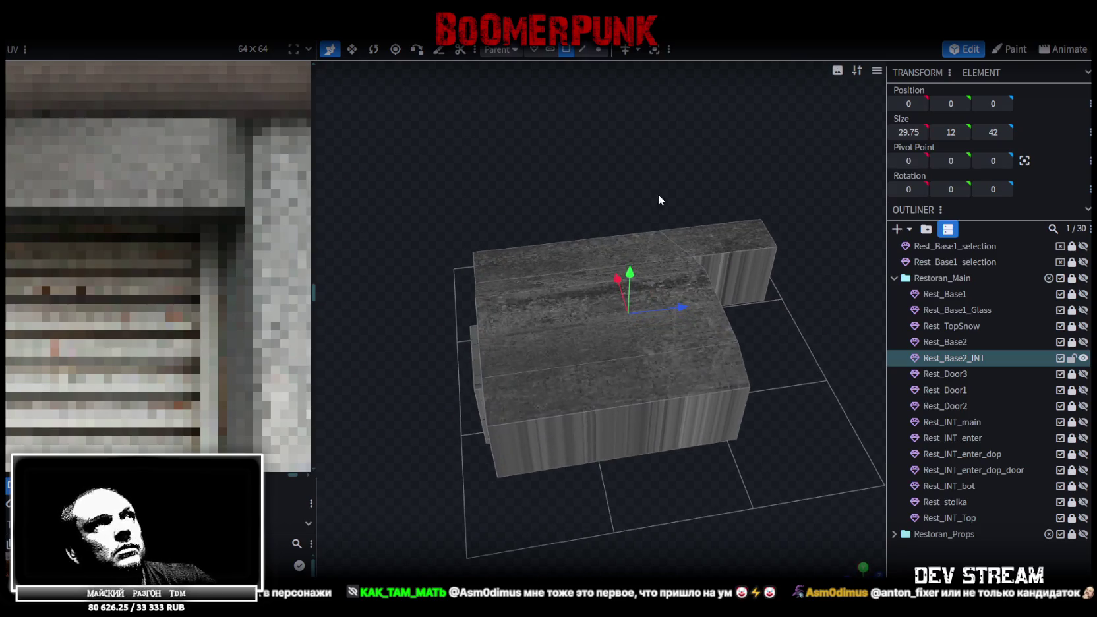
- Select the interior's top faces and split them into a separate mesh
click(643, 382)
shift+click(529, 347)
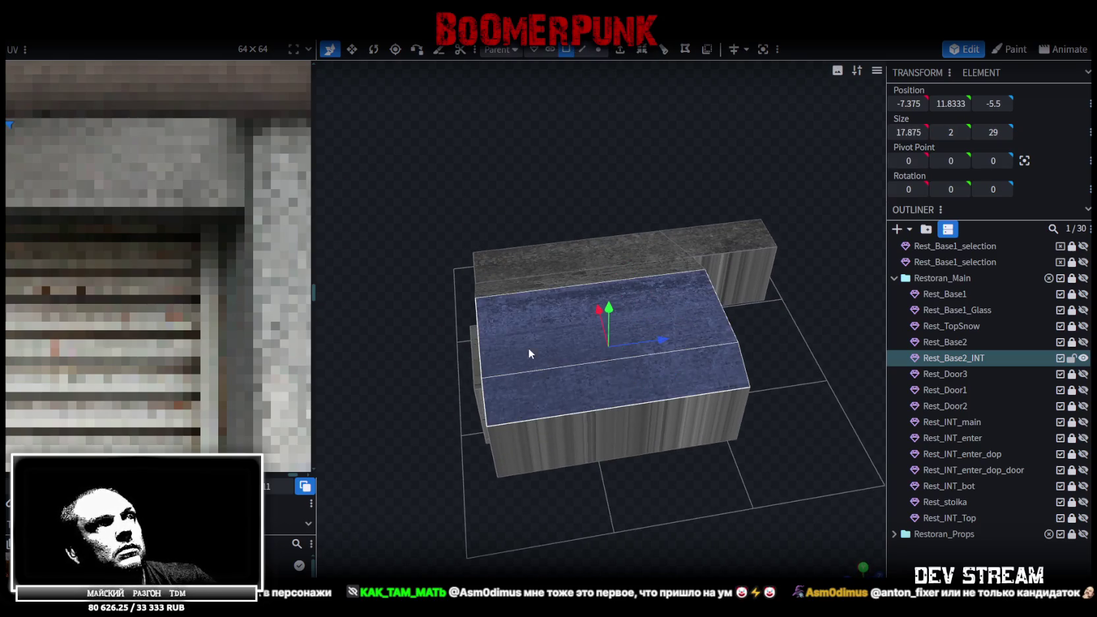
shift+click(534, 289)
drag(451, 171, 596, 223)
shift+click(578, 191)
drag(739, 301, 738, 263)
right_click(649, 288)
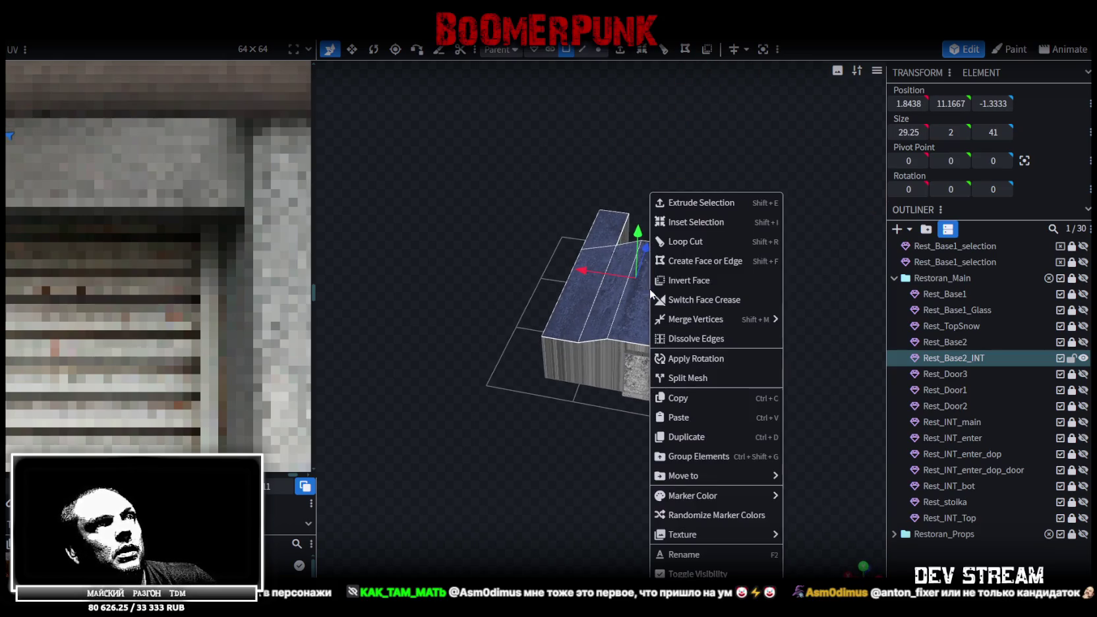
click(714, 378)
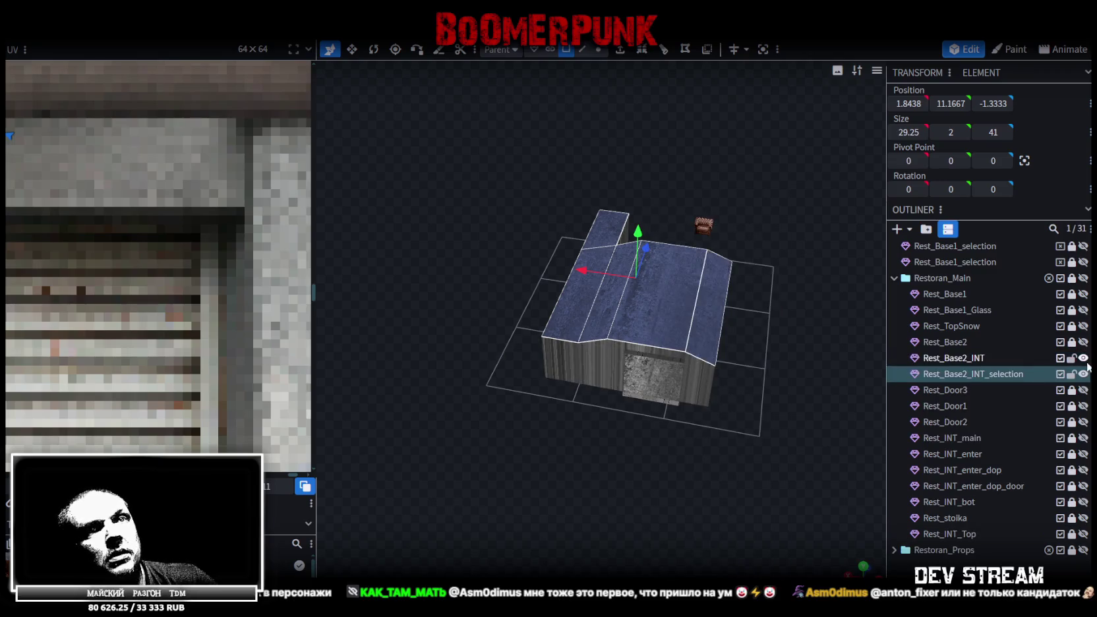
- Apply the Build10_2 texture to both interior meshes and lock Rest_Base2_INT
click(863, 567)
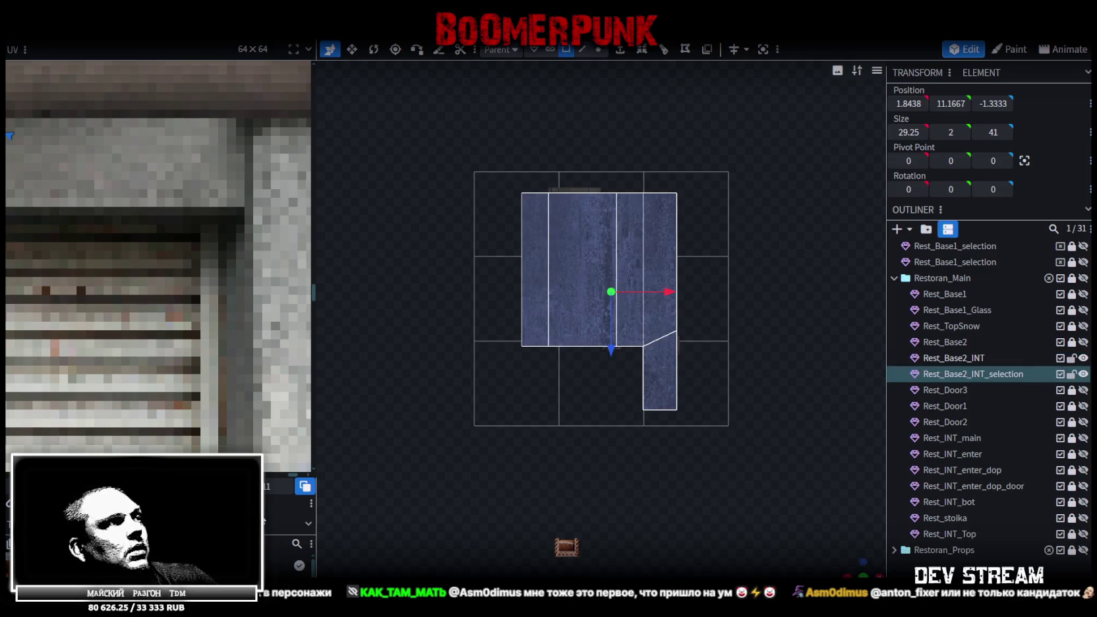
scroll(165, 328, down, 6)
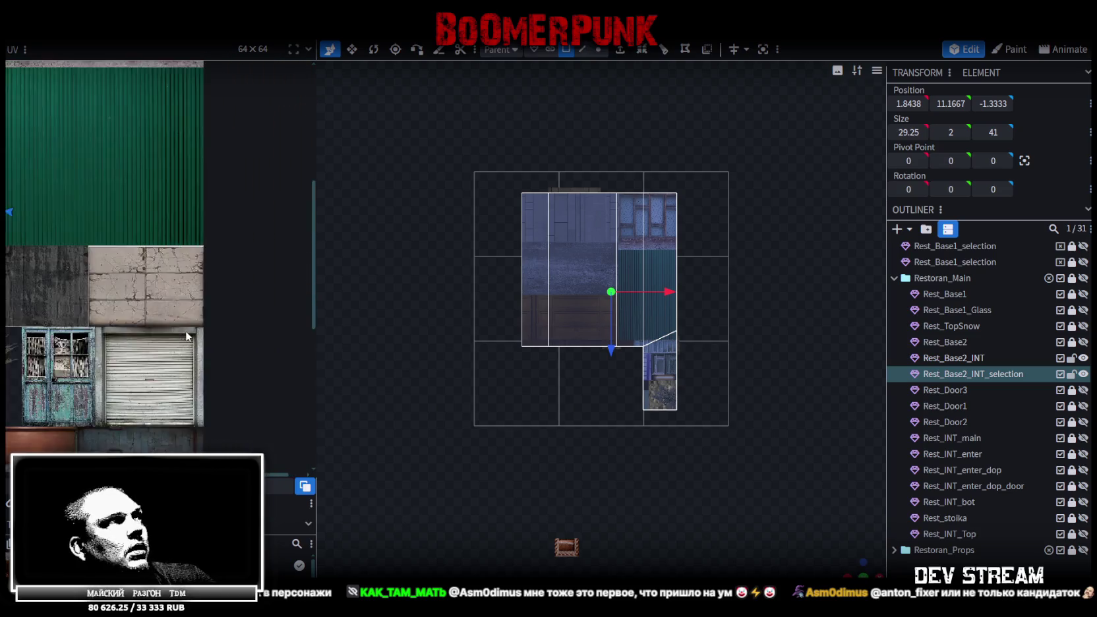
scroll(165, 328, up, 2)
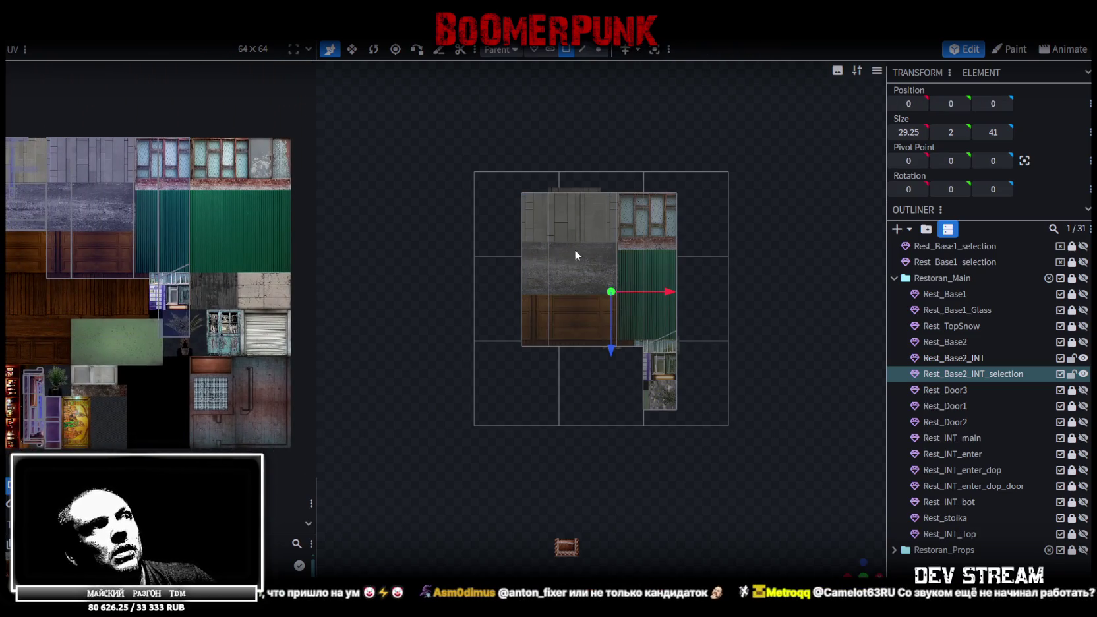
ctrl+click(966, 359)
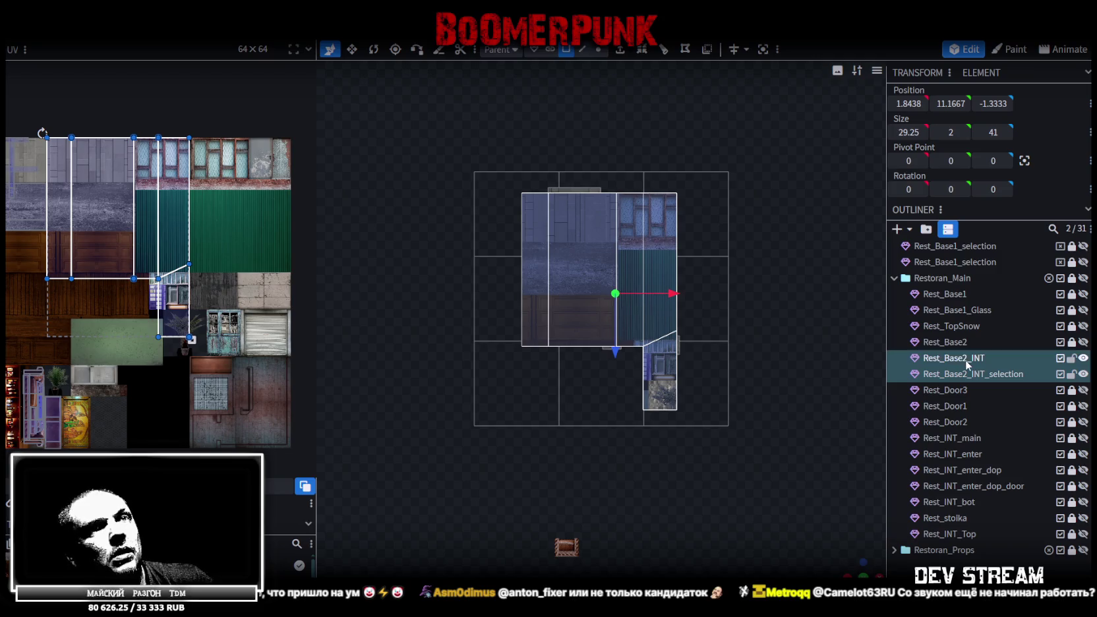
click(558, 261)
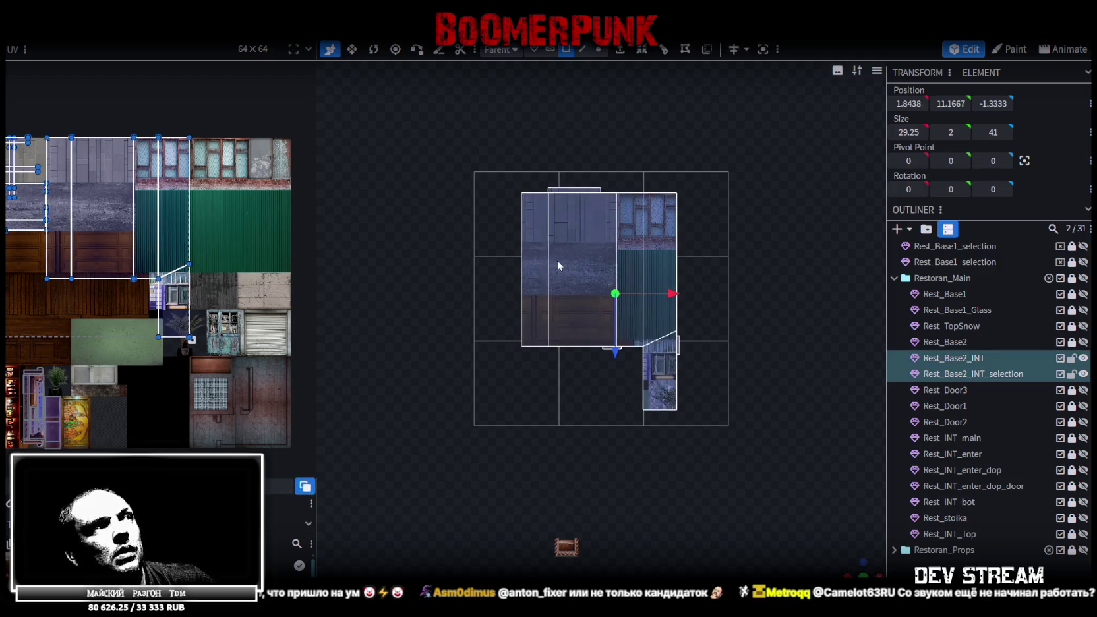
right_click(953, 363)
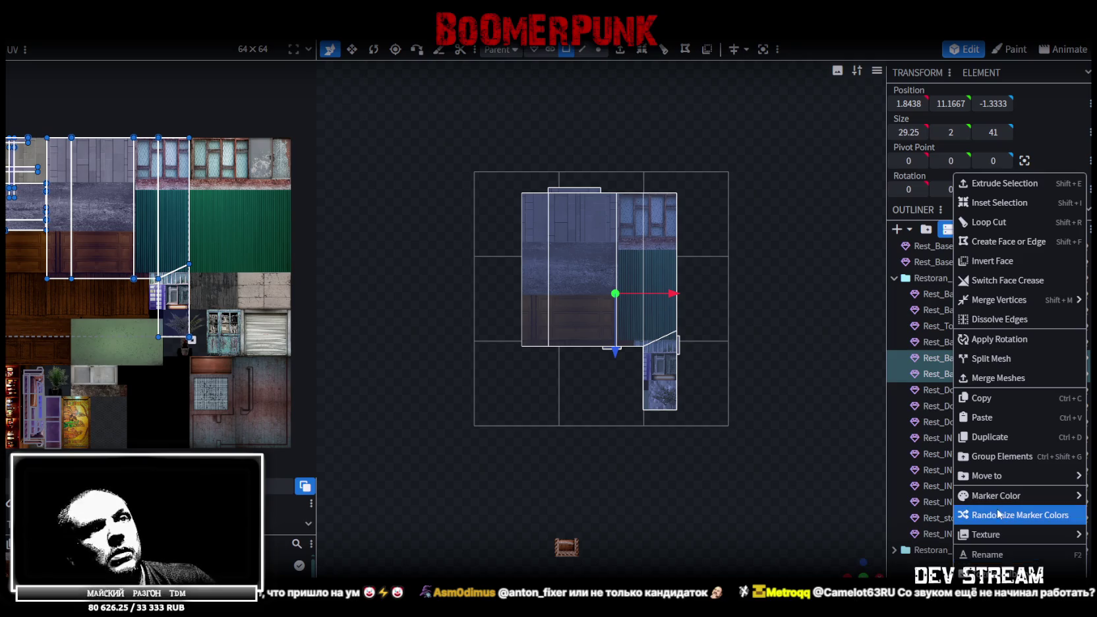
mouse_move(986, 534)
click(910, 571)
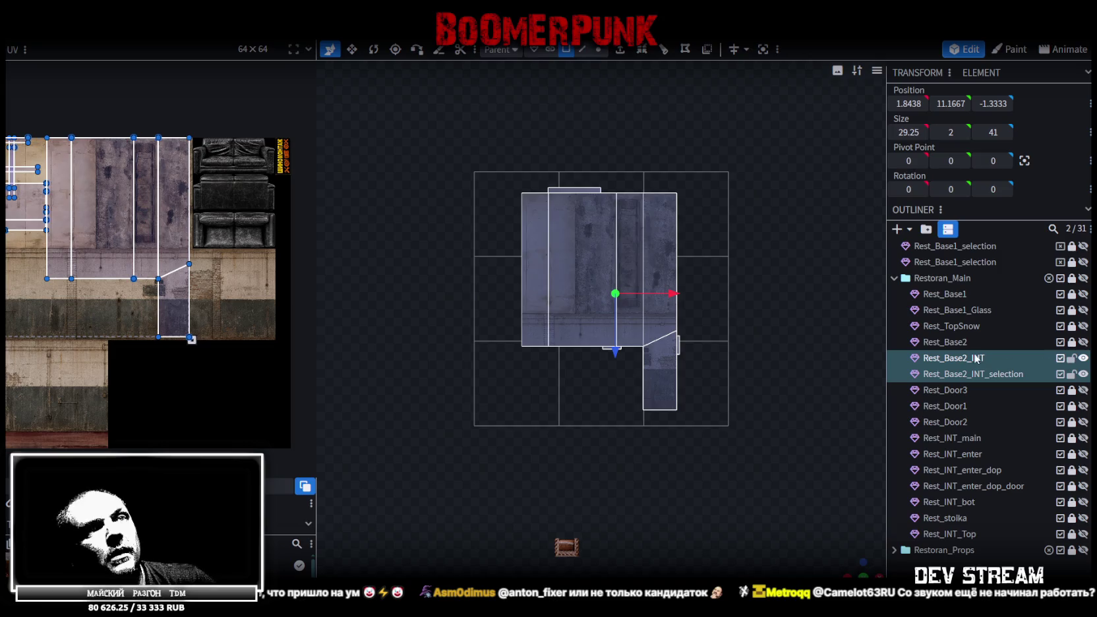
click(1072, 358)
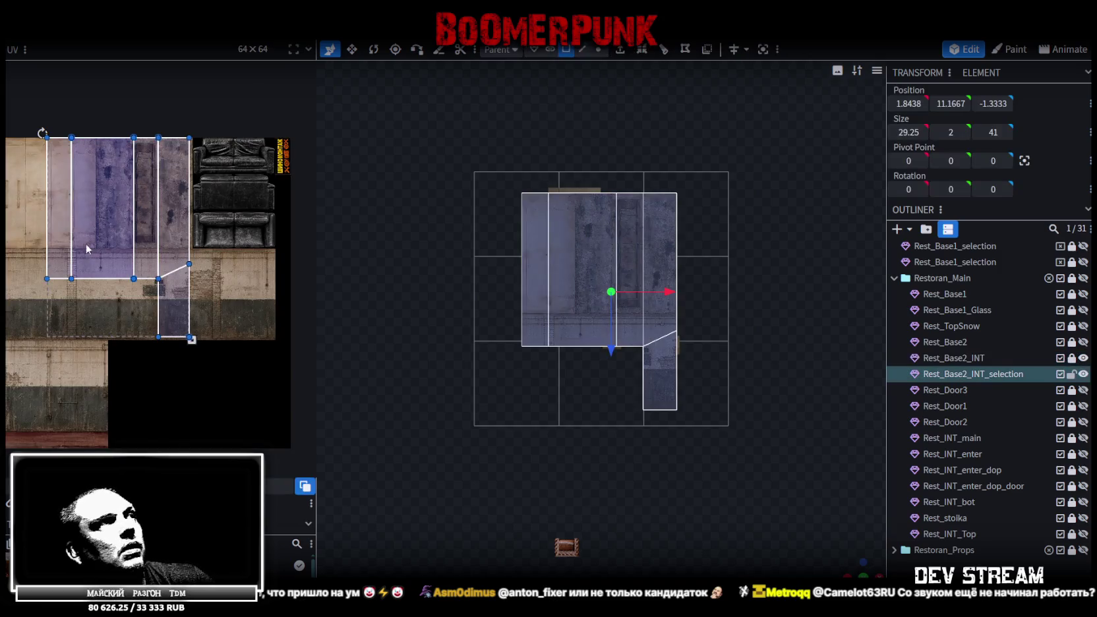
- Move and shrink the UV island onto the atlas's top-left concrete corner
scroll(89, 248, down, 2)
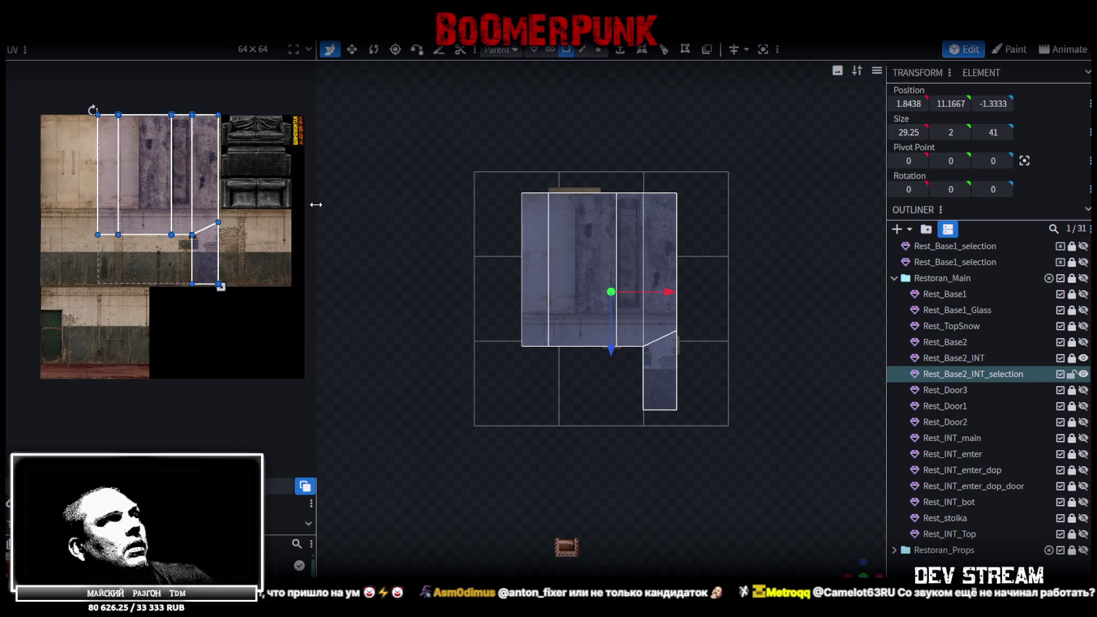
drag(316, 204, 465, 225)
scroll(339, 307, up, 2)
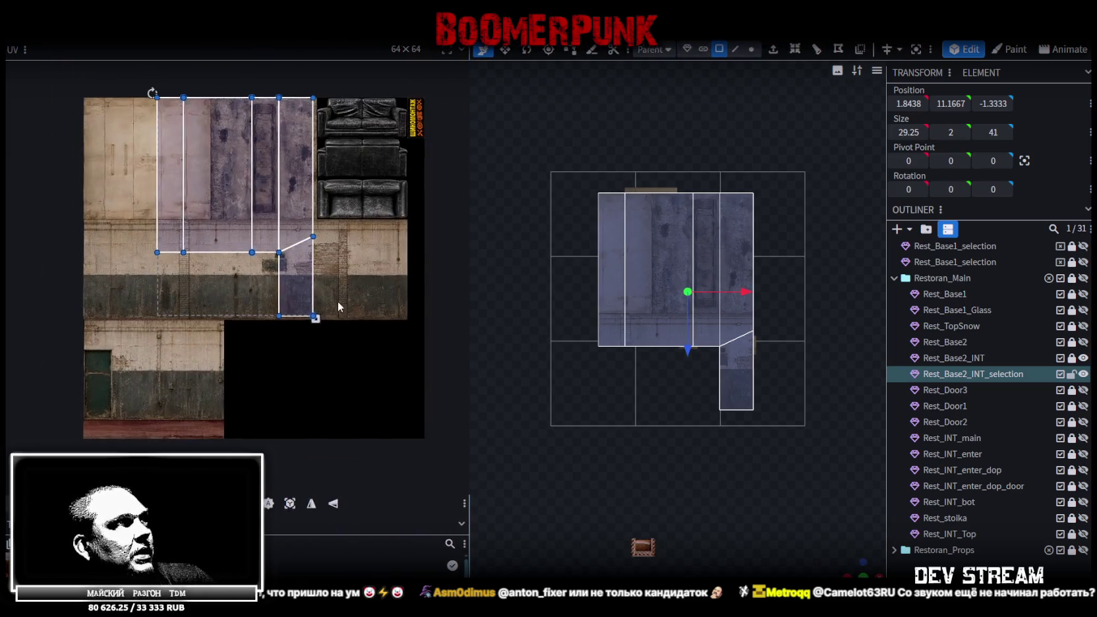
drag(221, 176, 83, 156)
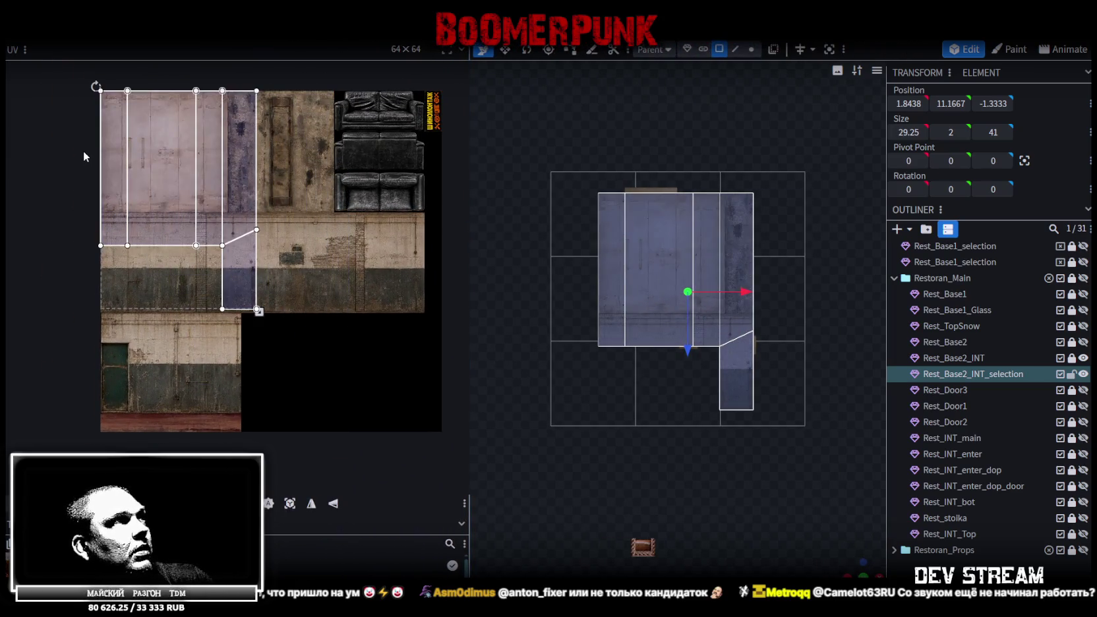
scroll(198, 218, up, 2)
scroll(300, 300, up, 2)
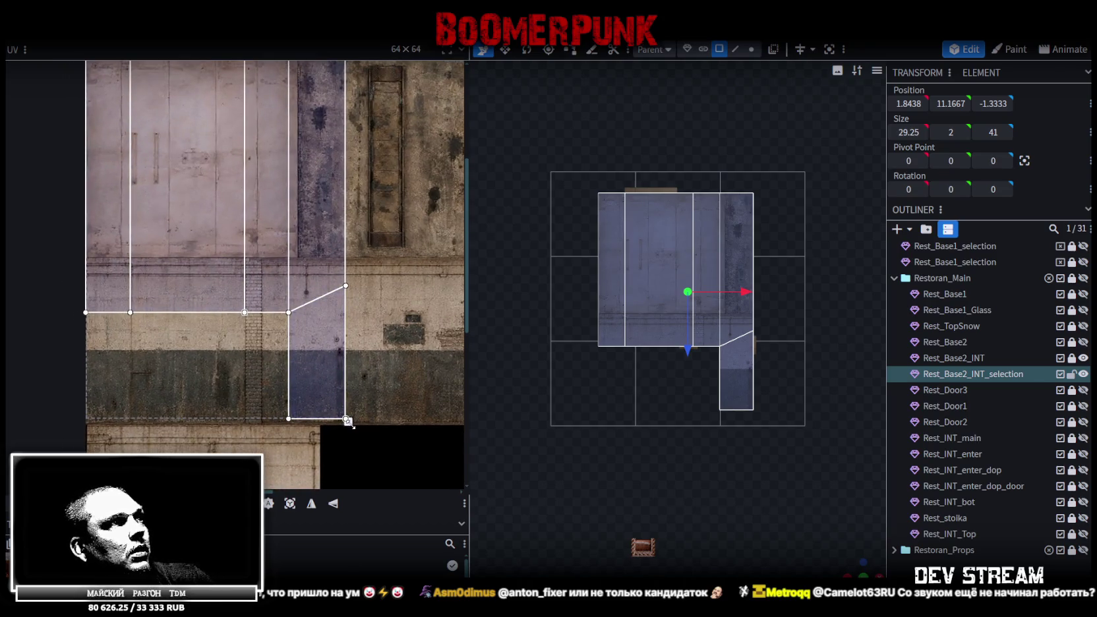
drag(347, 420, 235, 319)
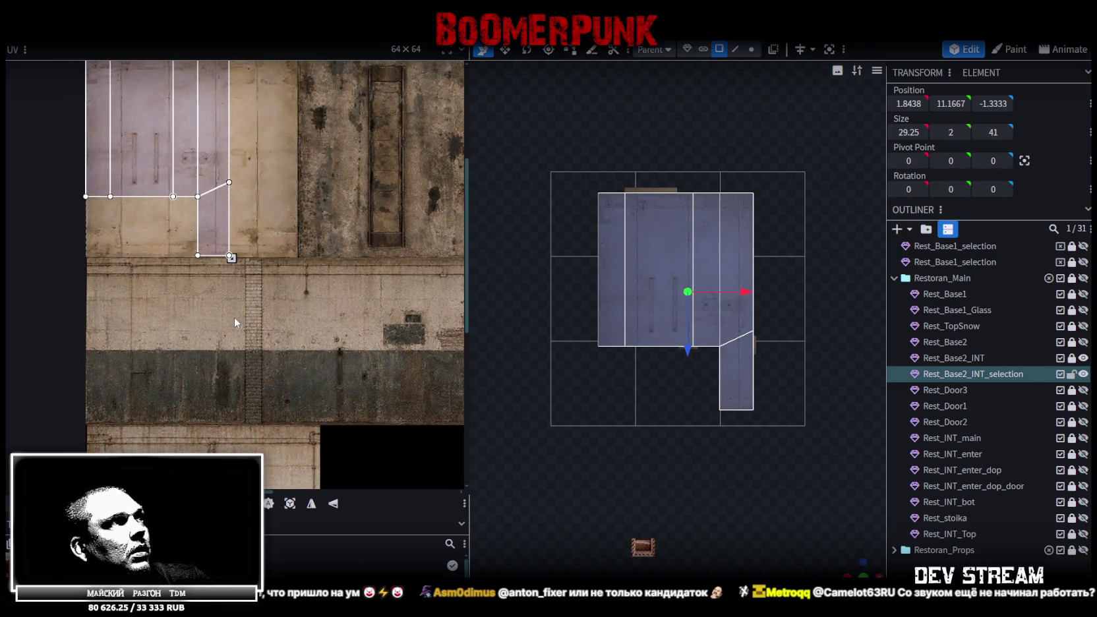
middle_drag(279, 298, 302, 315)
scroll(277, 290, up, 2)
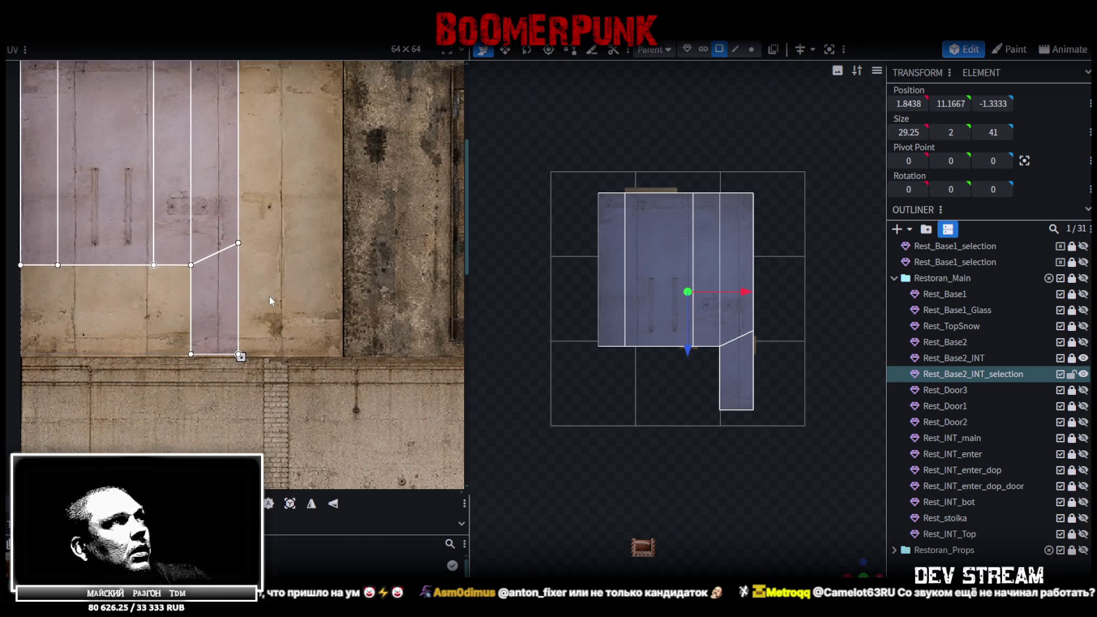
- Shift the right UV strip onto plain concrete and enlarge the narrow strip's UV region
drag(204, 191, 293, 188)
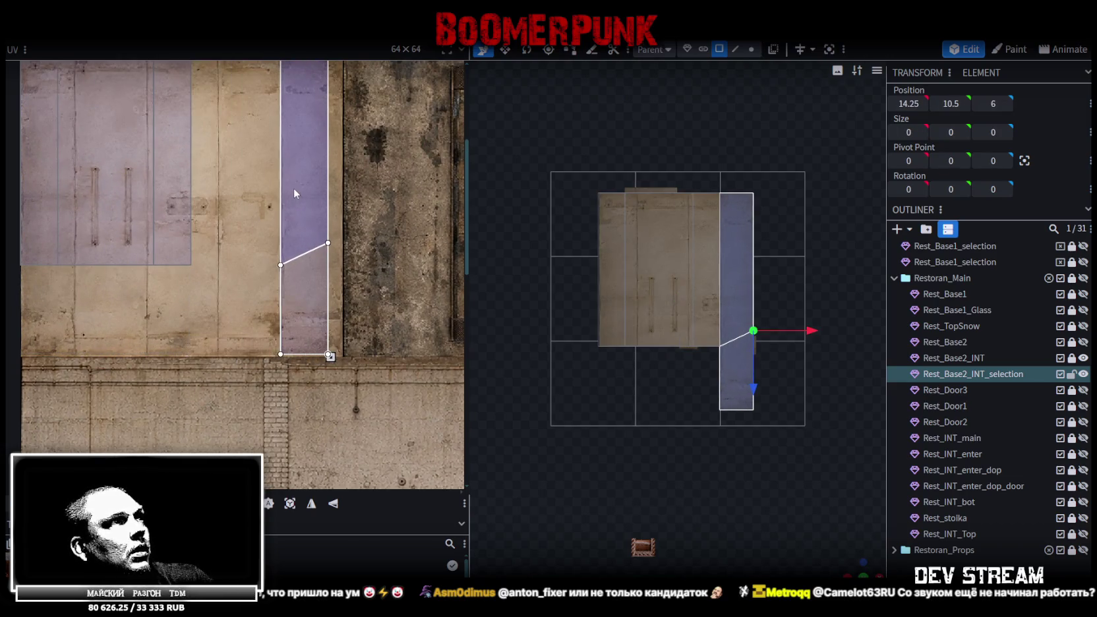
scroll(293, 189, up, 2)
scroll(278, 295, up, 2)
scroll(277, 228, up, 2)
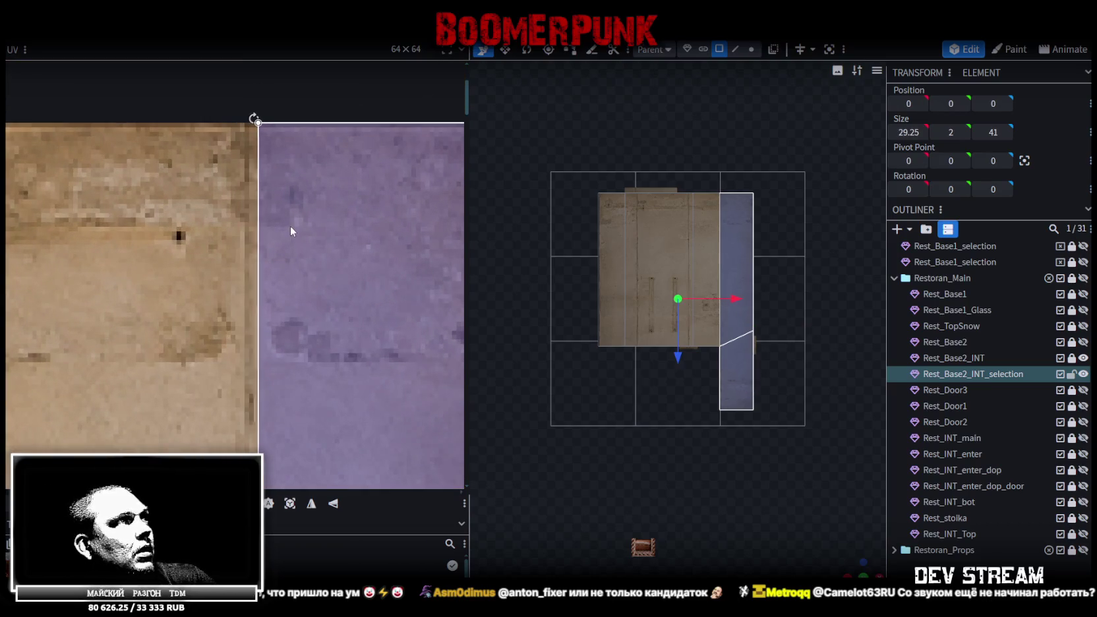
scroll(283, 251, down, 3)
scroll(310, 237, down, 2)
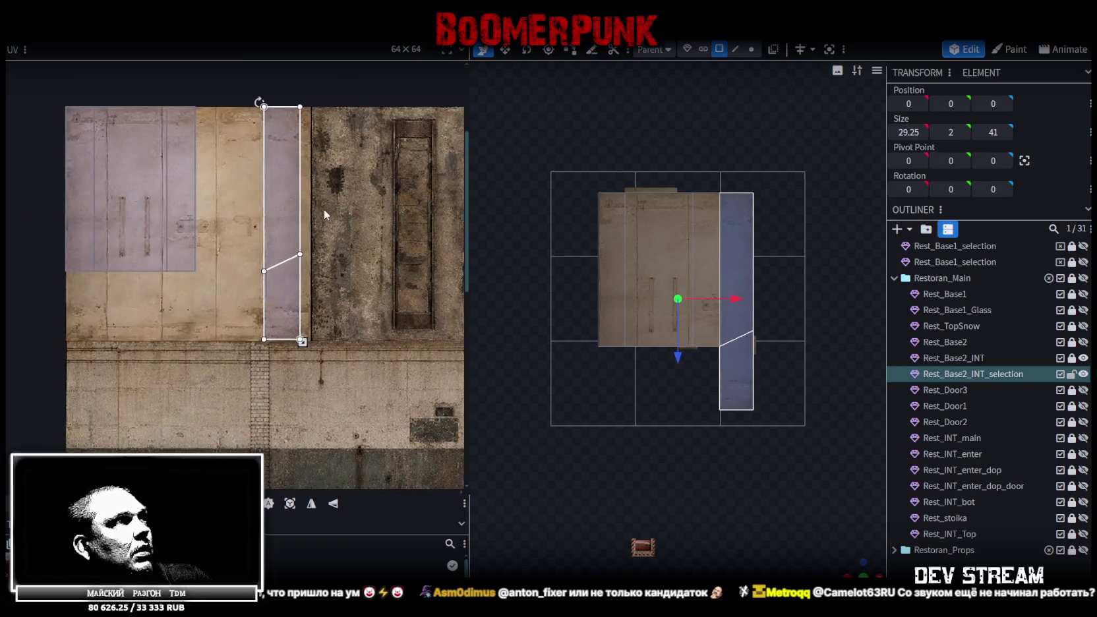
scroll(321, 369, up, 3)
scroll(320, 374, up, 3)
drag(139, 227, 216, 236)
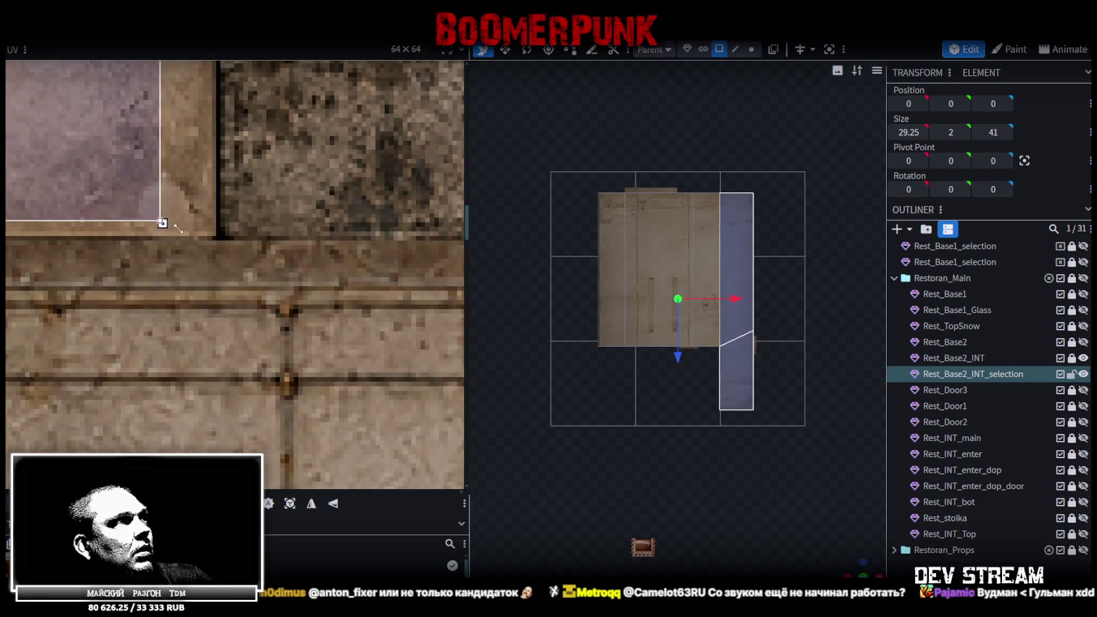
scroll(219, 249, down, 1)
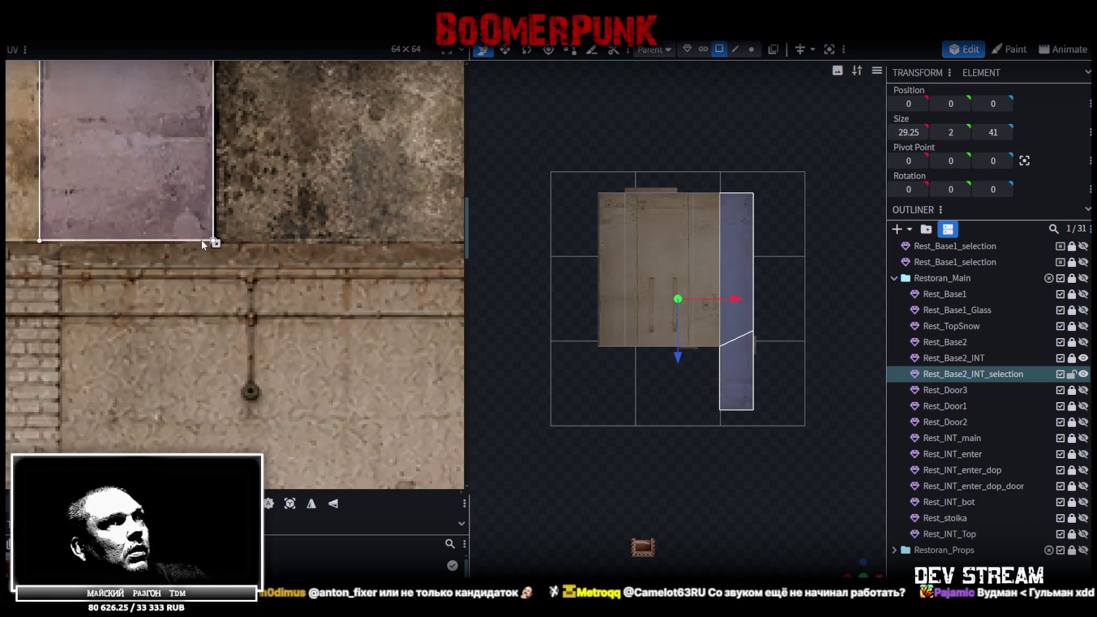
scroll(268, 291, down, 1)
scroll(257, 281, down, 1)
scroll(287, 310, down, 2)
- Stretch the large wall face's UV to the panel edge and mirror it on X
click(287, 314)
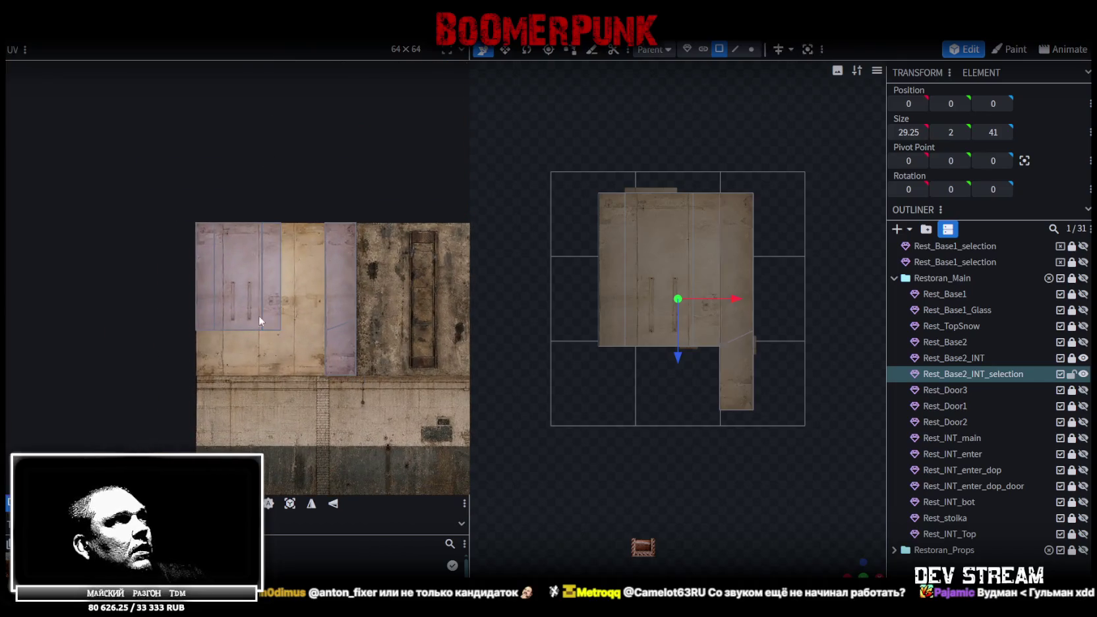
click(259, 316)
scroll(297, 302, up, 1)
scroll(310, 304, up, 1)
drag(292, 304, 362, 374)
scroll(356, 369, up, 2)
scroll(316, 323, up, 2)
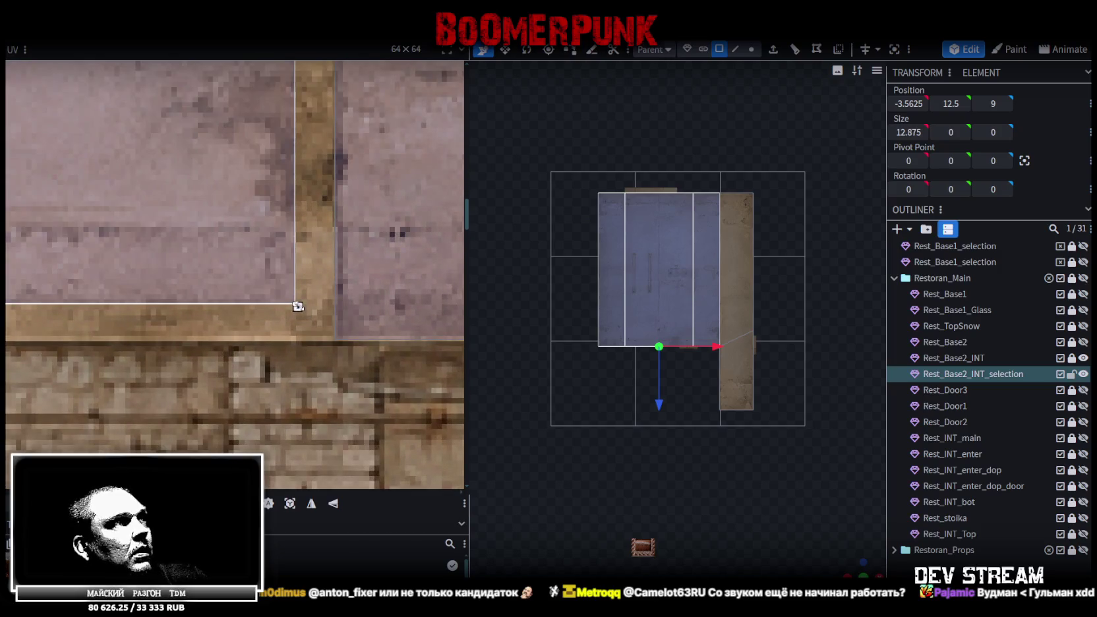
drag(297, 306, 331, 339)
drag(340, 341, 343, 339)
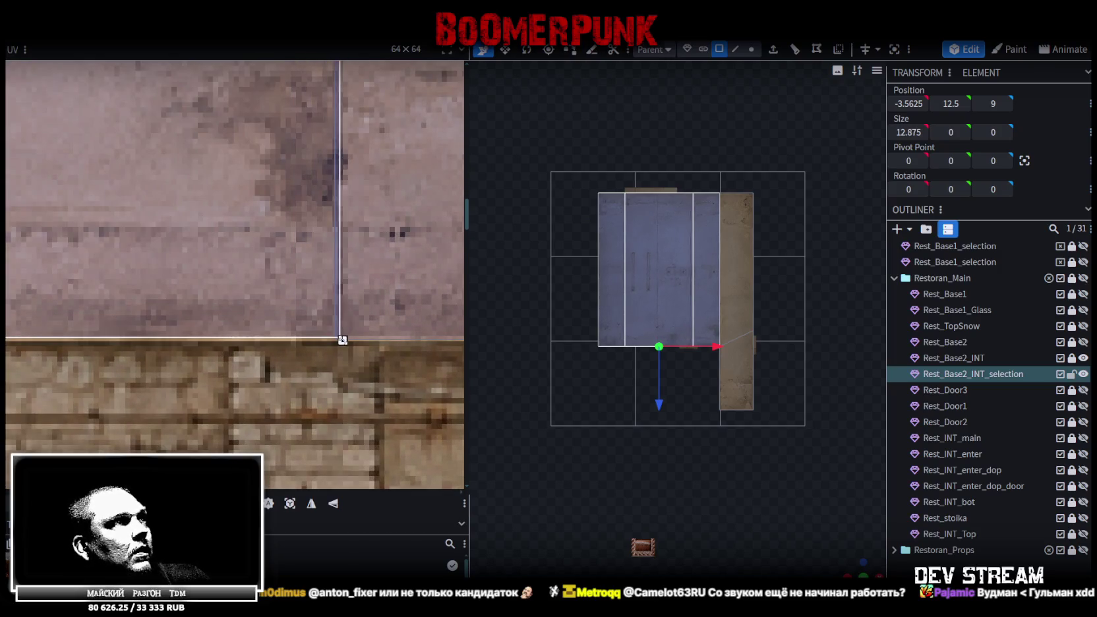
scroll(342, 341, down, 2)
scroll(337, 310, down, 2)
scroll(339, 351, down, 2)
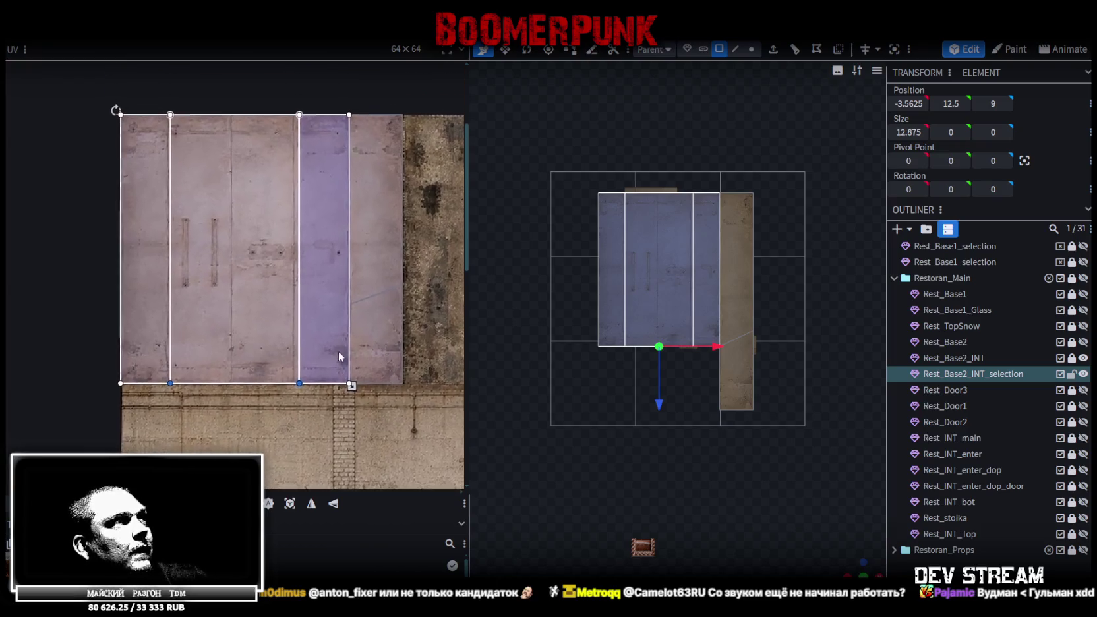
scroll(339, 351, down, 1)
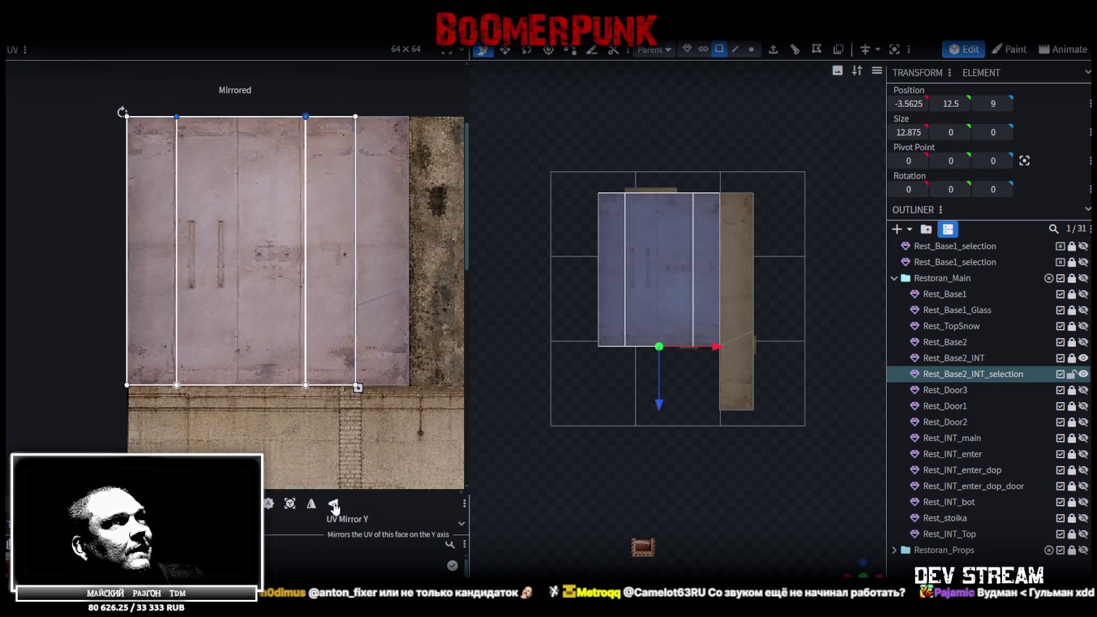
click(313, 505)
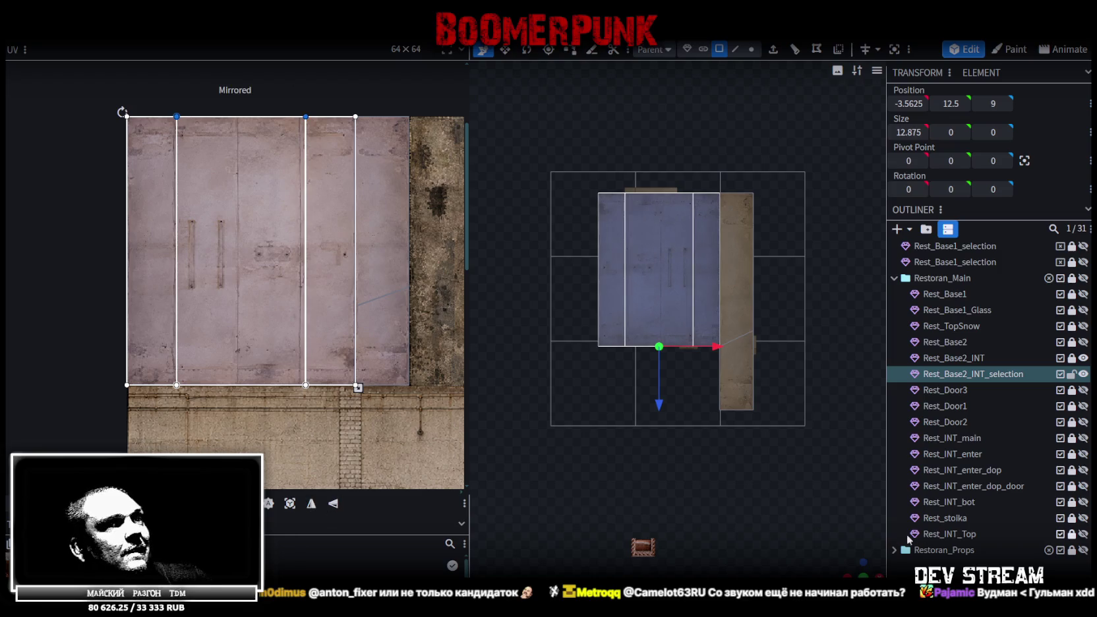
drag(858, 568, 860, 563)
- Select the roof's top faces, box-select their UVs and snap the corner onto the panel seam
click(800, 474)
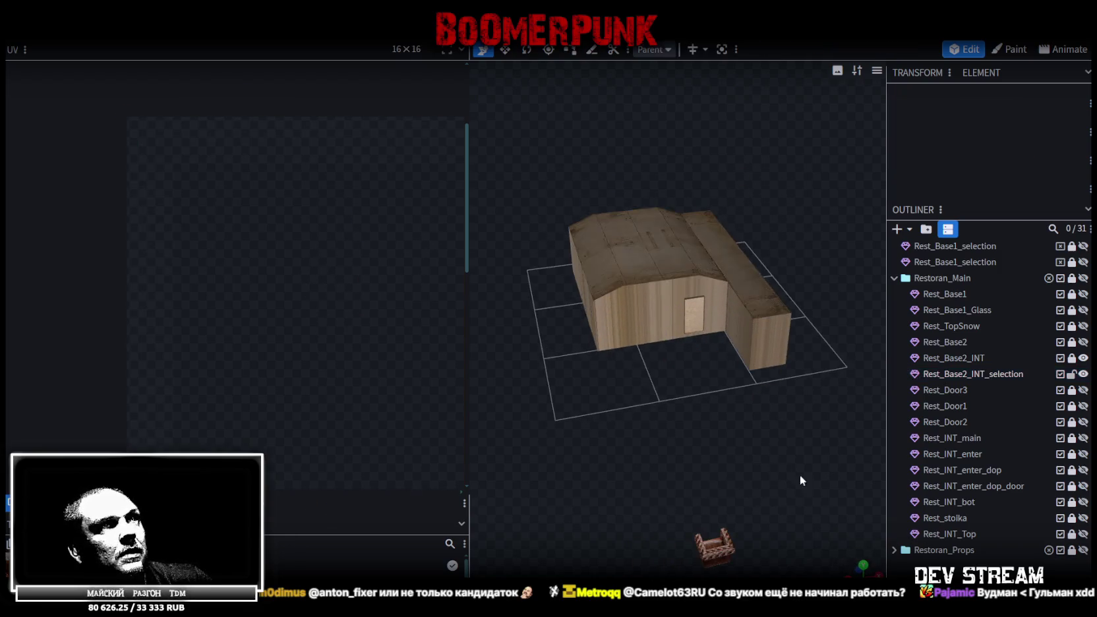
drag(800, 474, 599, 426)
scroll(557, 431, up, 3)
scroll(655, 444, up, 5)
scroll(585, 521, up, 3)
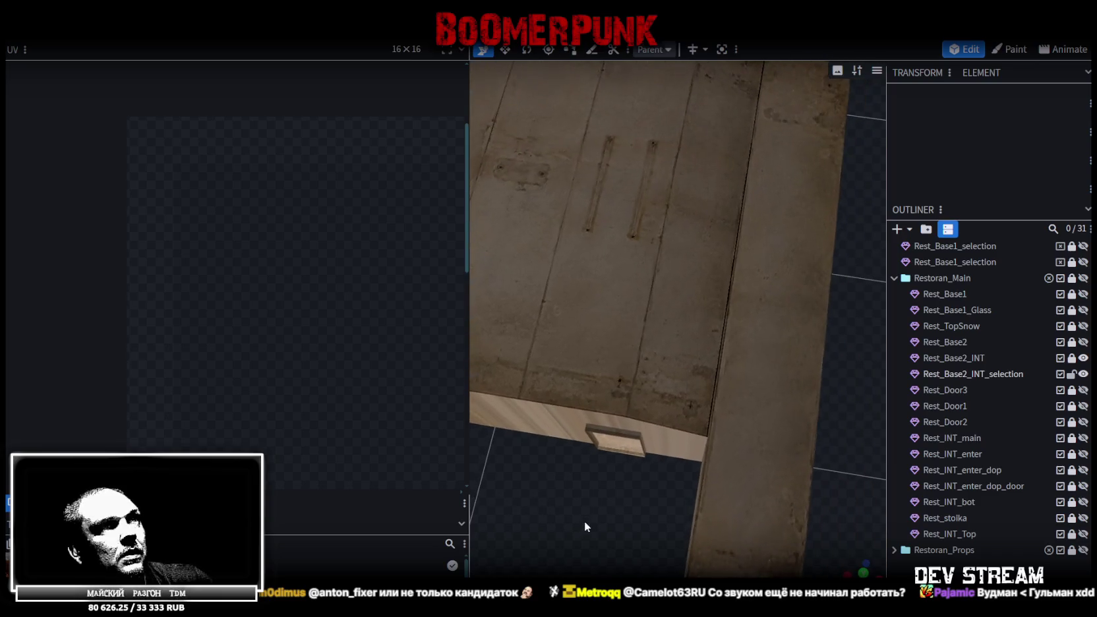
click(598, 319)
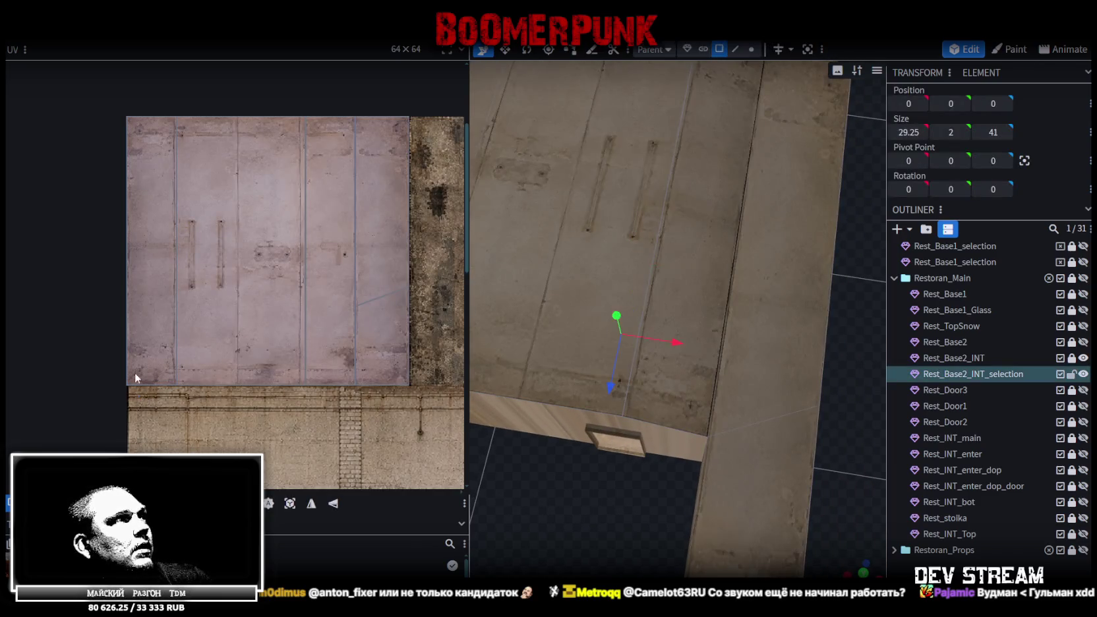
drag(185, 395, 79, 90)
shift+drag(298, 417, 139, 292)
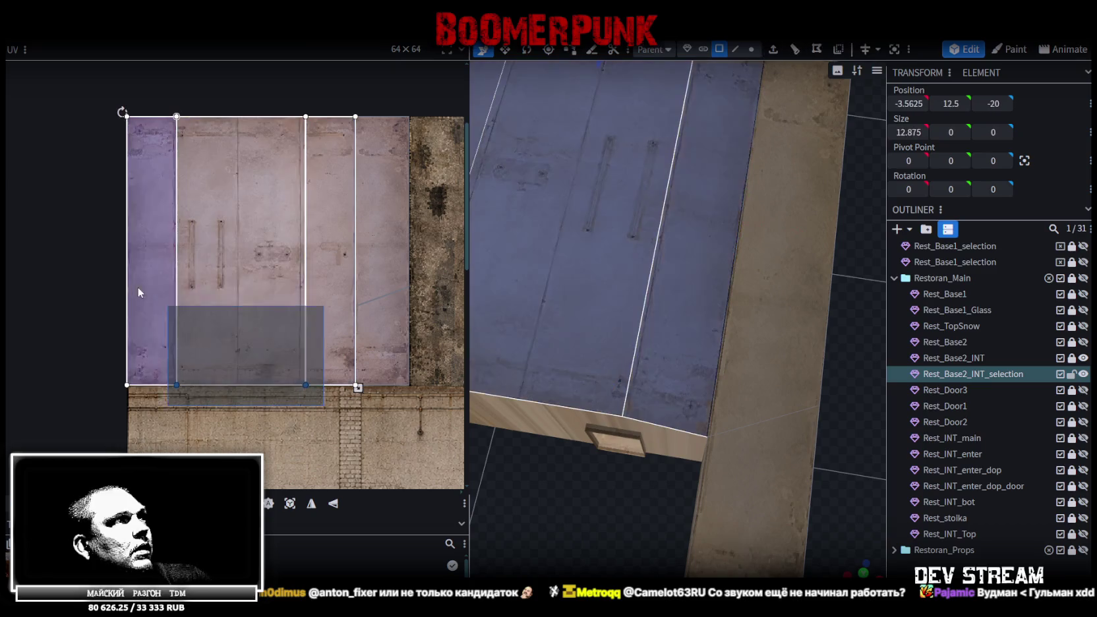
scroll(136, 166, up, 2)
scroll(255, 192, up, 2)
scroll(258, 170, up, 2)
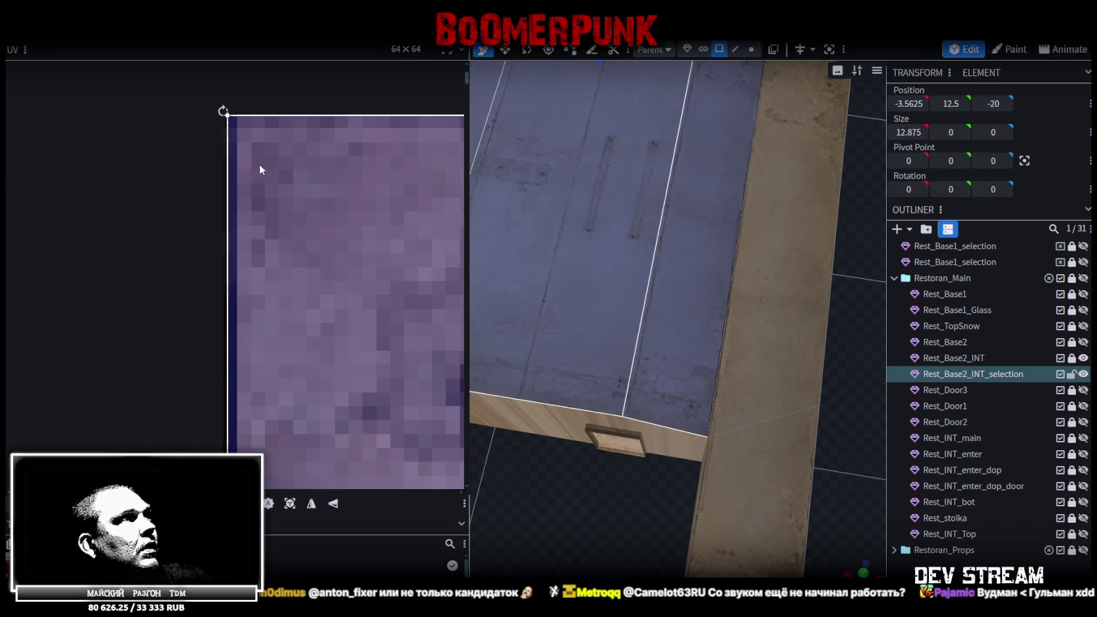
scroll(255, 267, down, 2)
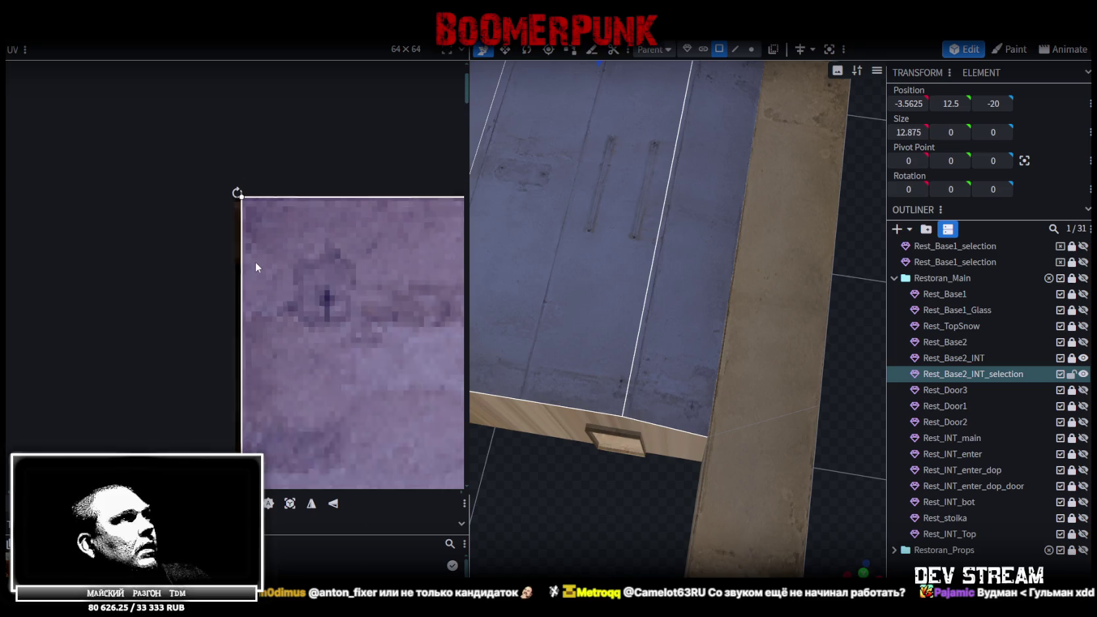
scroll(255, 267, down, 2)
scroll(307, 281, up, 2)
scroll(261, 359, up, 1)
scroll(324, 259, up, 2)
scroll(324, 259, up, 3)
drag(233, 298, 216, 293)
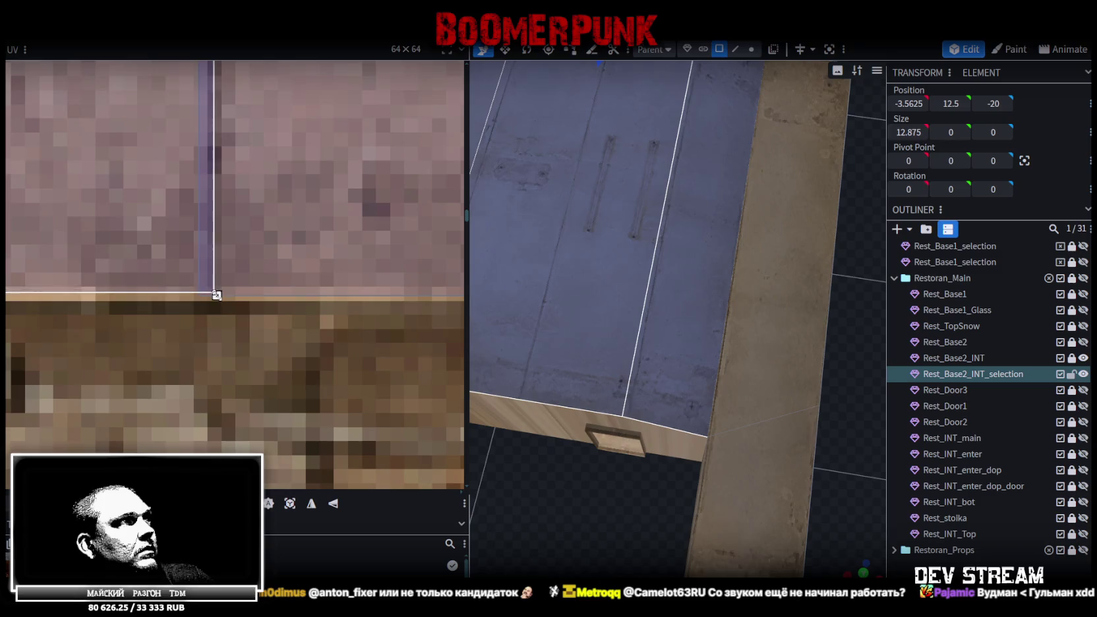
- Align the vertical UV edges between panels with the seams, then reselect the top element
scroll(198, 284, down, 2)
scroll(145, 224, down, 2)
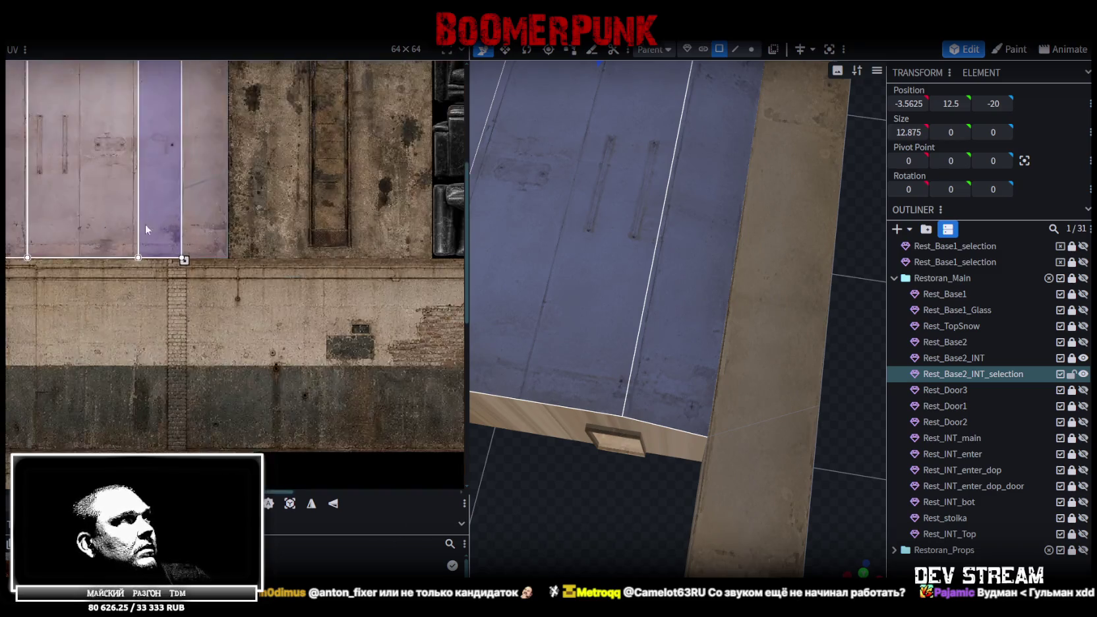
scroll(329, 335, down, 2)
scroll(232, 349, up, 1)
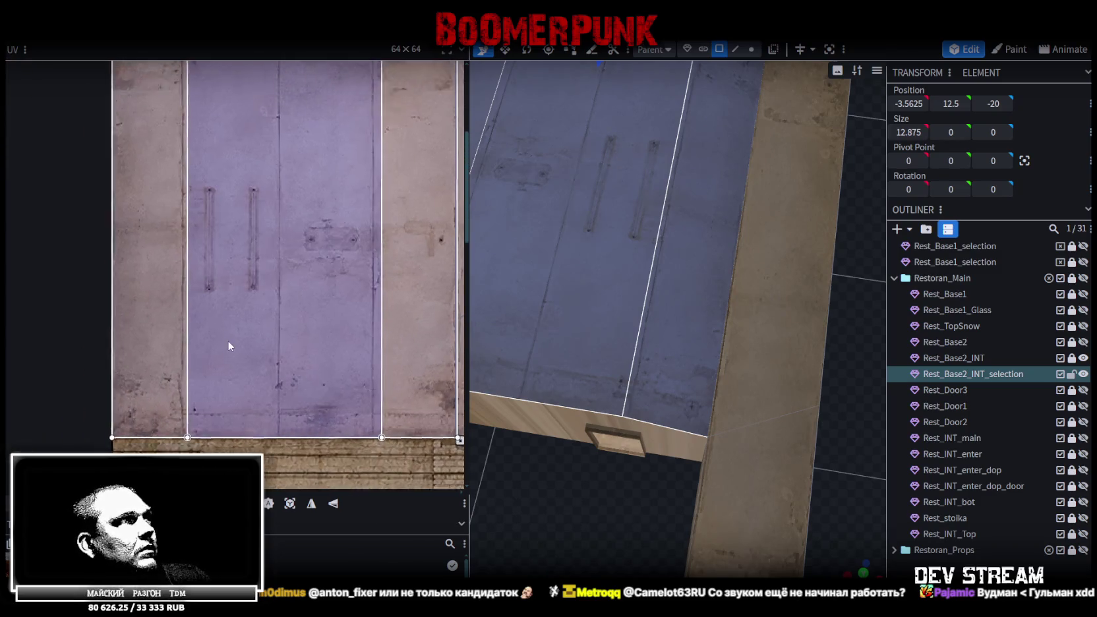
scroll(234, 350, down, 2)
click(216, 316)
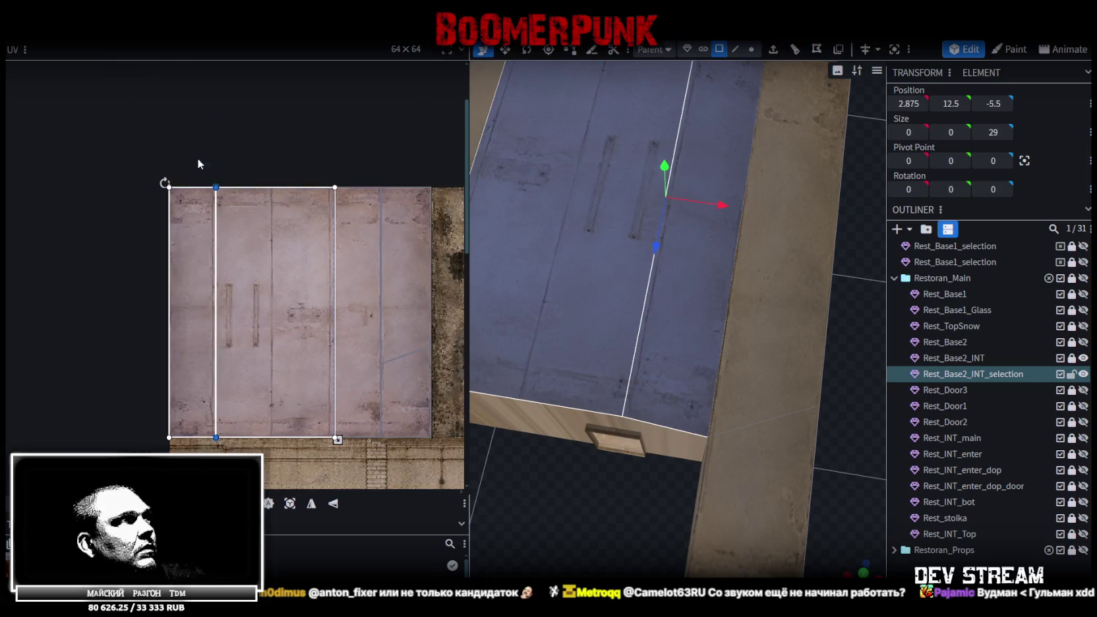
scroll(198, 158, up, 2)
scroll(206, 174, up, 2)
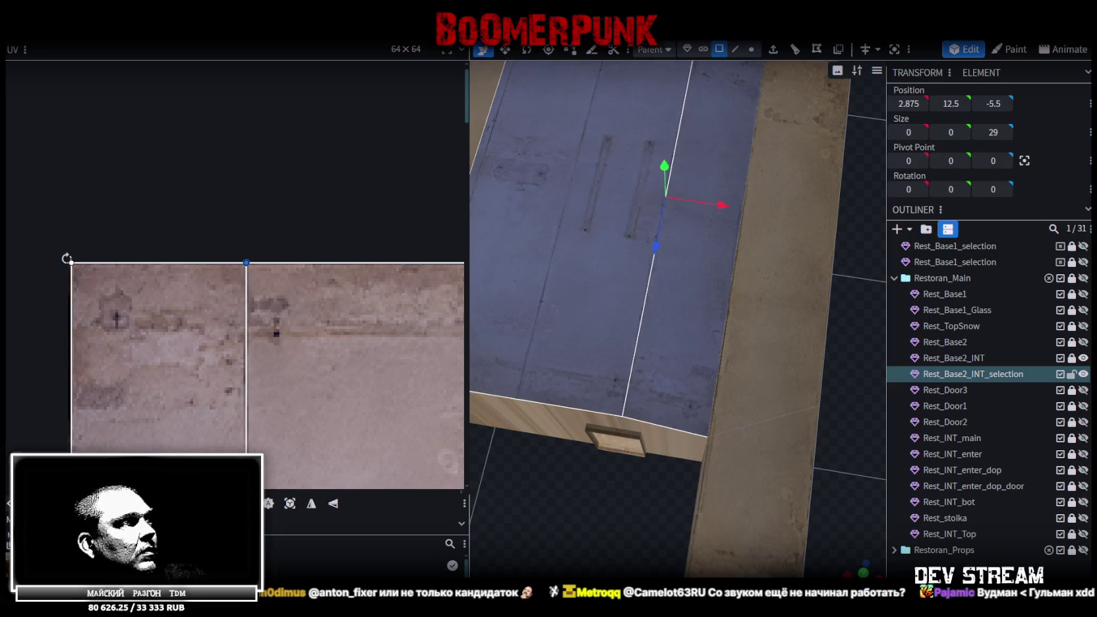
scroll(272, 352, down, 2)
scroll(266, 356, down, 2)
scroll(261, 356, up, 3)
scroll(261, 369, up, 1)
click(264, 291)
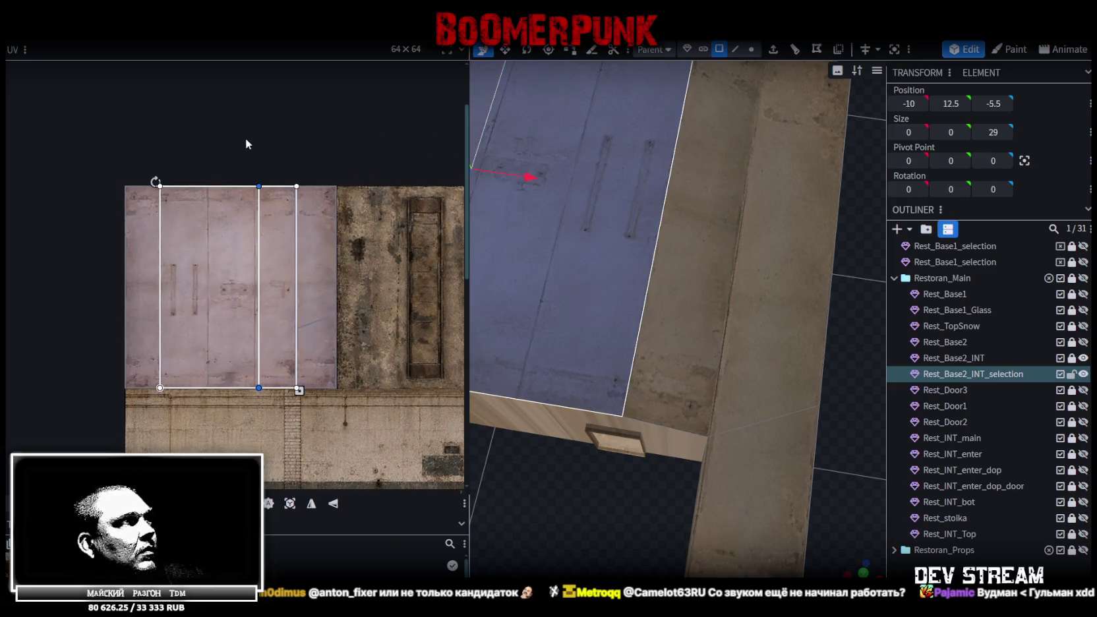
scroll(245, 139, up, 3)
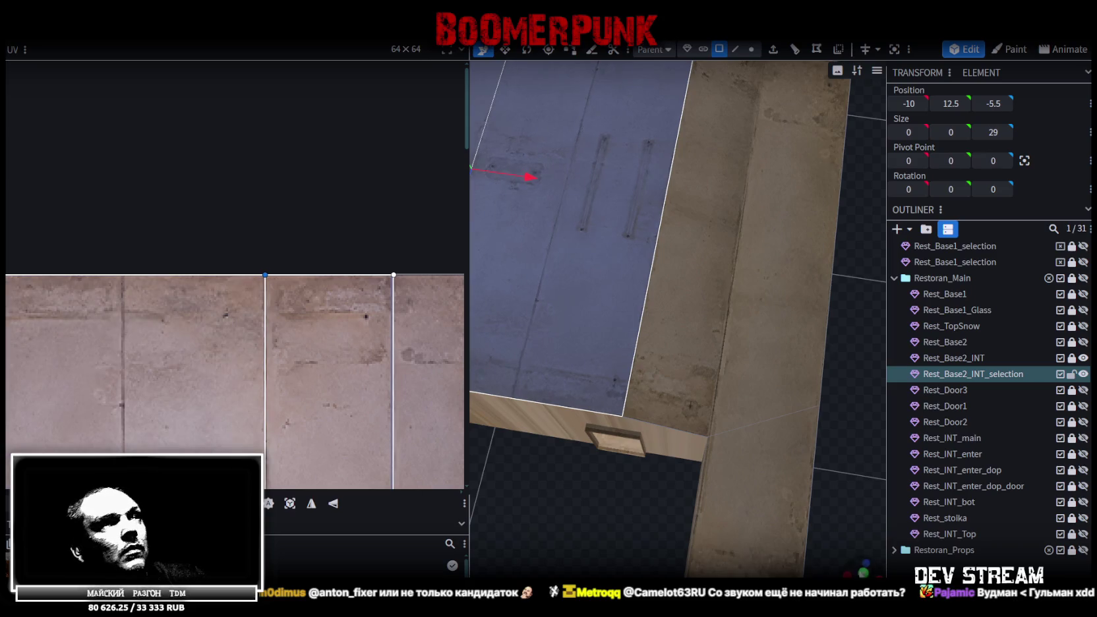
click(611, 501)
scroll(612, 502, down, 2)
scroll(612, 501, down, 3)
scroll(611, 501, up, 3)
scroll(589, 449, up, 3)
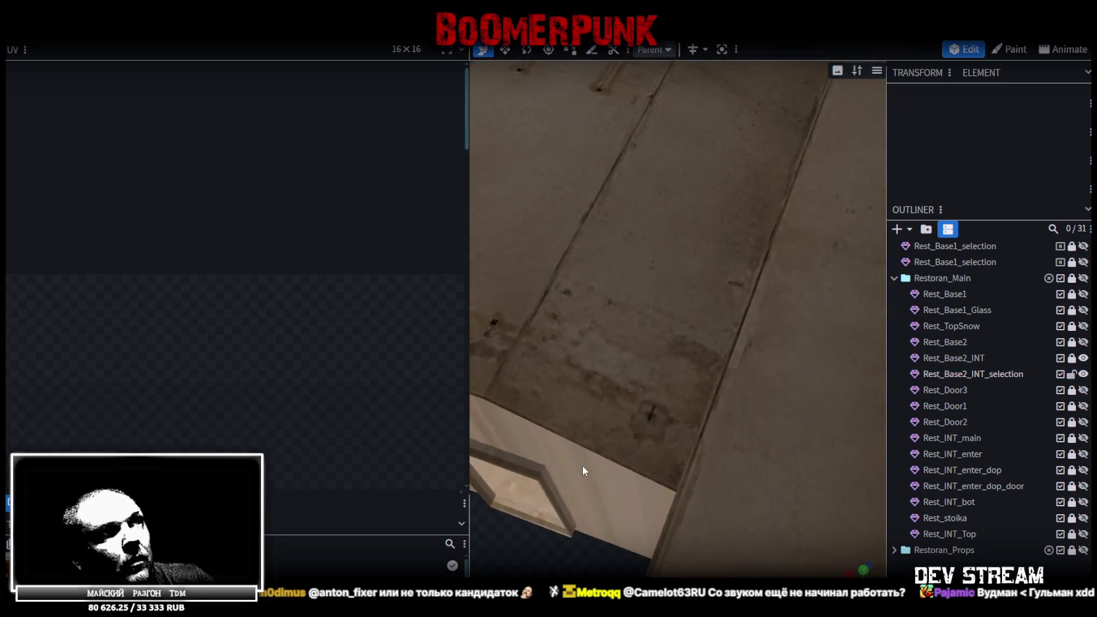
click(594, 465)
scroll(712, 427, down, 1)
scroll(712, 427, down, 3)
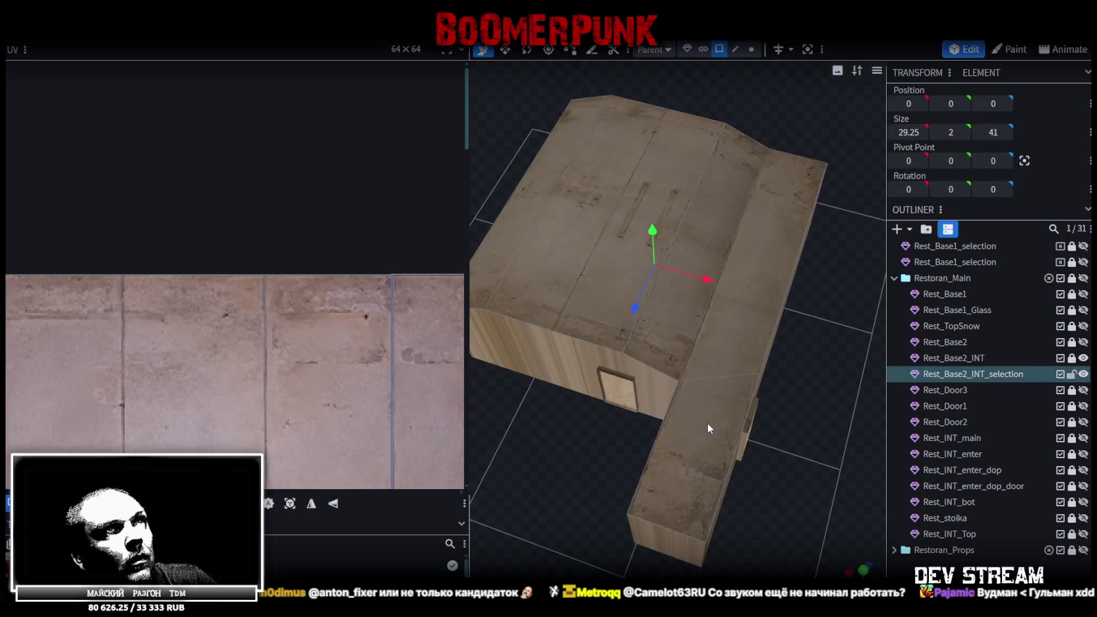
- Save the model as Build10.bbmodel
scroll(501, 337, up, 3)
mouse_move(707, 423)
mouse_down()
mouse_move(502, 337)
mouse_move(686, 360)
mouse_move(736, 341)
mouse_up()
scroll(513, 322, down, 2)
scroll(514, 322, down, 2)
key(ctrl+s)
- Hide the Rest_Base2_INT_selection shell and unlock Rest_Base2_INT to reach the interior
scroll(238, 319, down, 2)
scroll(263, 336, down, 1)
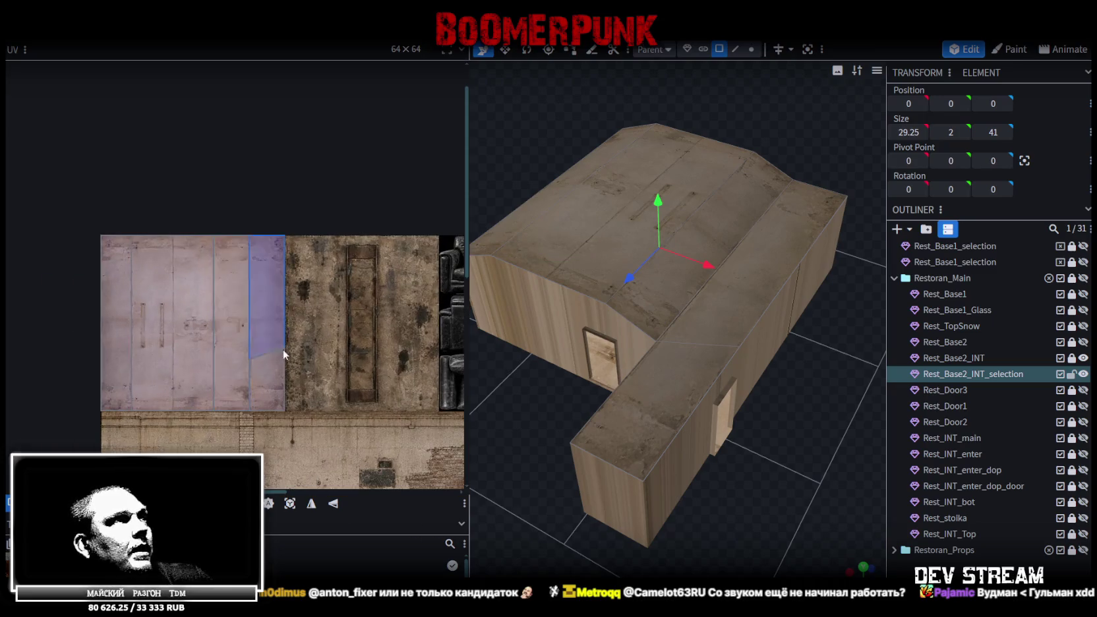
scroll(283, 349, down, 2)
drag(539, 475, 746, 422)
scroll(847, 452, up, 2)
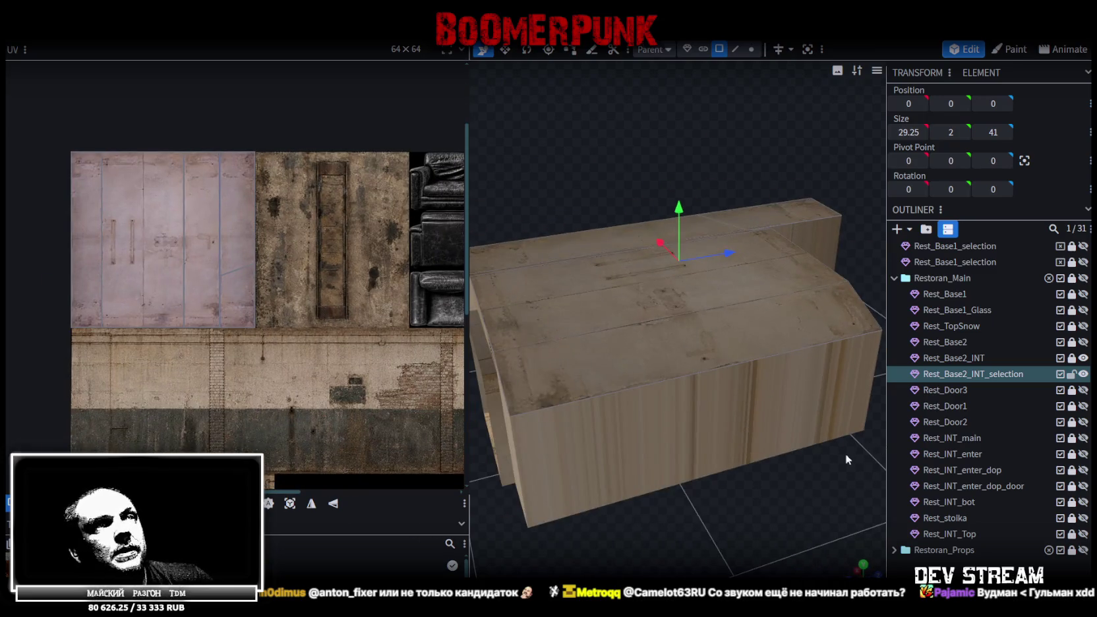
drag(846, 452, 868, 493)
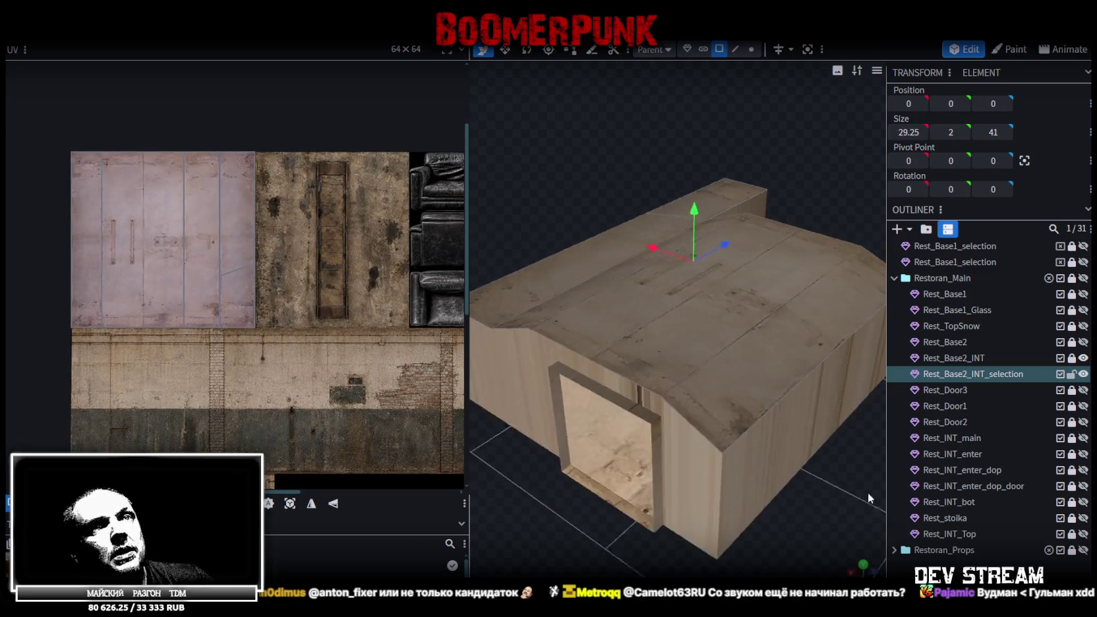
click(1083, 374)
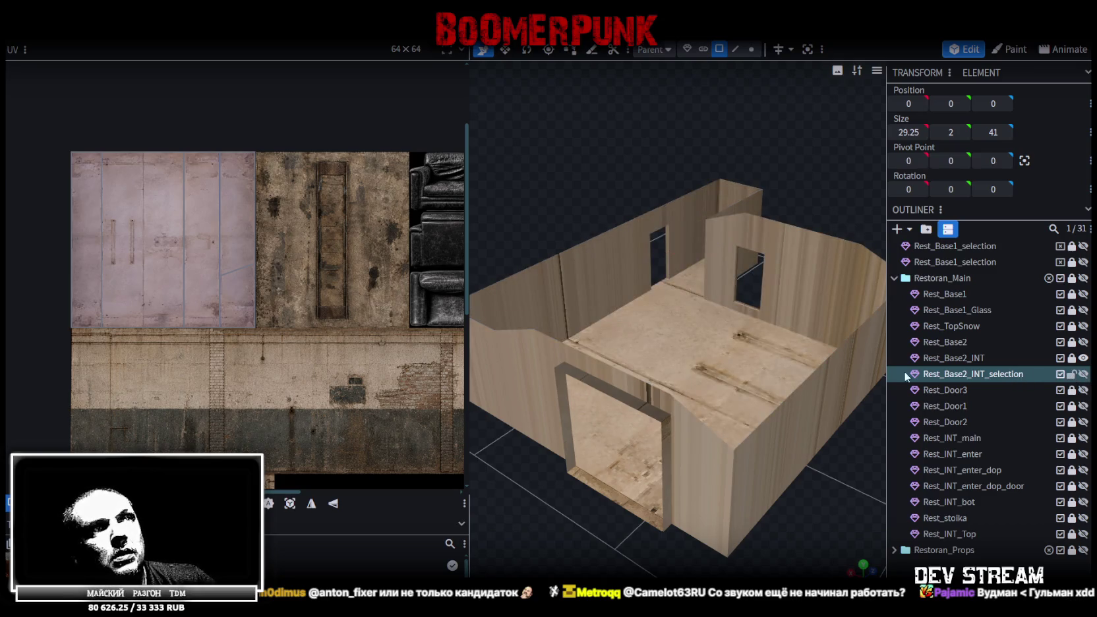
drag(759, 441, 1002, 374)
click(982, 358)
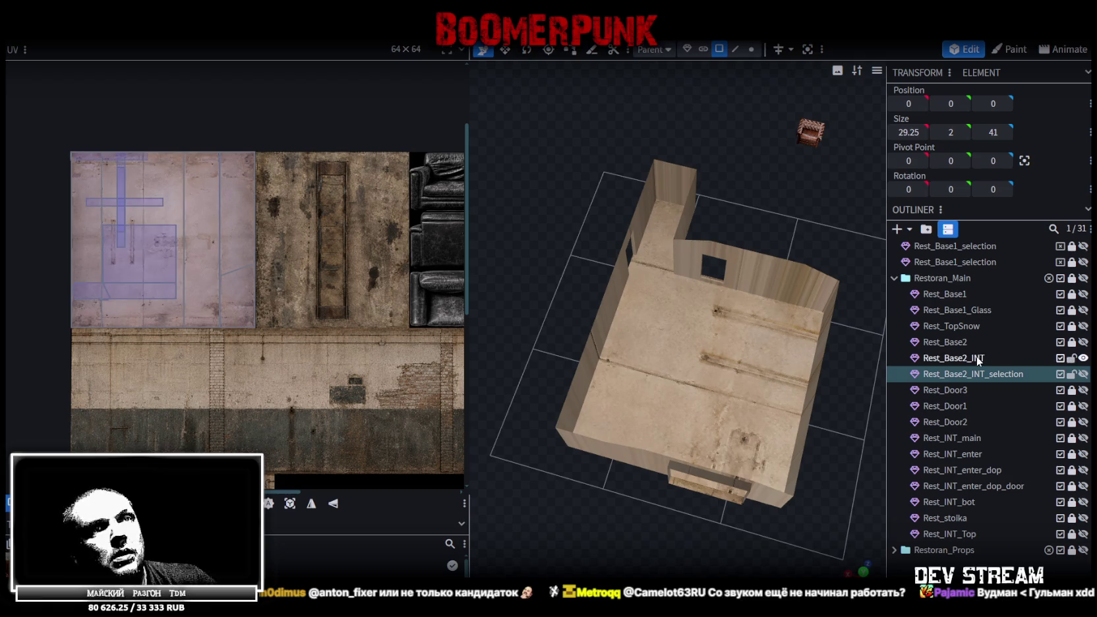
click(1071, 358)
- Select the interior floor faces of Rest_Base2_INT, checking them from top and angled views
click(659, 297)
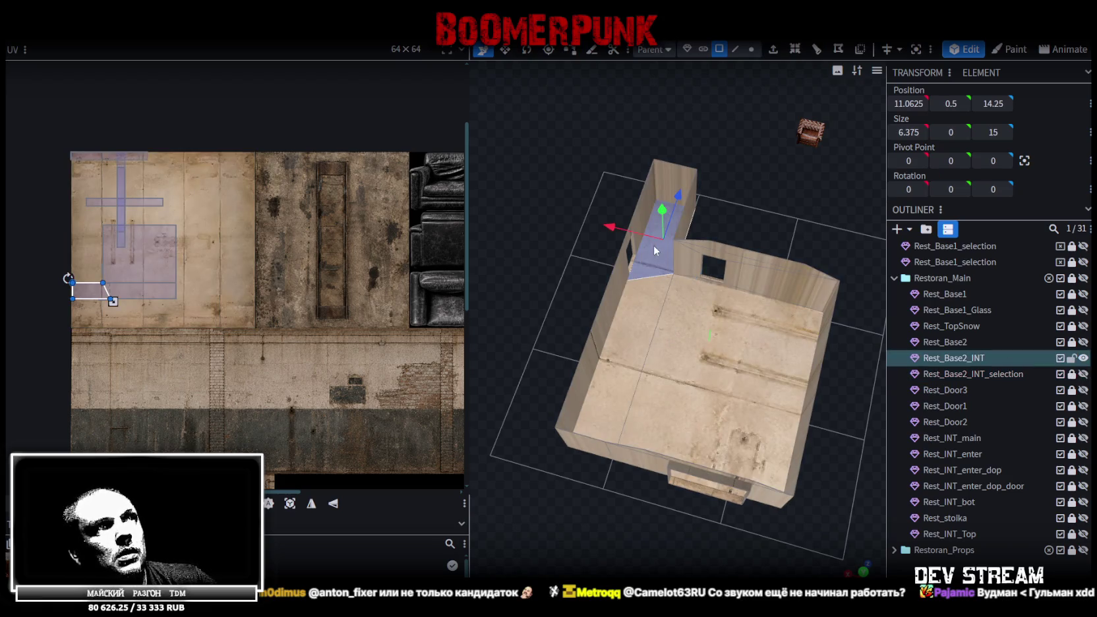
shift+click(607, 395)
shift+click(726, 369)
mouse_move(825, 247)
mouse_down()
mouse_move(824, 275)
mouse_move(871, 361)
mouse_up()
click(864, 562)
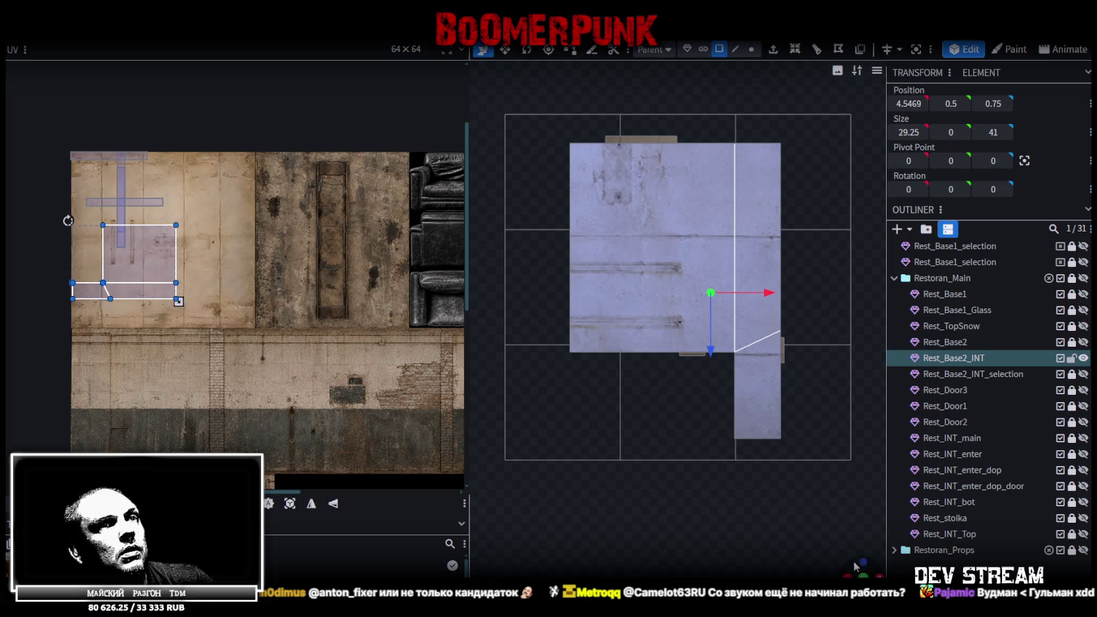
mouse_move(853, 560)
mouse_down()
mouse_move(509, 439)
mouse_move(836, 300)
mouse_up()
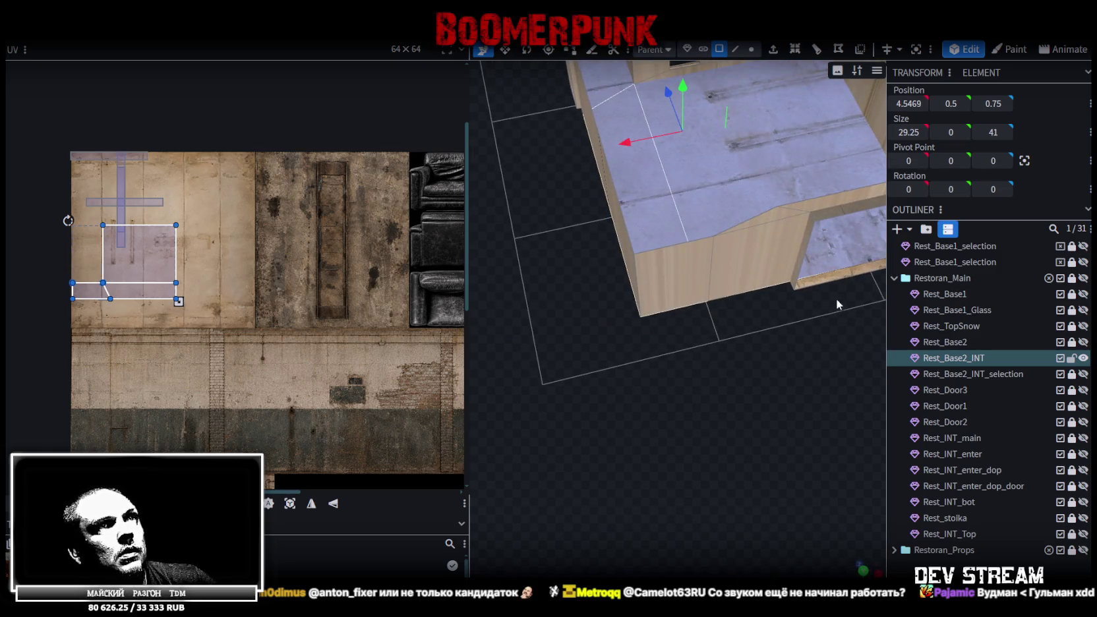
click(830, 278)
drag(655, 367, 752, 402)
scroll(752, 402, down, 5)
mouse_move(789, 553)
mouse_down()
mouse_move(718, 517)
mouse_move(697, 531)
mouse_move(738, 452)
mouse_move(692, 485)
mouse_up()
scroll(738, 454, up, 3)
scroll(692, 486, down, 5)
scroll(624, 489, up, 4)
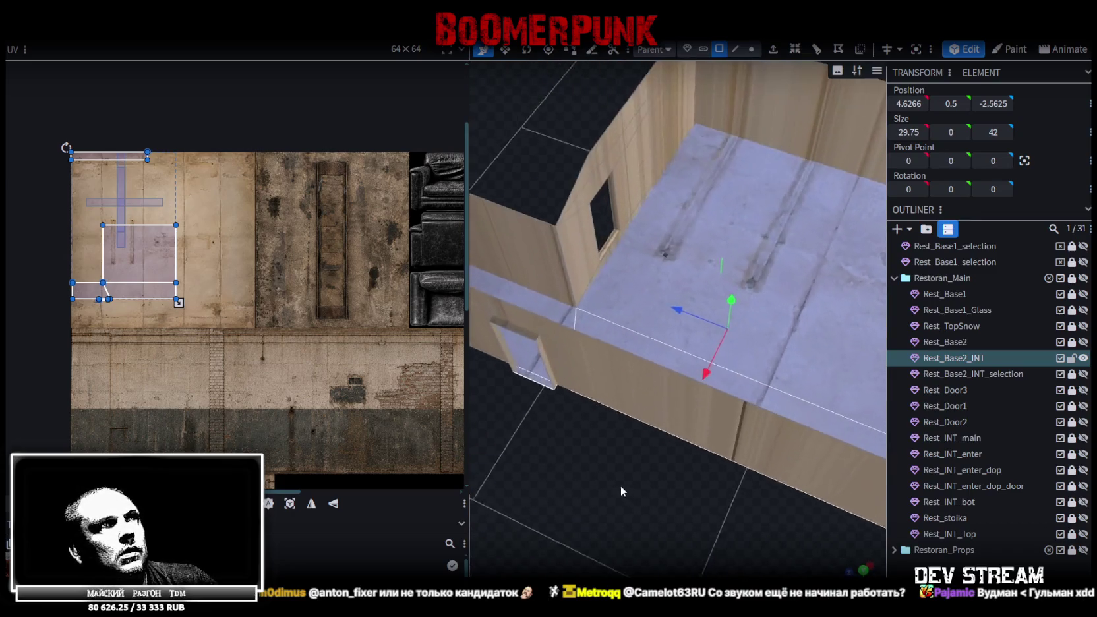
scroll(803, 332, up, 2)
right_click(803, 333)
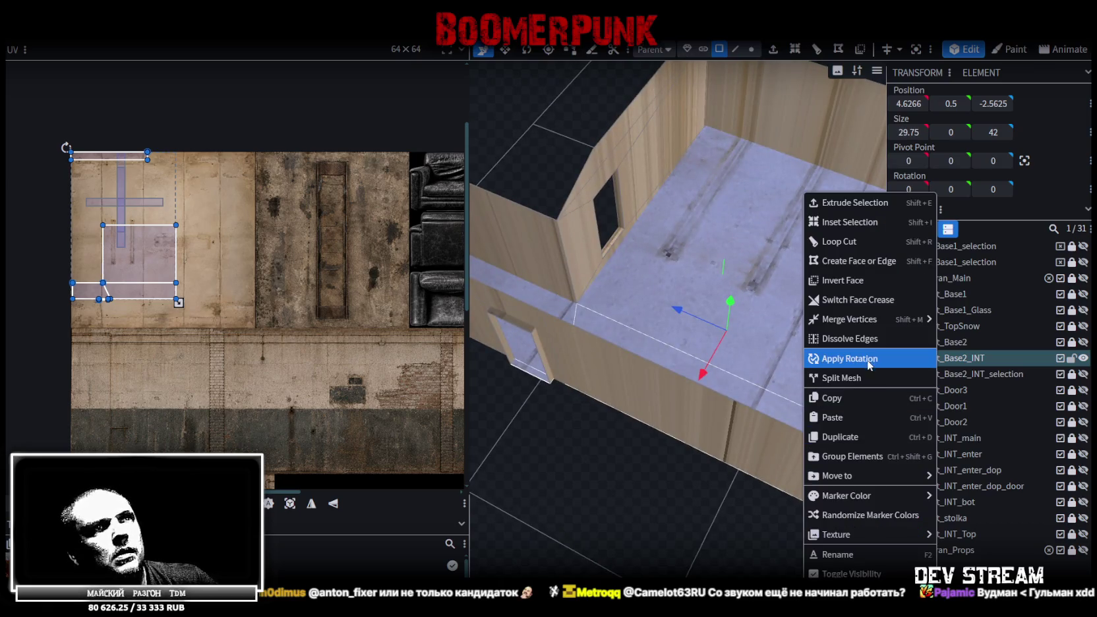
- Split the floor faces into their own mesh and UV-project them from the top view
click(870, 380)
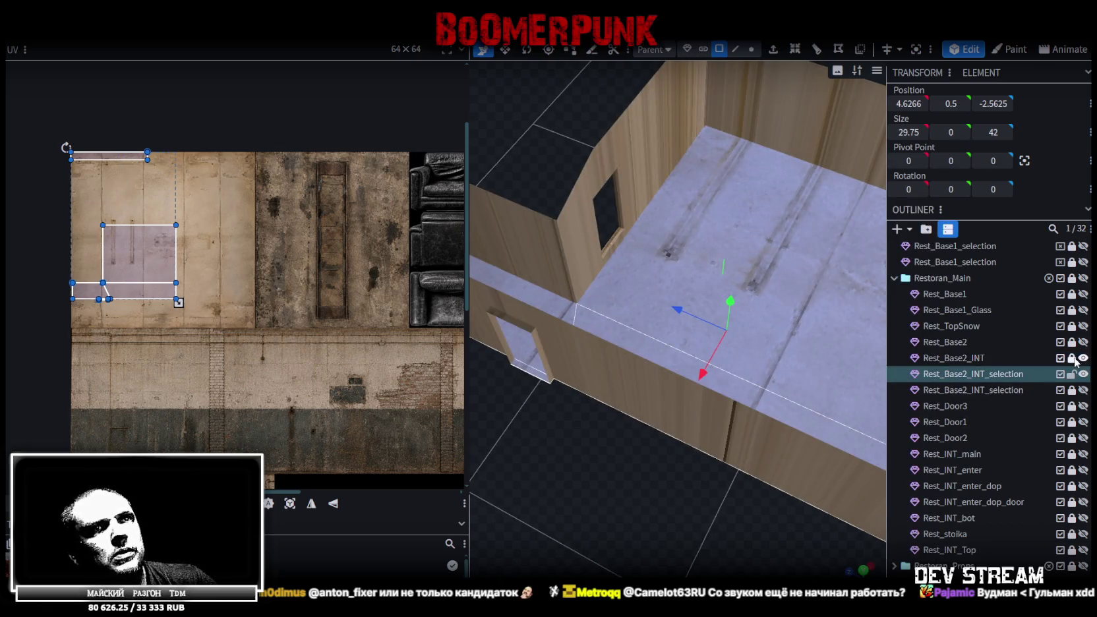
scroll(633, 452, down, 3)
scroll(632, 452, down, 2)
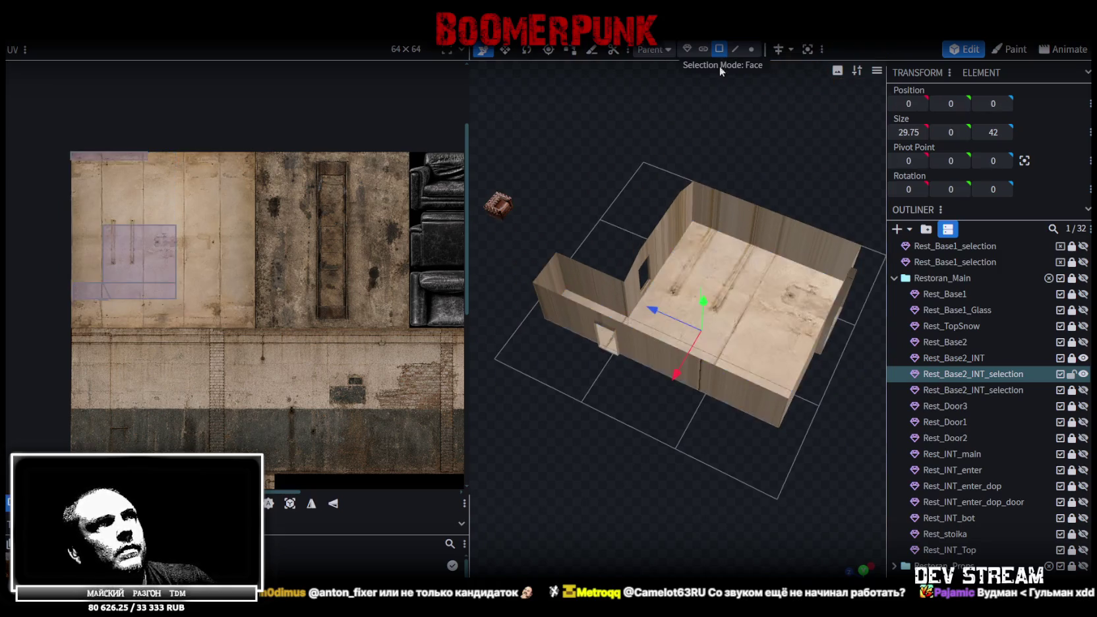
key(KP_7)
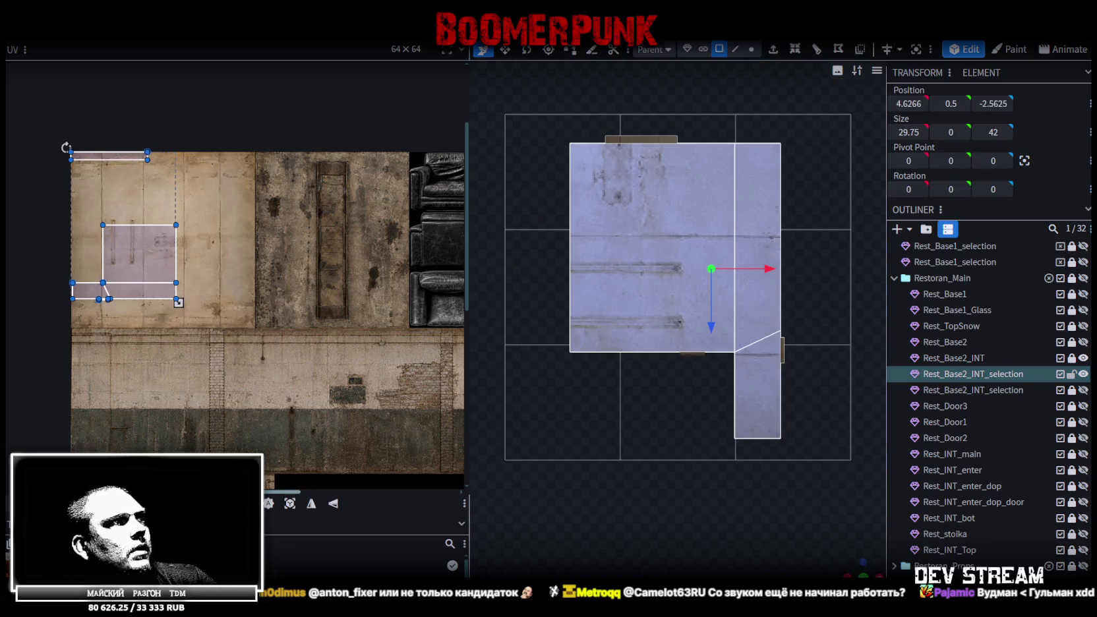
click(289, 504)
- Shift the floor UV island and fit the main floor face's UV box onto pure concrete
scroll(264, 406, up, 3)
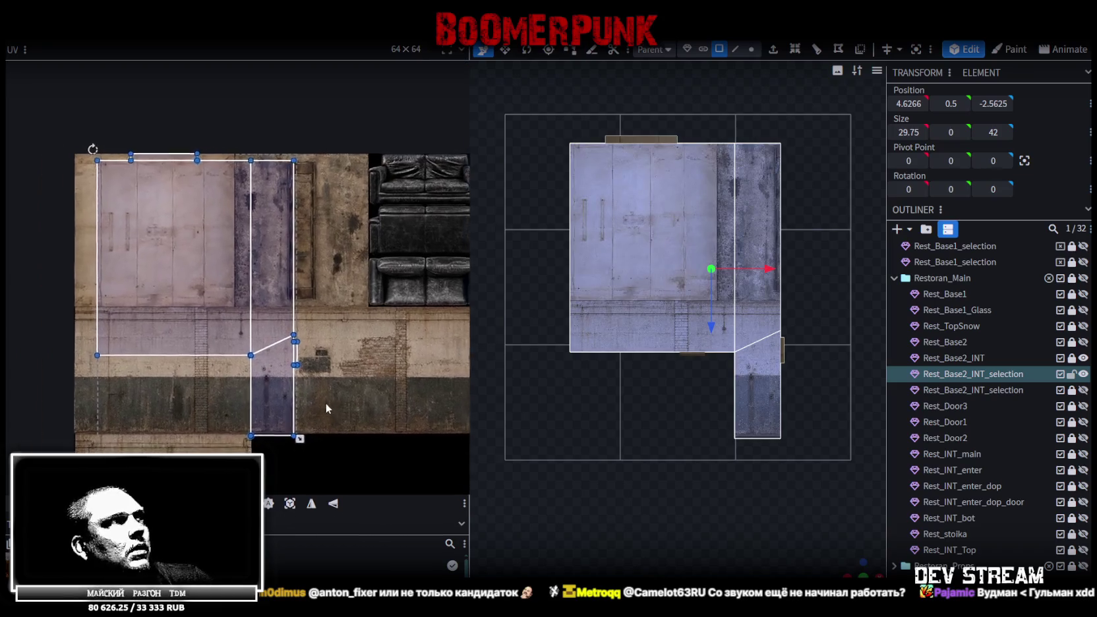
drag(236, 264, 443, 264)
scroll(257, 325, up, 2)
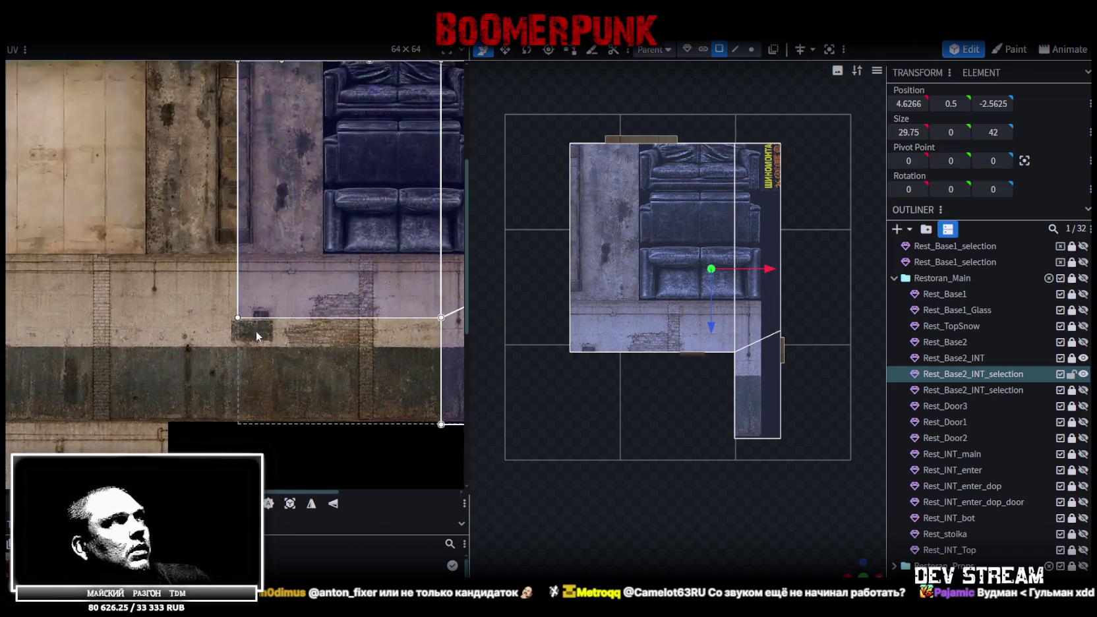
click(282, 216)
mouse_move(346, 160)
mouse_down()
mouse_move(272, 176)
mouse_move(257, 145)
mouse_up()
scroll(41, 148, up, 2)
scroll(131, 190, down, 1)
scroll(139, 195, down, 1)
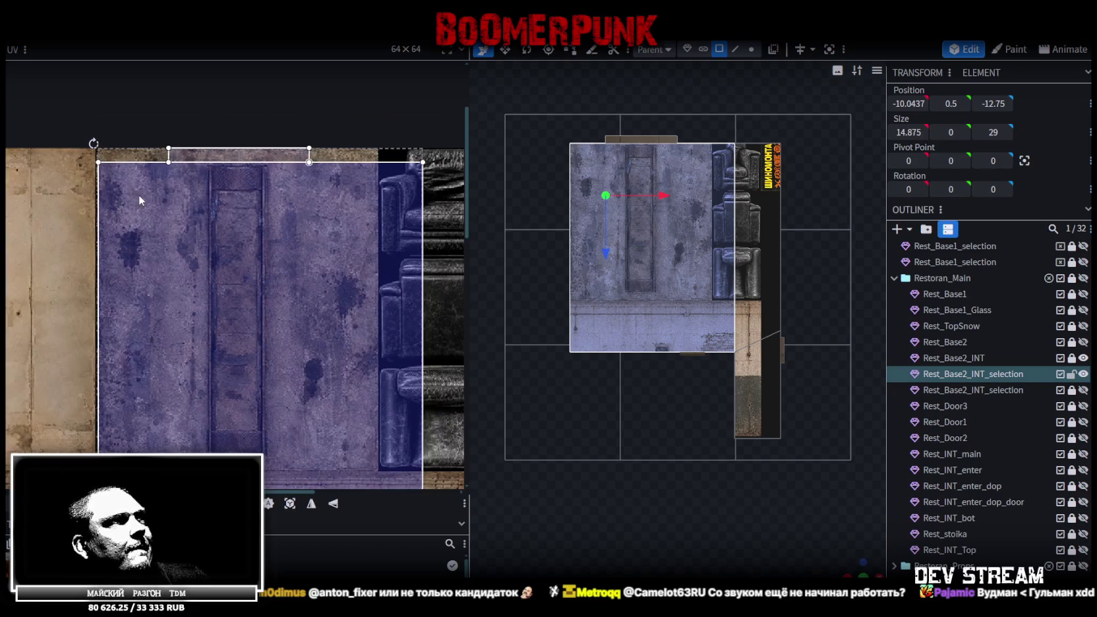
scroll(185, 191, down, 2)
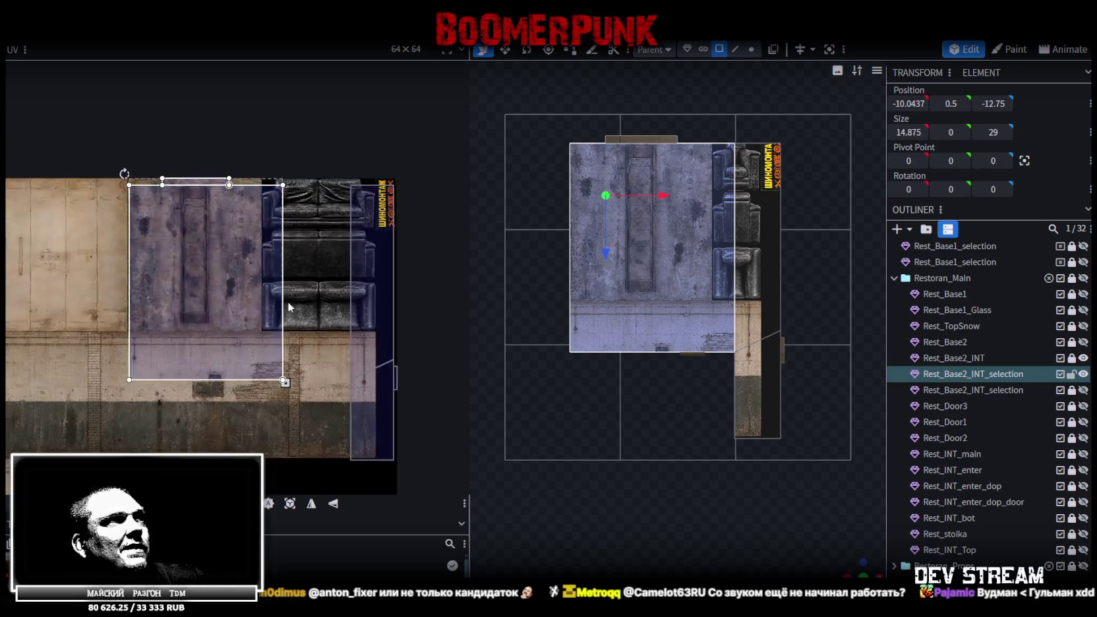
scroll(280, 395, up, 2)
drag(279, 414, 201, 313)
scroll(171, 369, up, 2)
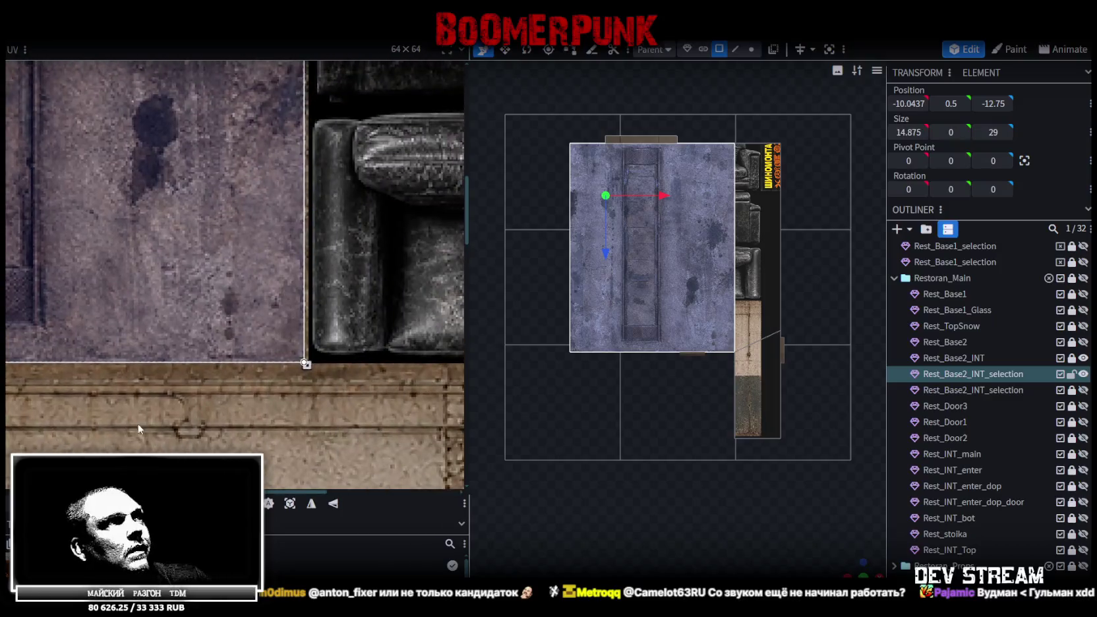
scroll(157, 413, up, 1)
scroll(157, 413, up, 2)
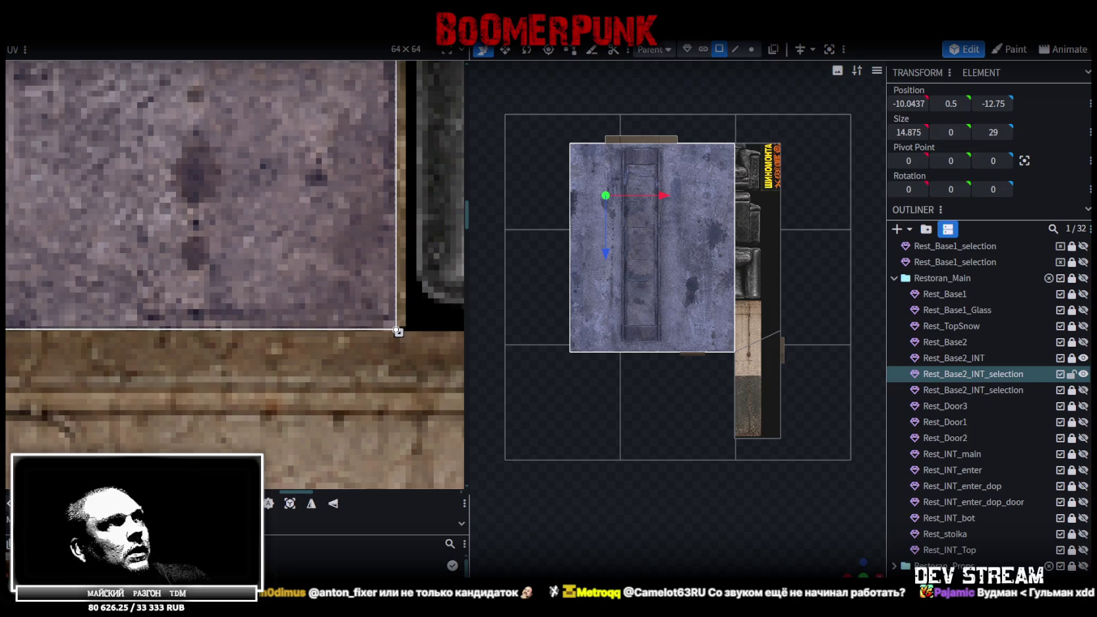
scroll(295, 398, down, 2)
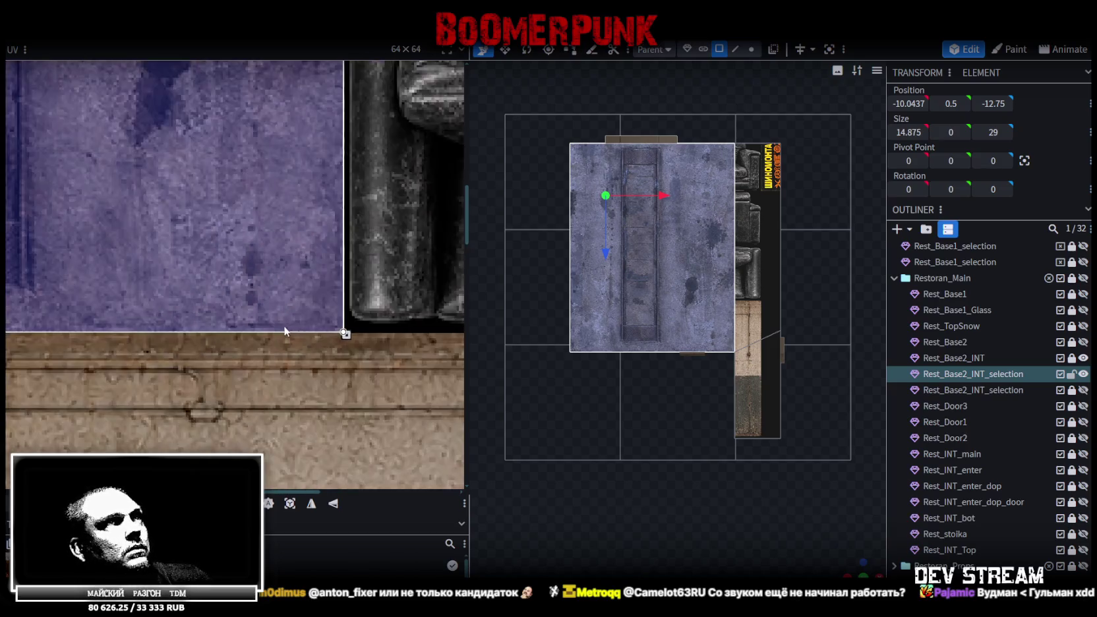
scroll(295, 398, down, 2)
- Place the narrow side strip's UV on grey concrete, sliding it left to align
middle_drag(332, 317, 277, 301)
click(300, 290)
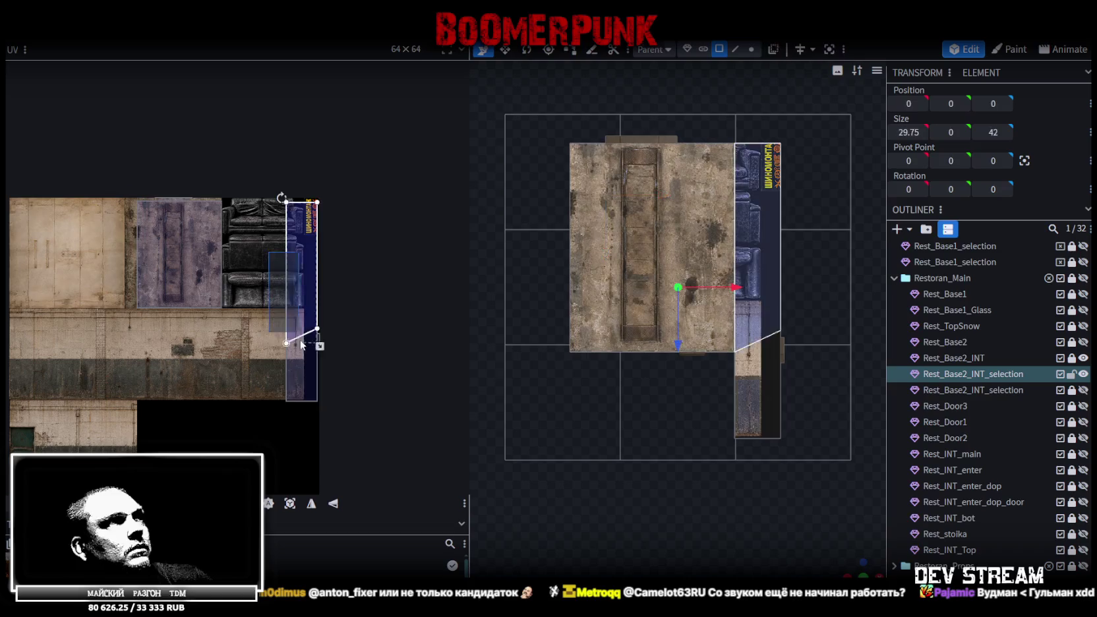
mouse_move(308, 277)
mouse_down()
mouse_move(176, 290)
mouse_move(146, 255)
mouse_up()
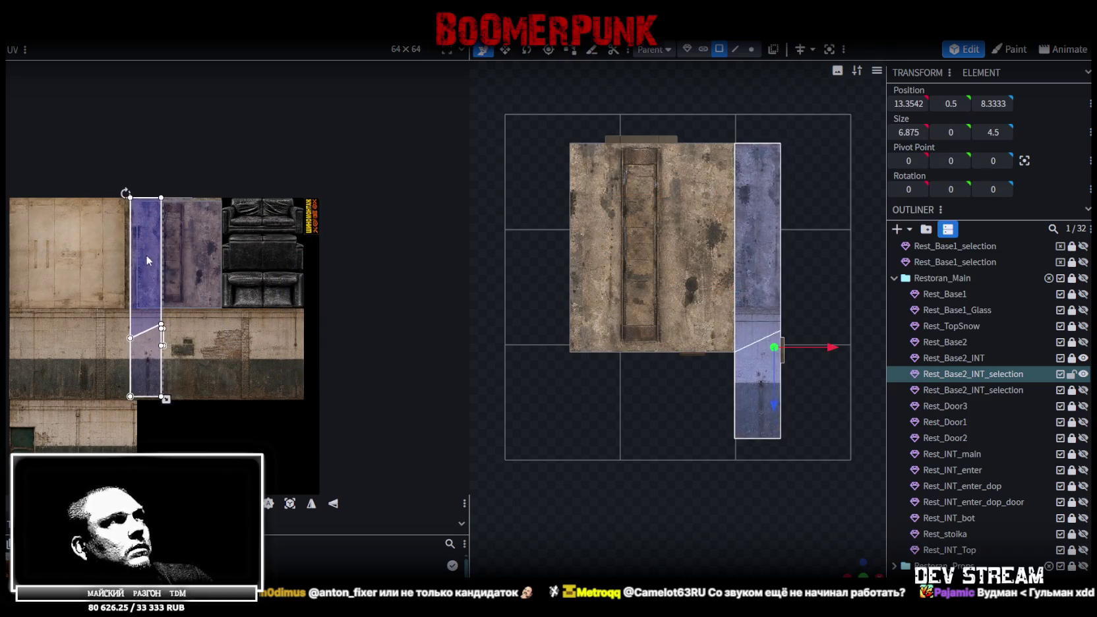
scroll(146, 254, up, 2)
scroll(133, 242, up, 2)
scroll(132, 277, up, 1)
scroll(272, 275, up, 2)
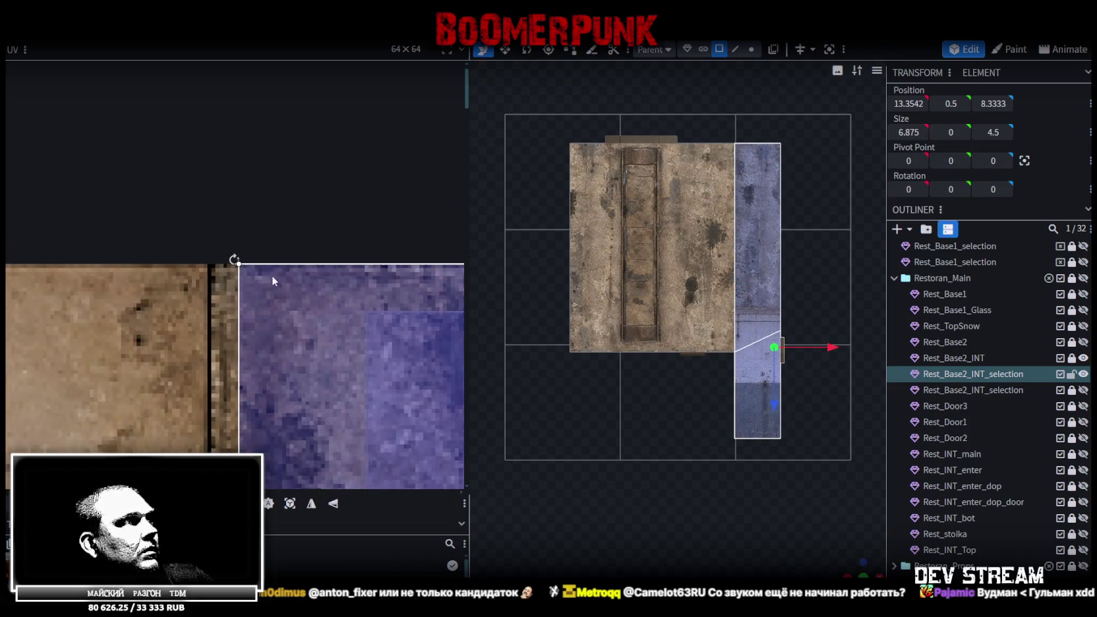
drag(251, 274, 201, 278)
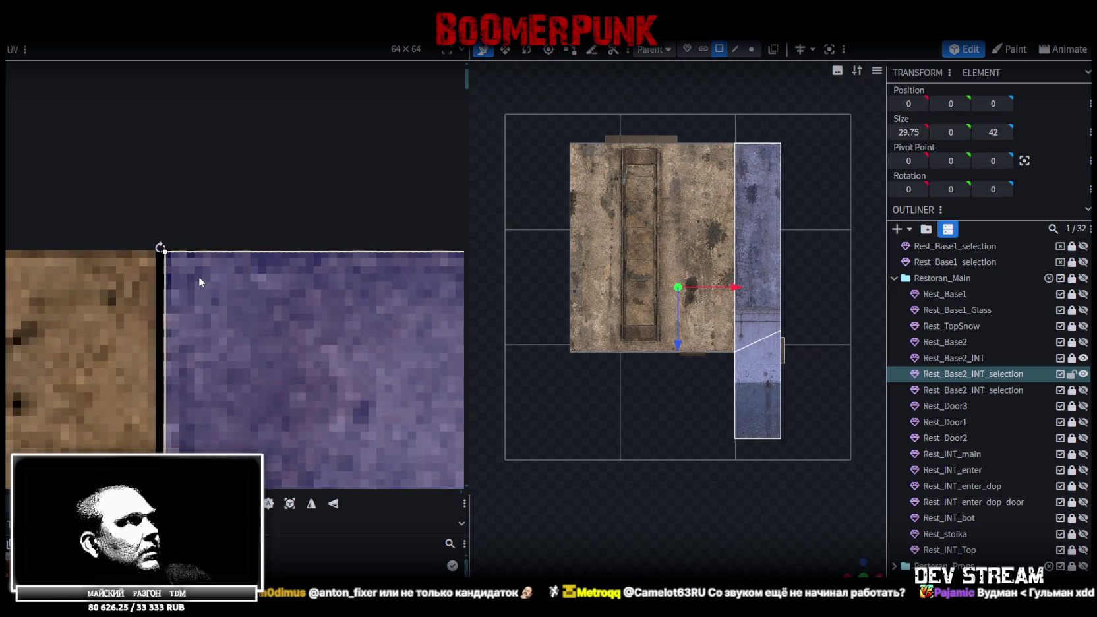
scroll(204, 293, down, 3)
- Shrink the strip's UV box and snap its corner to the pixel edge
middle_drag(210, 298, 265, 109)
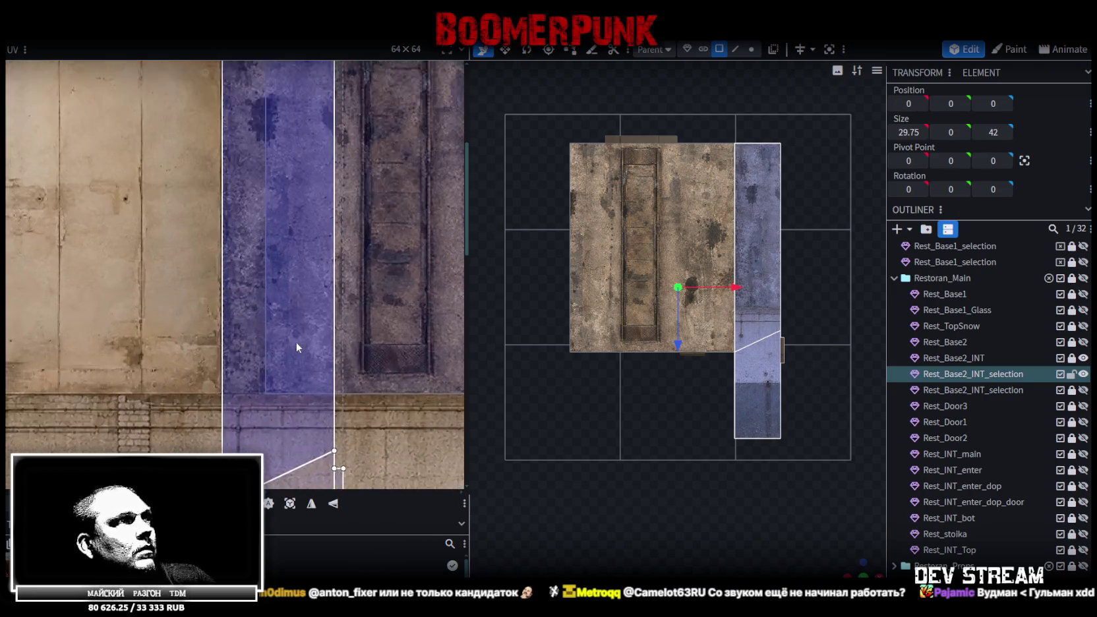
middle_drag(296, 341, 333, 226)
middle_drag(366, 349, 362, 240)
scroll(362, 240, down, 2)
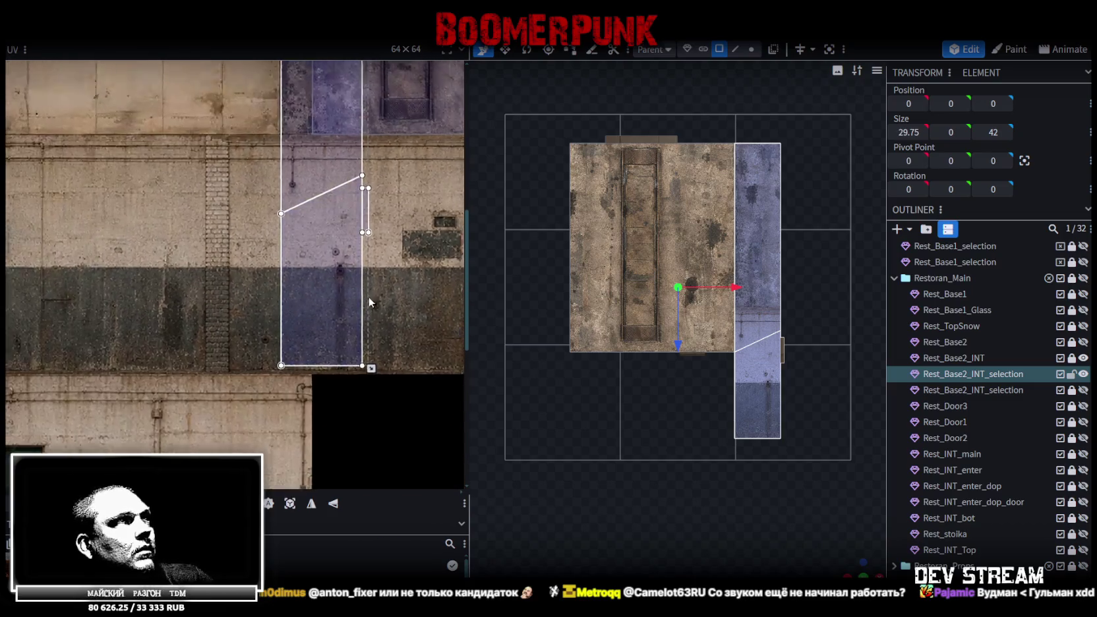
middle_drag(369, 292, 370, 399)
drag(367, 415, 328, 361)
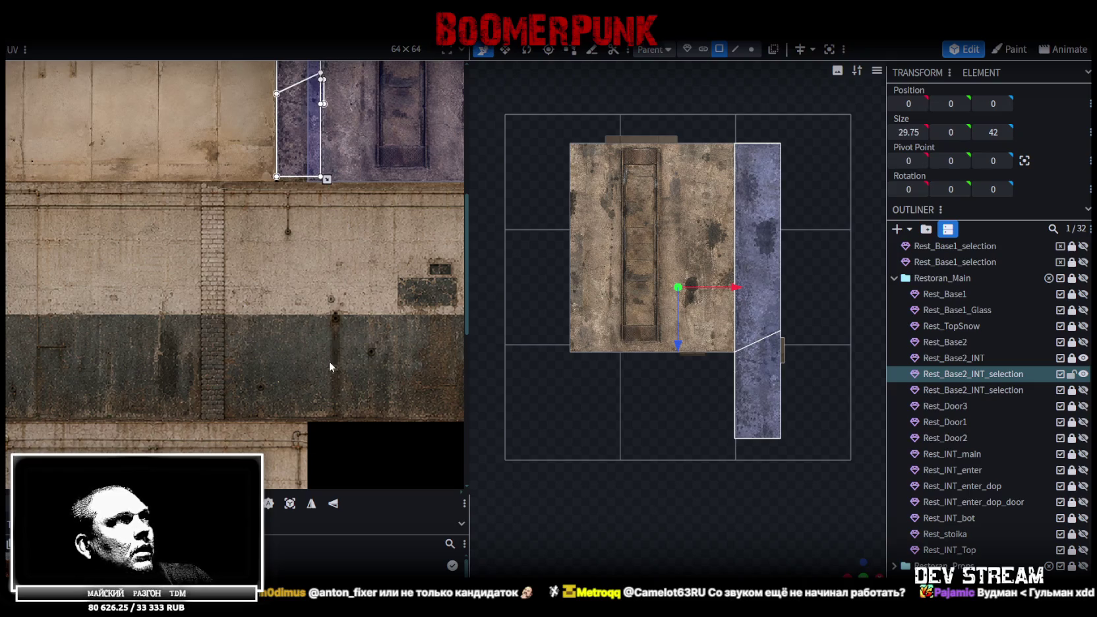
scroll(332, 148, up, 3)
scroll(198, 251, up, 3)
scroll(282, 349, up, 2)
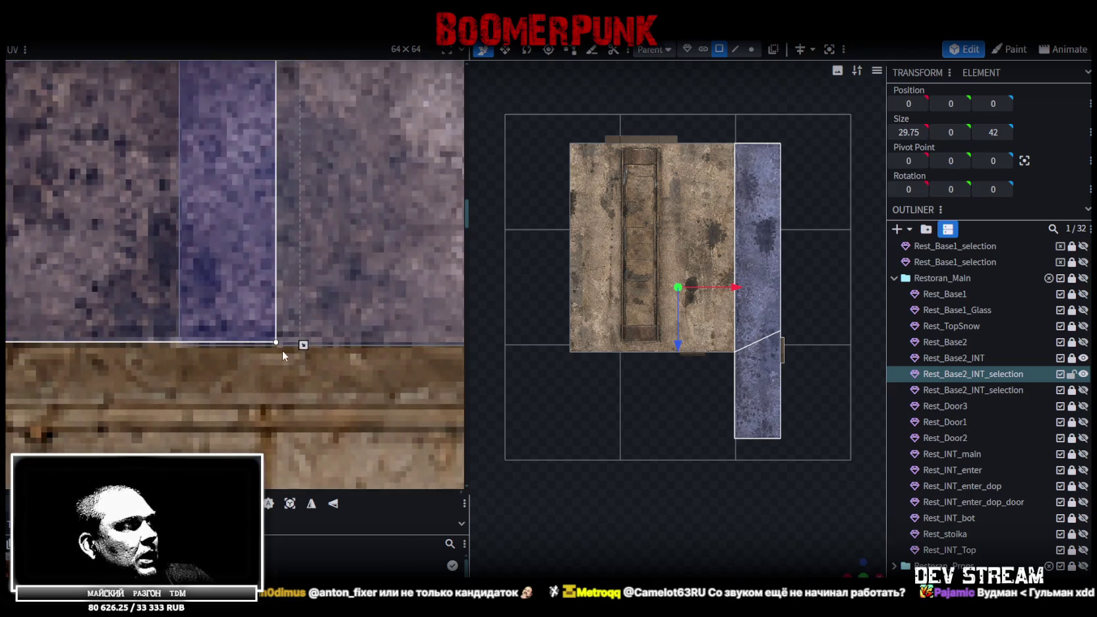
drag(304, 346, 312, 350)
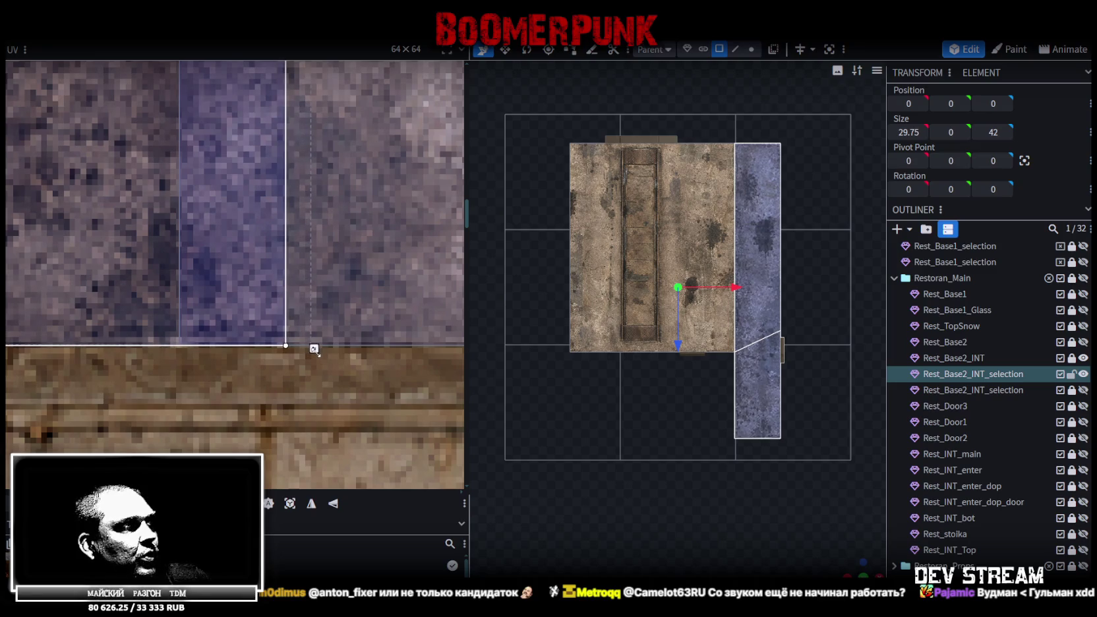
click(875, 564)
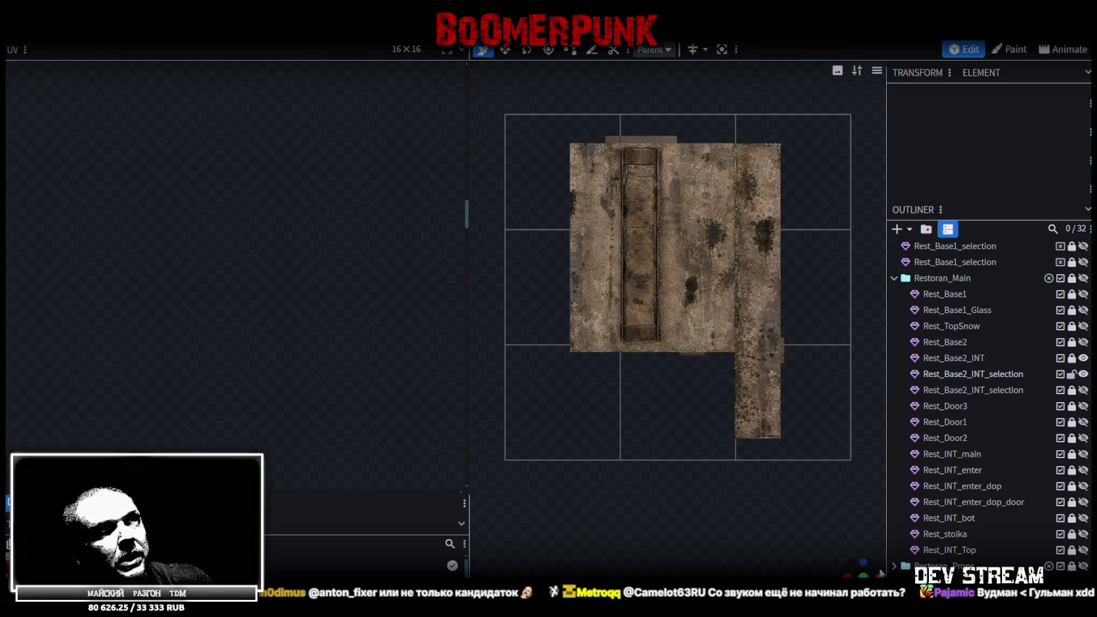
- Select the split-off floor mesh Rest_Base2_INT_selection and lock it against edits
mouse_move(875, 564)
mouse_down()
mouse_move(784, 484)
mouse_move(854, 465)
mouse_move(726, 536)
mouse_up()
scroll(749, 473, up, 3)
mouse_move(749, 472)
mouse_down()
mouse_move(728, 513)
mouse_move(745, 516)
mouse_move(685, 497)
mouse_move(690, 518)
mouse_move(720, 503)
mouse_move(676, 493)
mouse_move(753, 426)
mouse_move(682, 342)
mouse_up()
scroll(729, 513, down, 3)
click(681, 342)
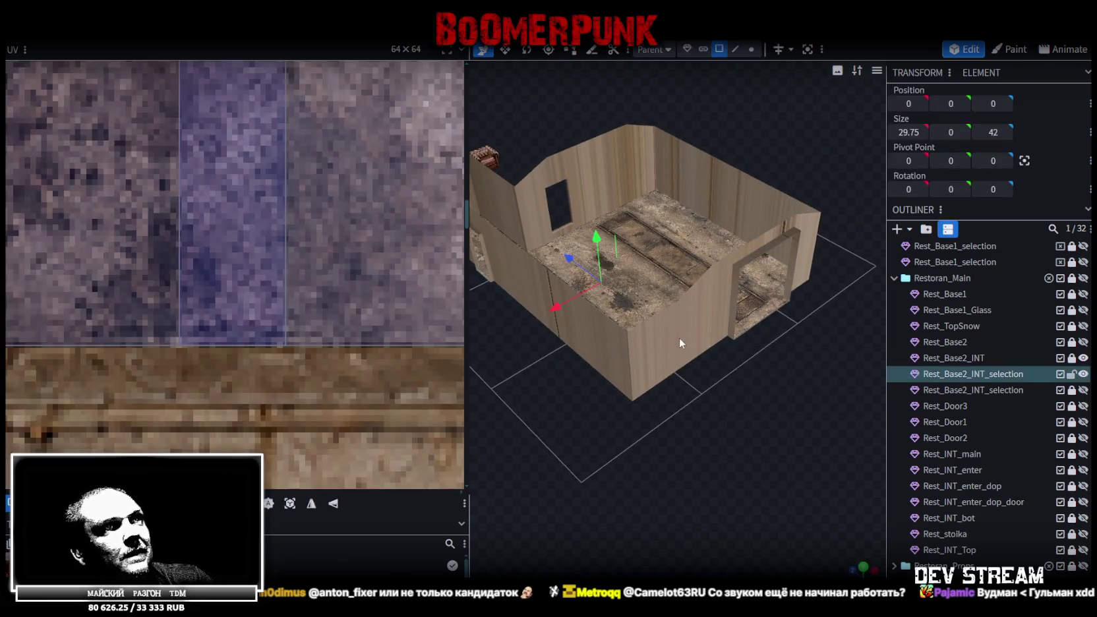
drag(704, 429, 703, 448)
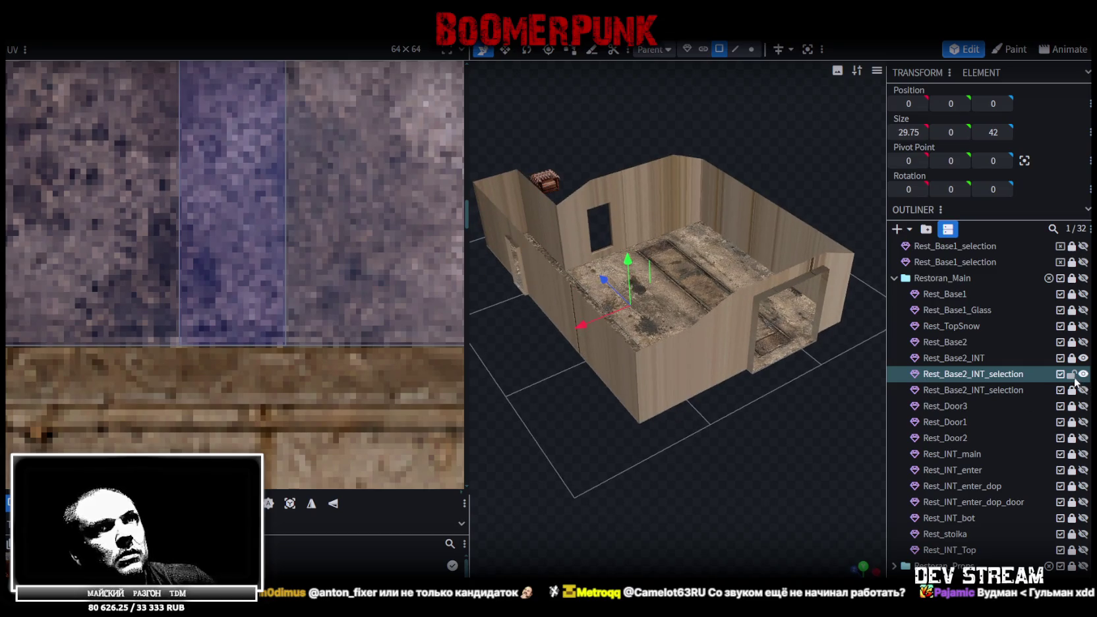
click(1073, 374)
- Select the Rest_Base2_INT interior wall faces, including the back wall with the window
click(974, 360)
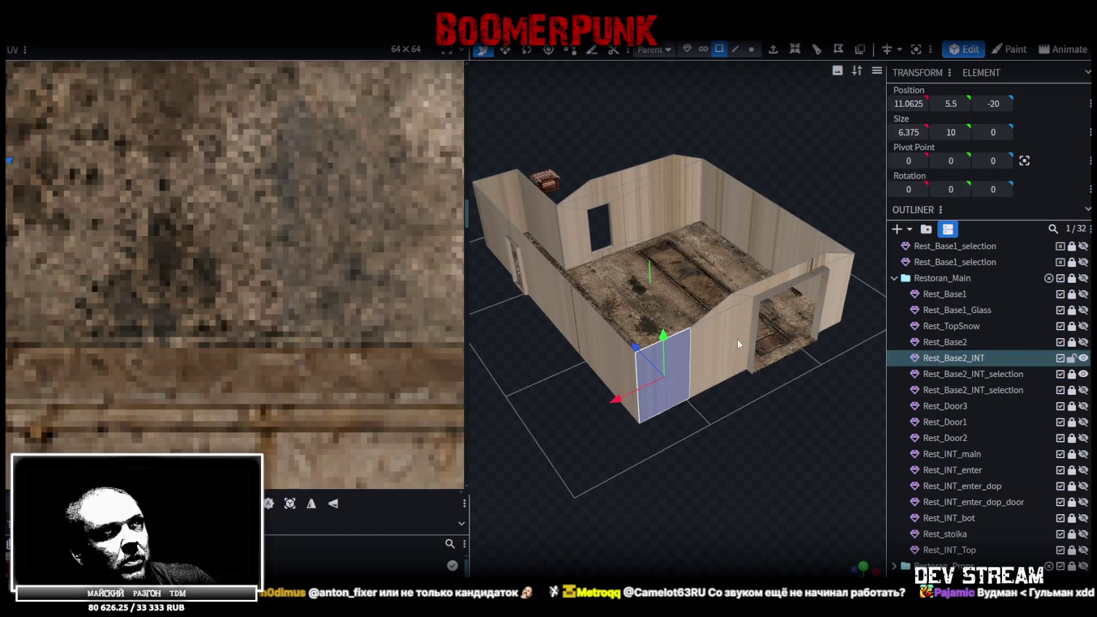
scroll(778, 431, up, 3)
shift+click(716, 304)
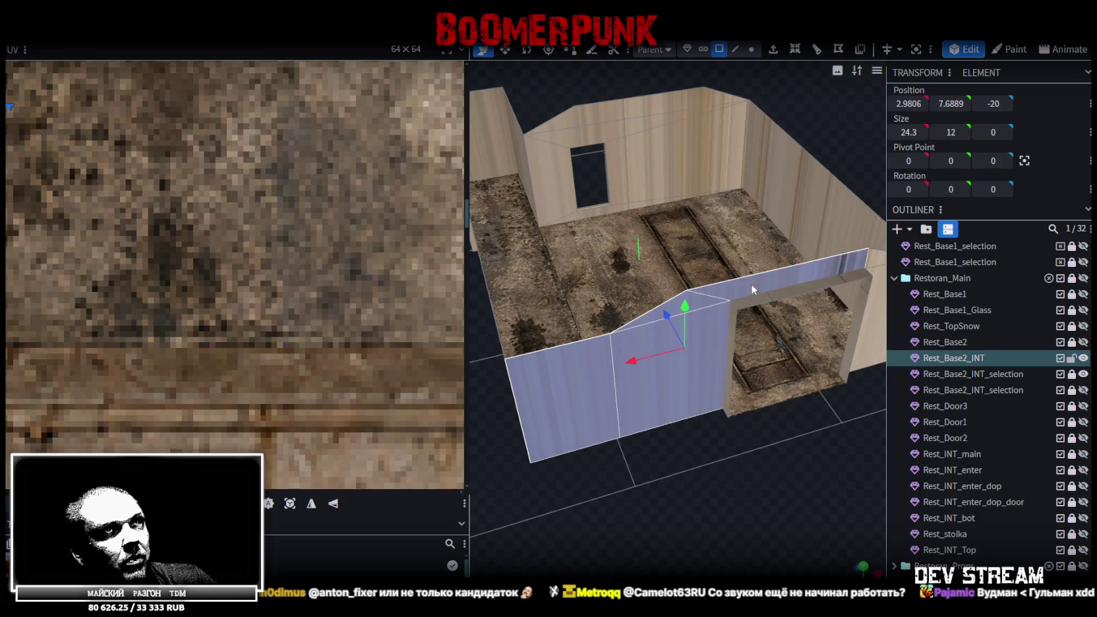
drag(751, 284, 743, 316)
click(743, 268)
drag(682, 460, 731, 509)
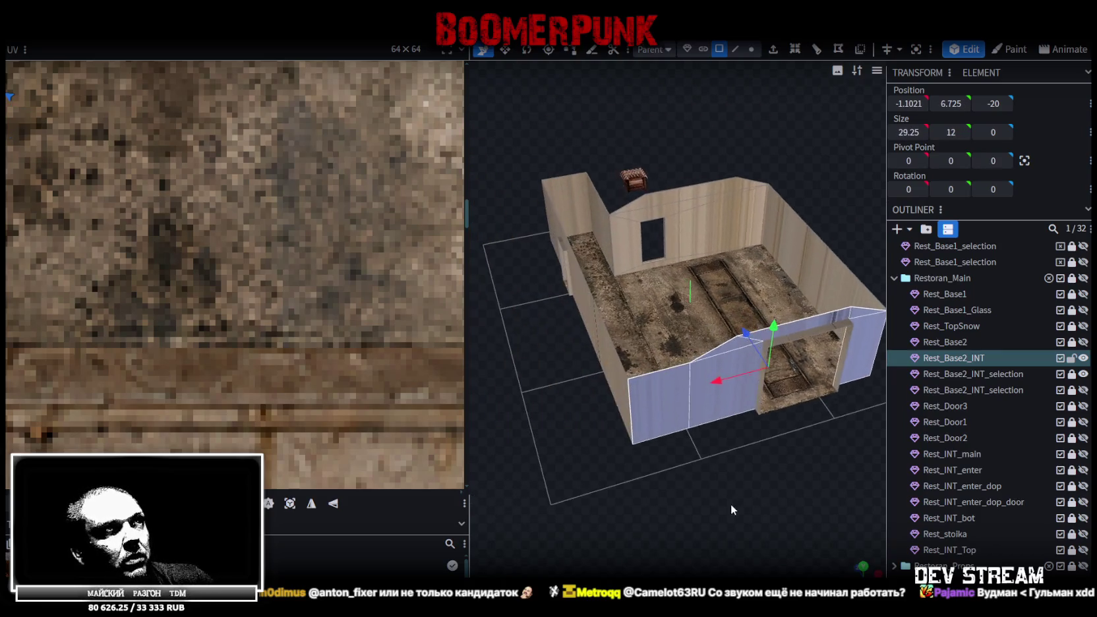
shift+click(656, 263)
shift+click(701, 200)
mouse_move(694, 191)
mouse_down()
mouse_move(750, 466)
mouse_move(682, 465)
mouse_move(714, 446)
mouse_up()
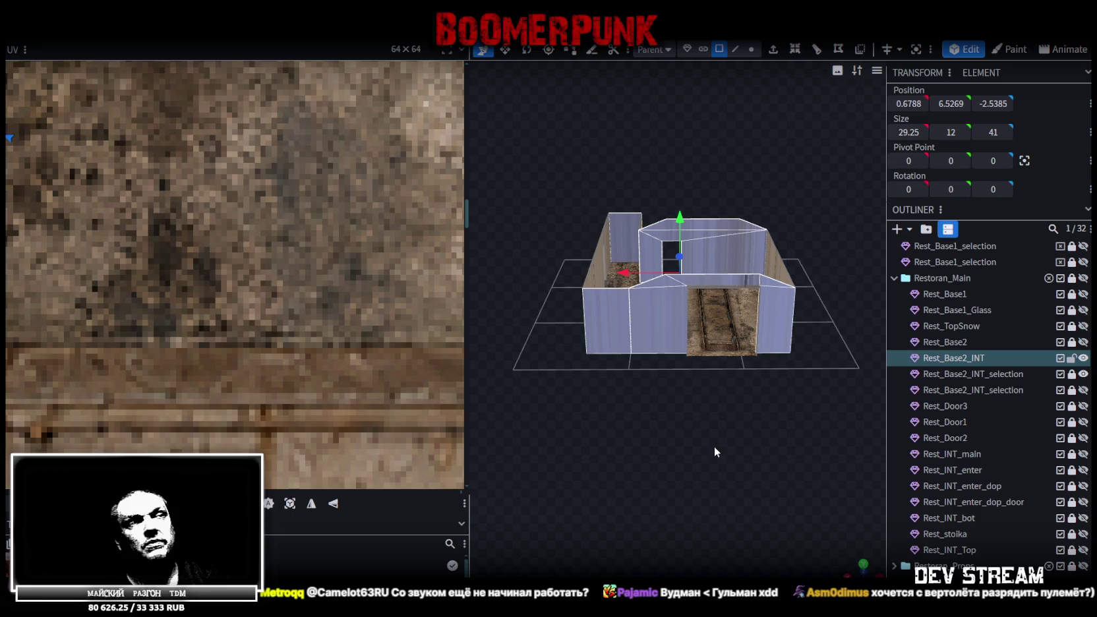
mouse_move(684, 373)
mouse_down()
mouse_move(758, 428)
mouse_move(709, 442)
mouse_move(759, 418)
mouse_move(750, 401)
mouse_move(732, 403)
mouse_up()
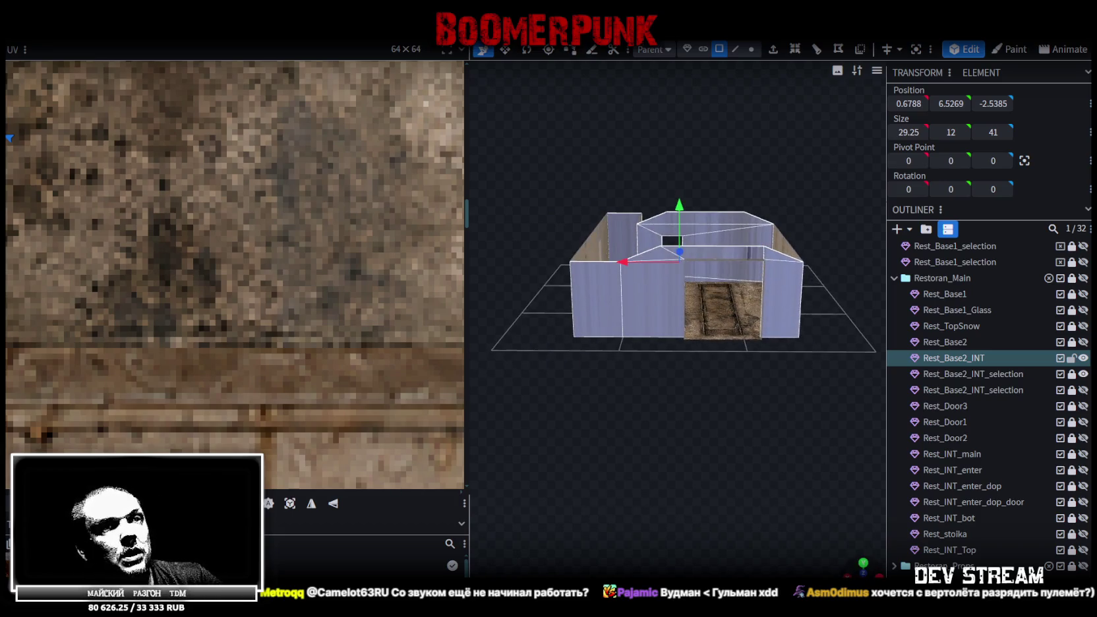
- In top view, move the wall UVs onto the lower concrete wall strip
key(KP_7)
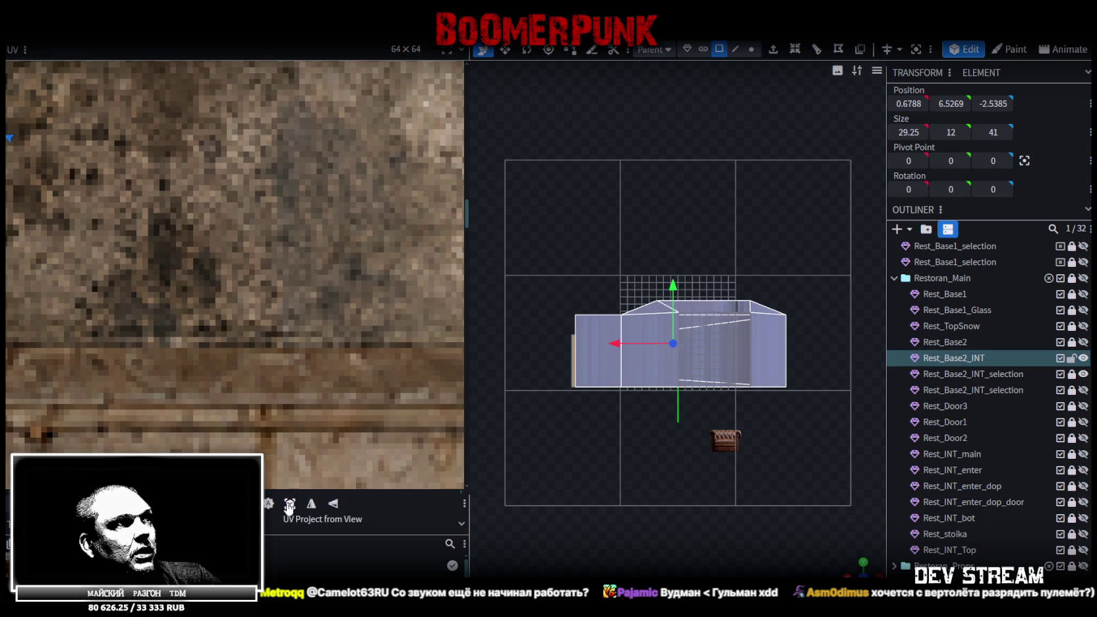
scroll(201, 300, down, 3)
scroll(198, 287, down, 3)
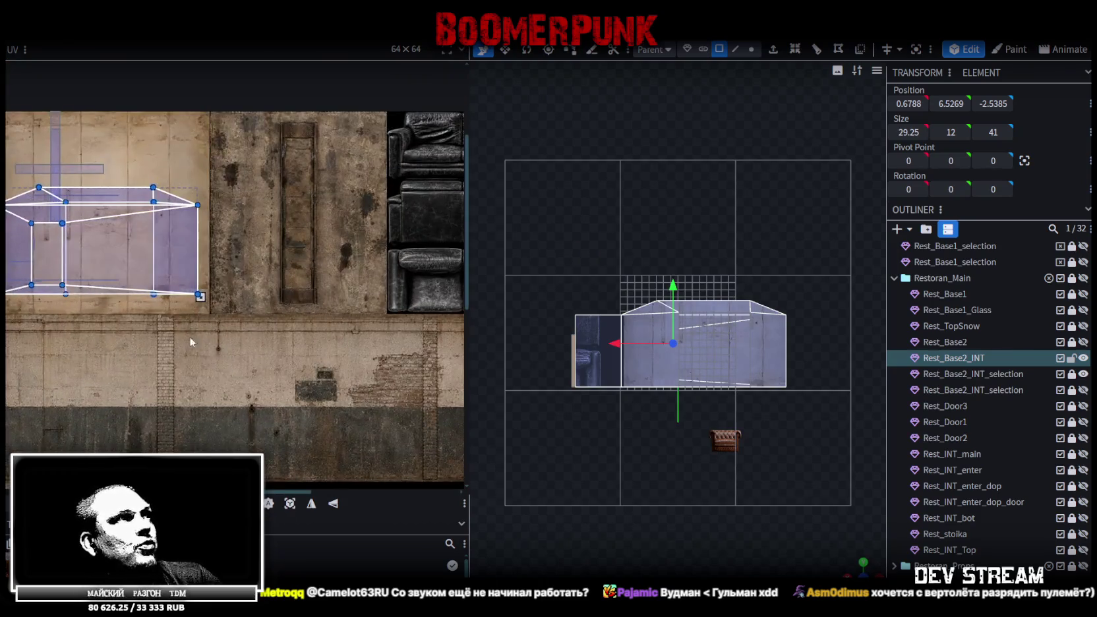
scroll(190, 337, down, 2)
scroll(231, 273, down, 1)
mouse_move(224, 249)
mouse_down()
mouse_move(294, 312)
mouse_move(245, 318)
mouse_up()
scroll(221, 303, up, 3)
scroll(198, 323, up, 2)
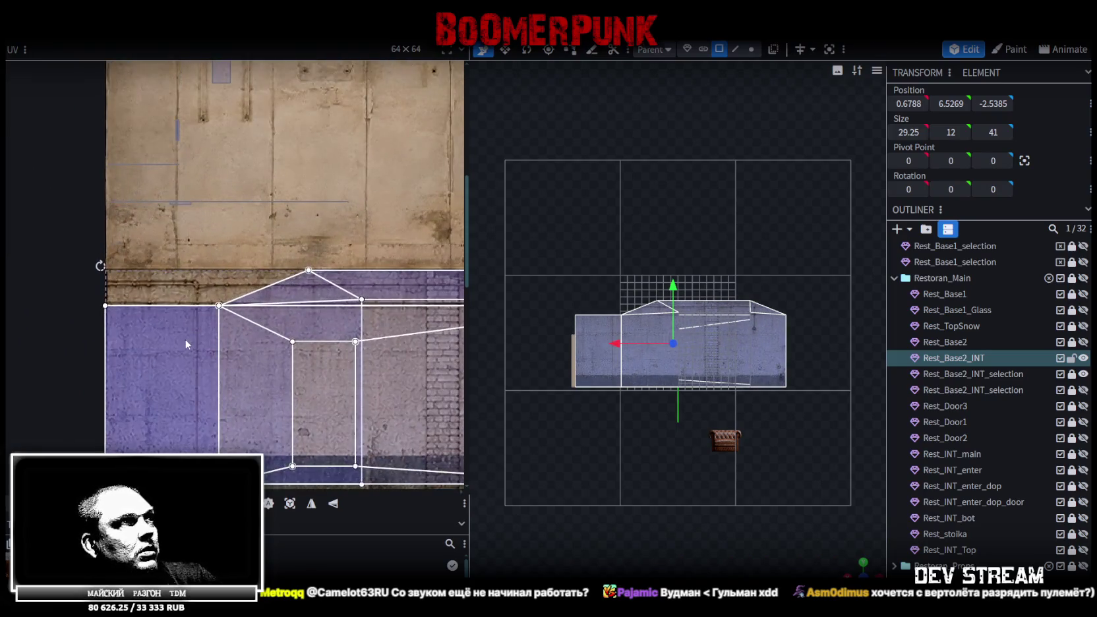
- Select the left wall face and stretch the UV island down and right over the texture
click(185, 338)
scroll(180, 339, down, 2)
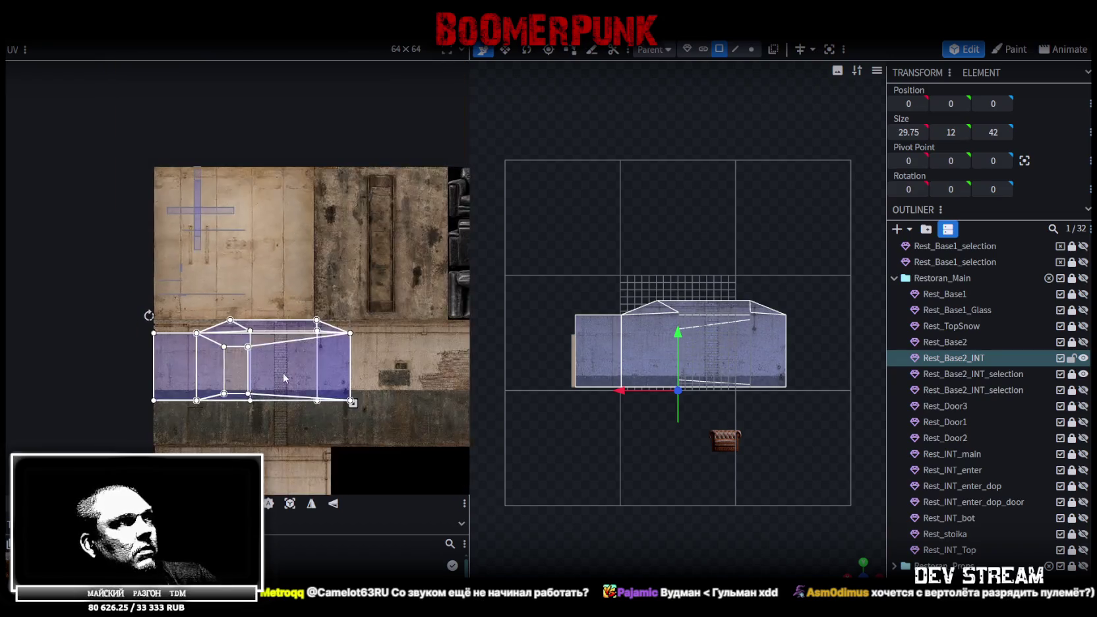
scroll(282, 373, down, 3)
drag(202, 326, 310, 366)
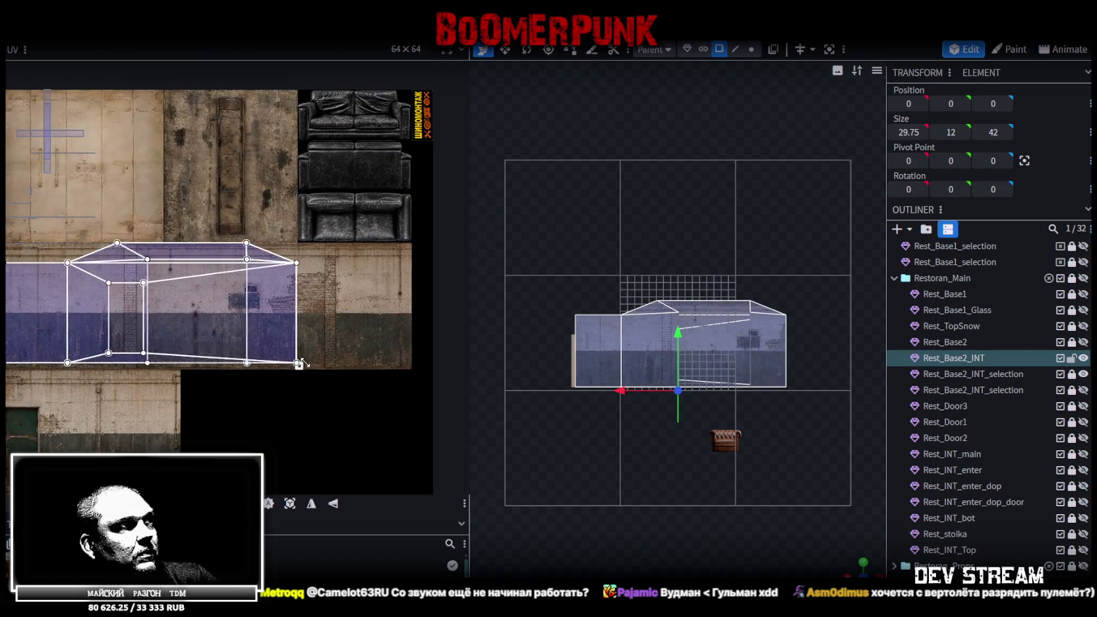
scroll(298, 363, up, 5)
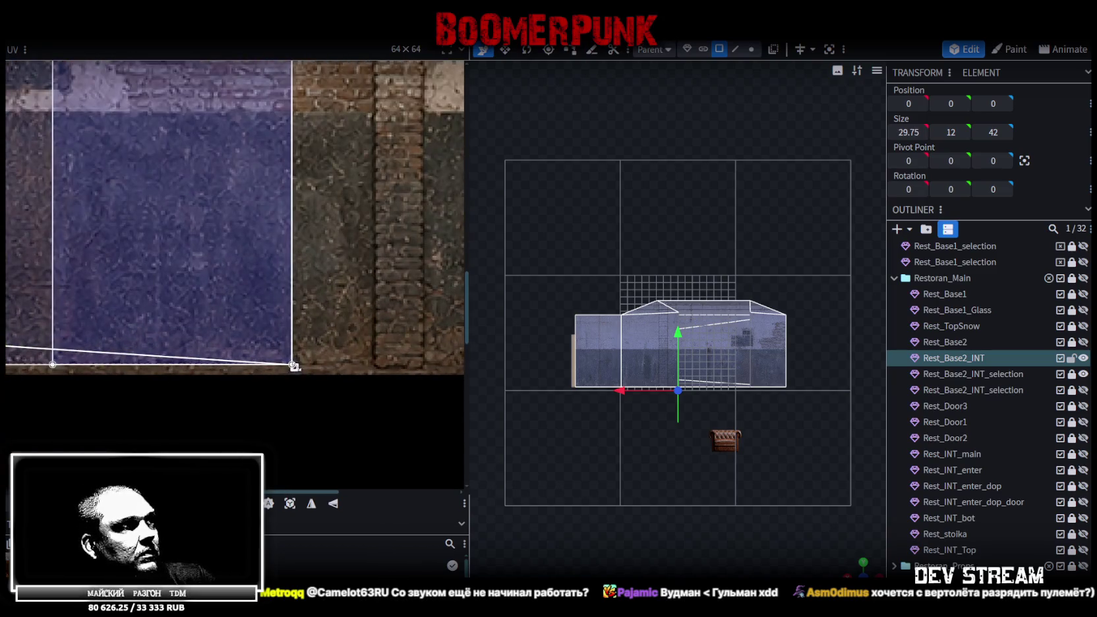
drag(298, 363, 314, 374)
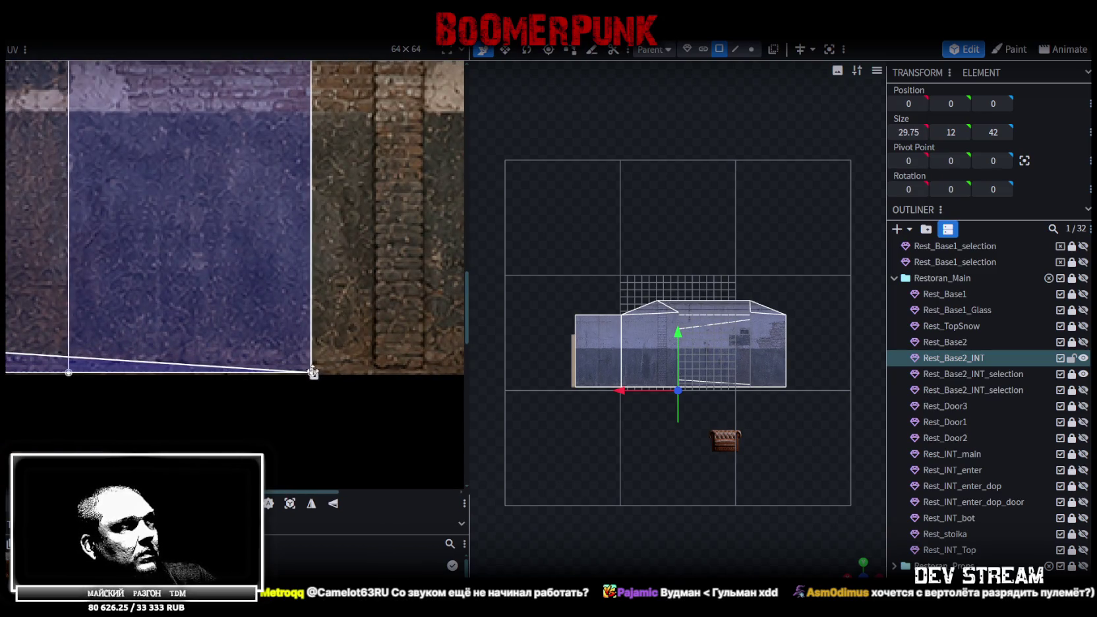
scroll(313, 374, down, 3)
scroll(303, 343, down, 2)
scroll(264, 317, up, 2)
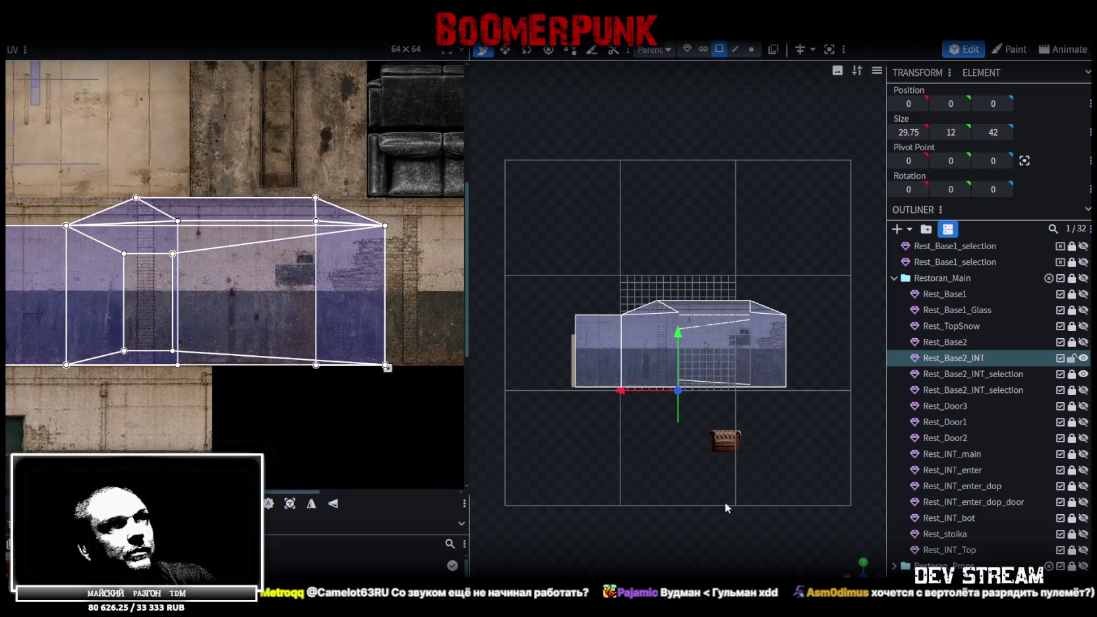
middle_drag(845, 567, 675, 487)
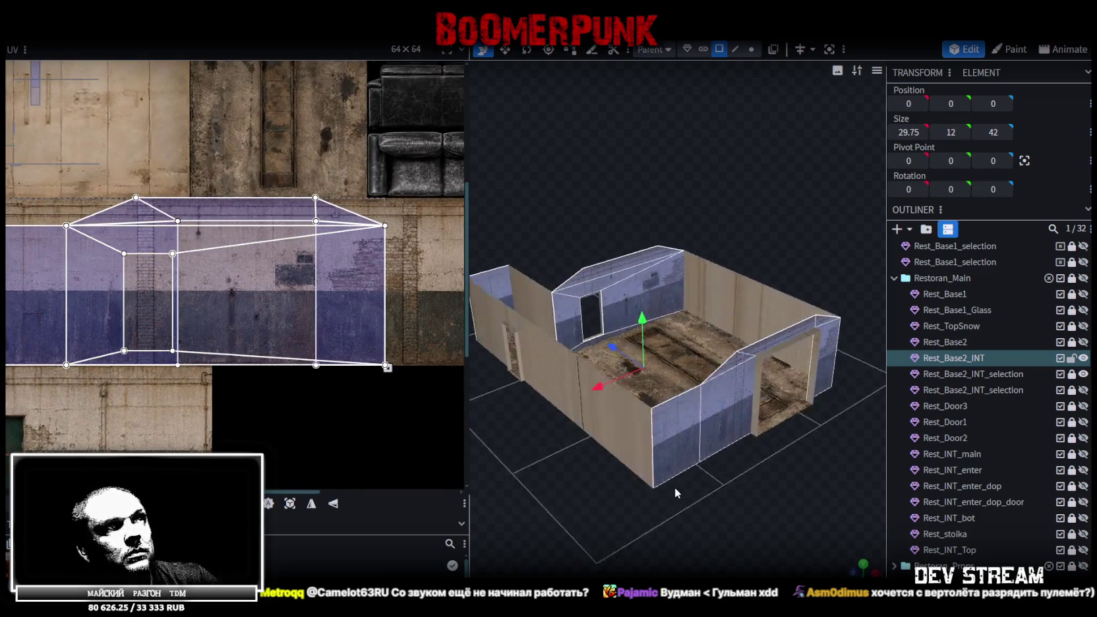
- Select the front-left wall, the beam above the doorway and the right front wall
scroll(743, 489, up, 5)
scroll(748, 488, down, 3)
mouse_move(752, 487)
middle_down()
mouse_move(614, 487)
mouse_move(593, 475)
middle_up()
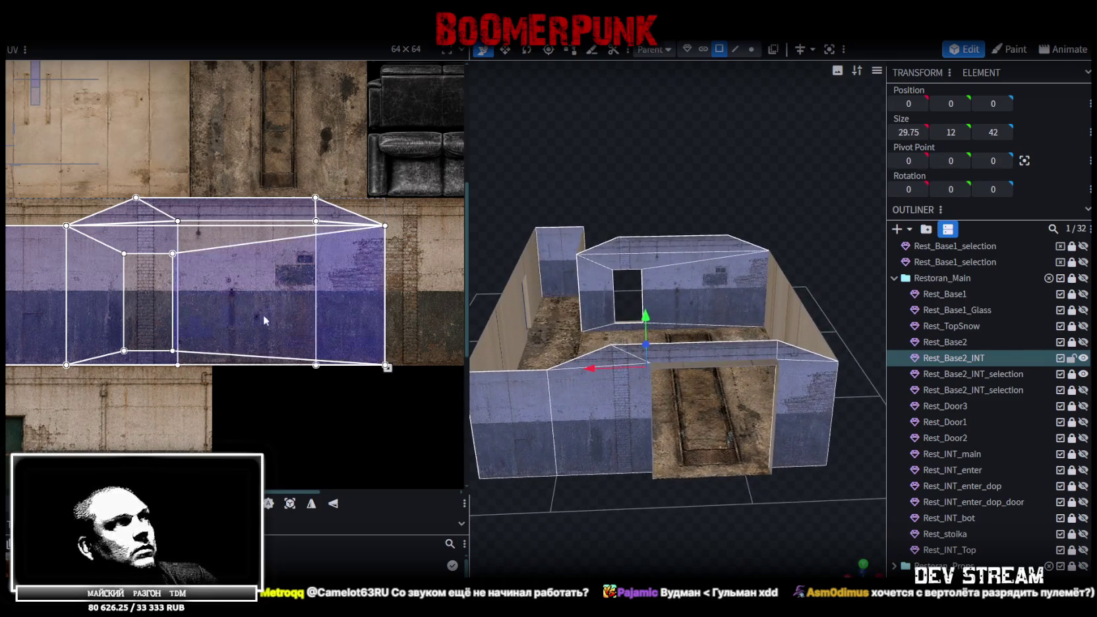
scroll(237, 293, down, 2)
middle_drag(604, 521, 588, 494)
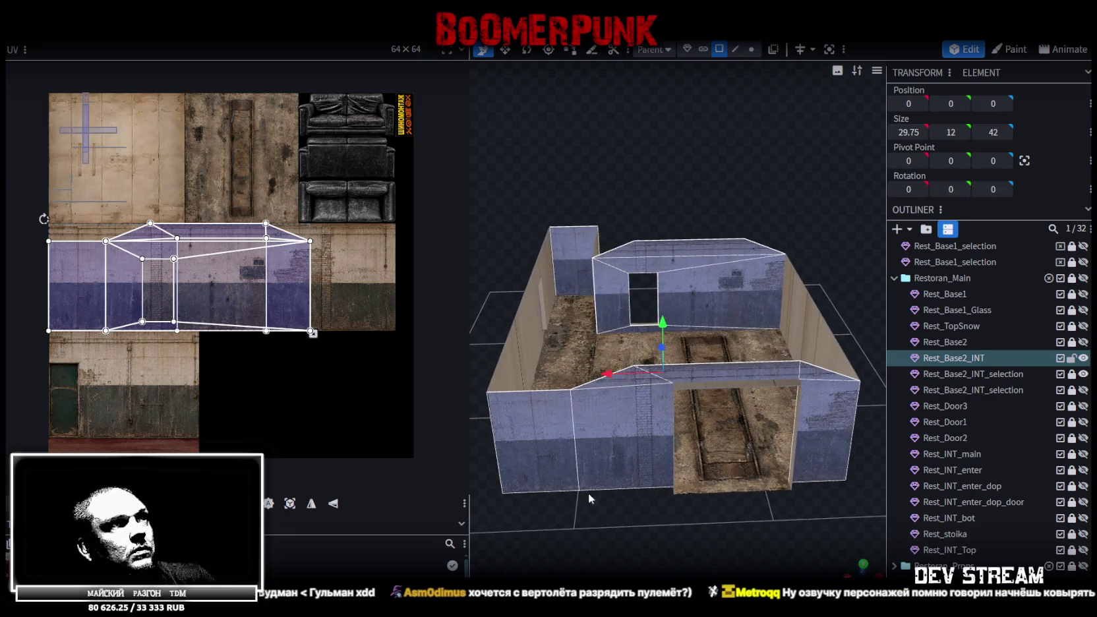
click(545, 444)
shift+click(735, 377)
shift+click(818, 407)
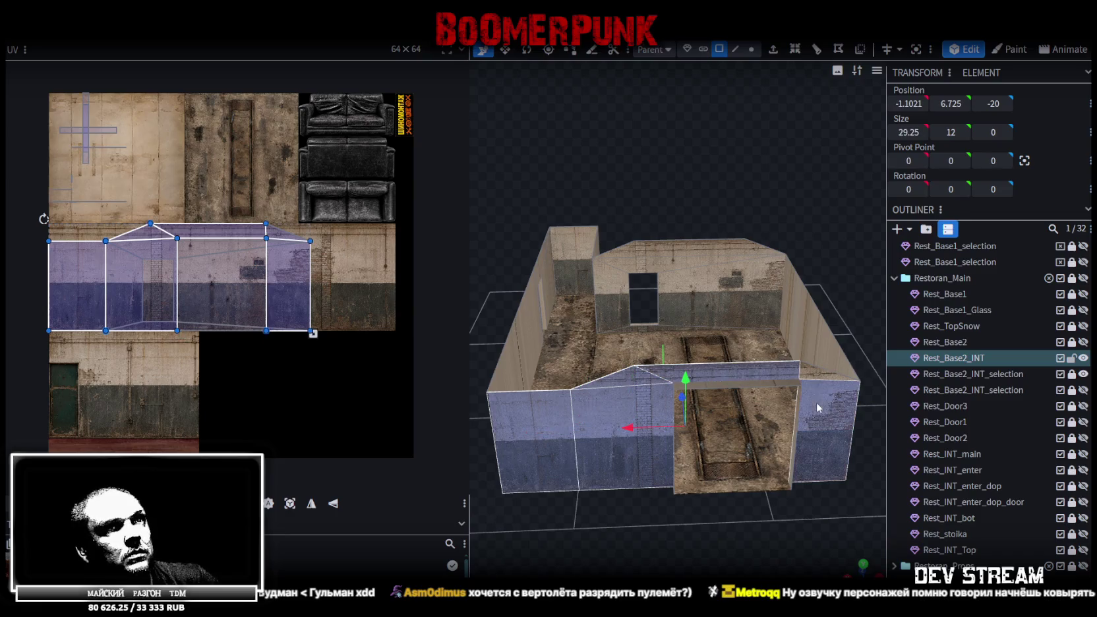
- Shift the selected walls' UVs right along the concrete strip so the texture lines up
middle_drag(302, 310, 267, 322)
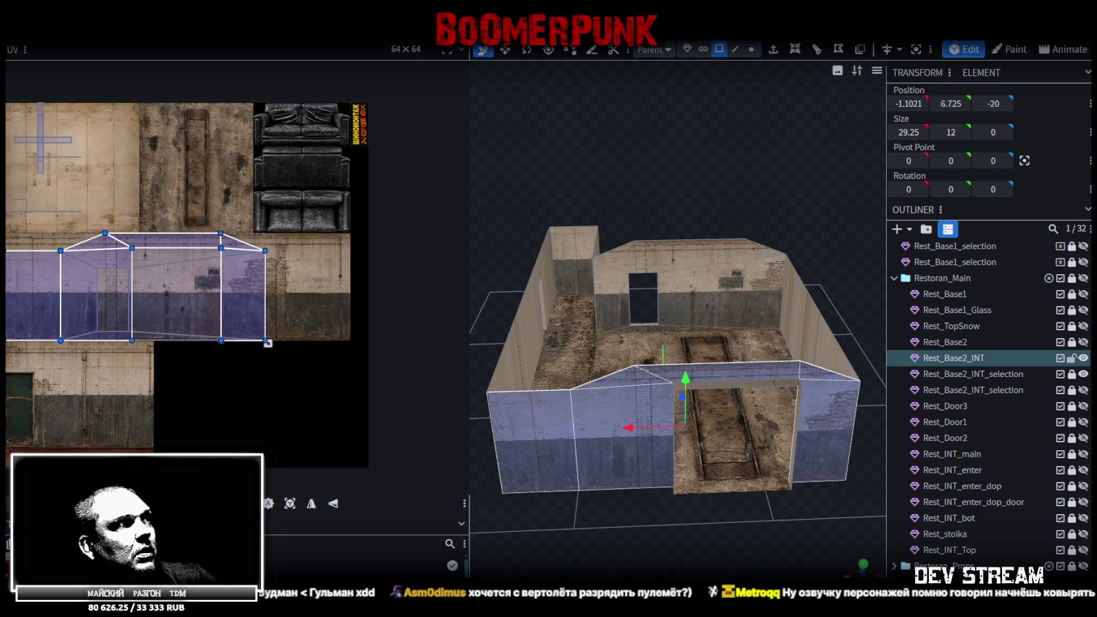
mouse_move(1, 228)
mouse_down()
mouse_move(36, 228)
mouse_move(17, 228)
mouse_up()
key(Left)
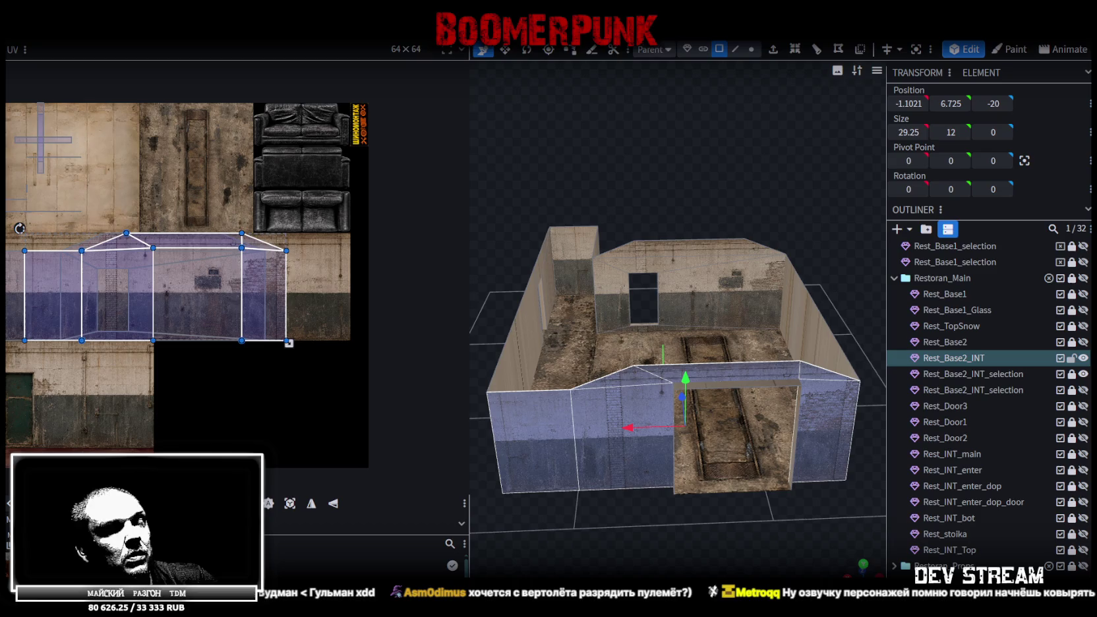
drag(20, 228, 48, 228)
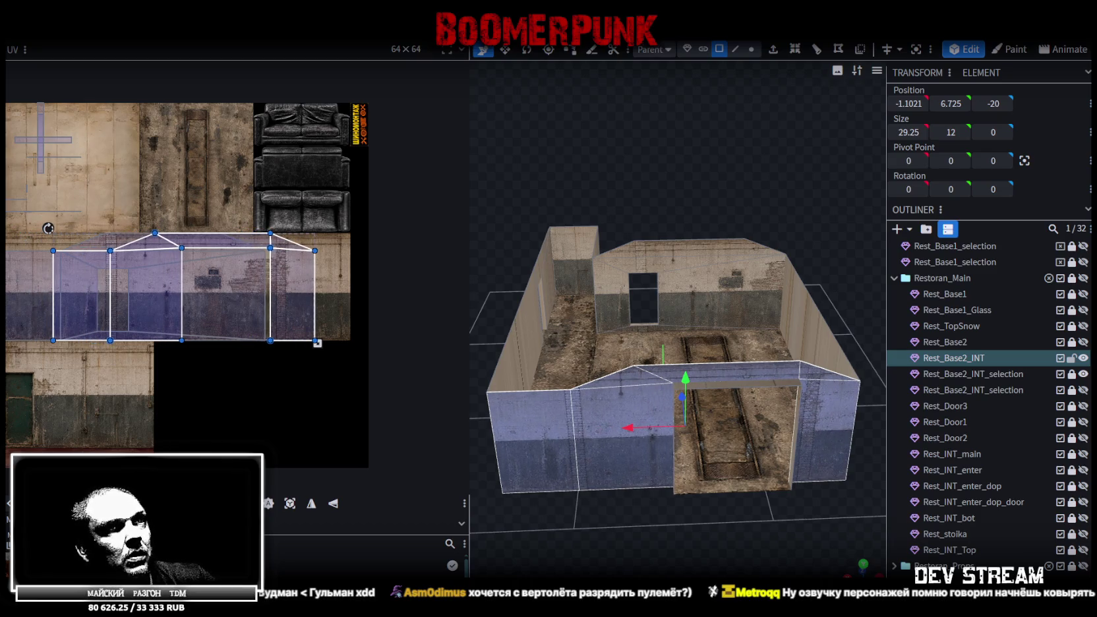
drag(48, 228, 54, 229)
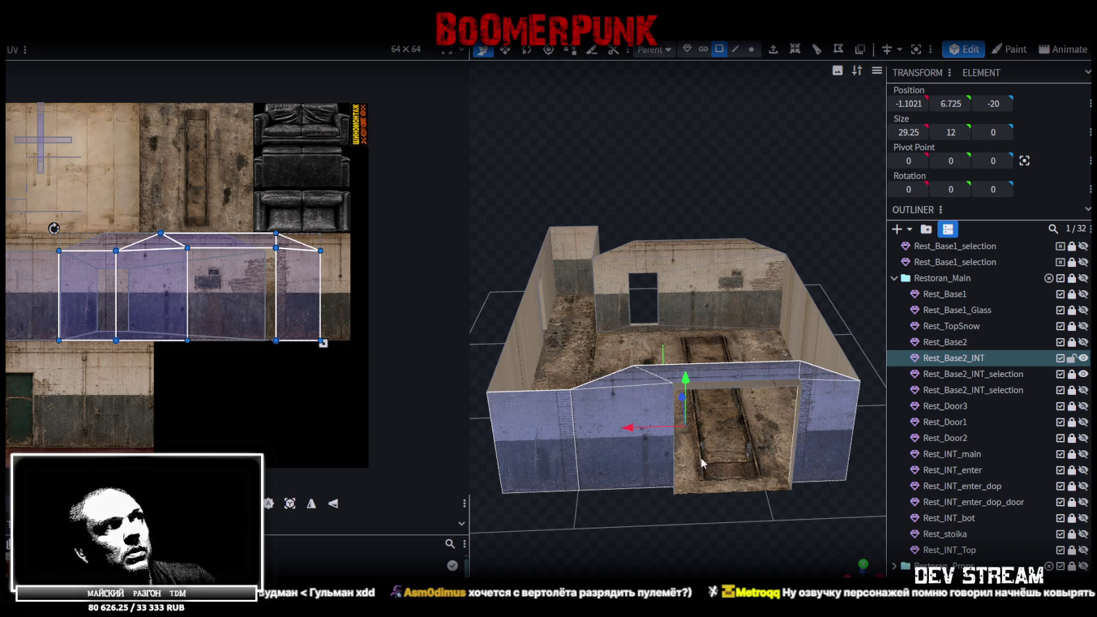
scroll(664, 437, down, 3)
mouse_move(682, 493)
mouse_down()
mouse_move(625, 499)
mouse_move(732, 518)
mouse_move(632, 508)
mouse_move(677, 521)
mouse_up()
scroll(626, 499, up, 3)
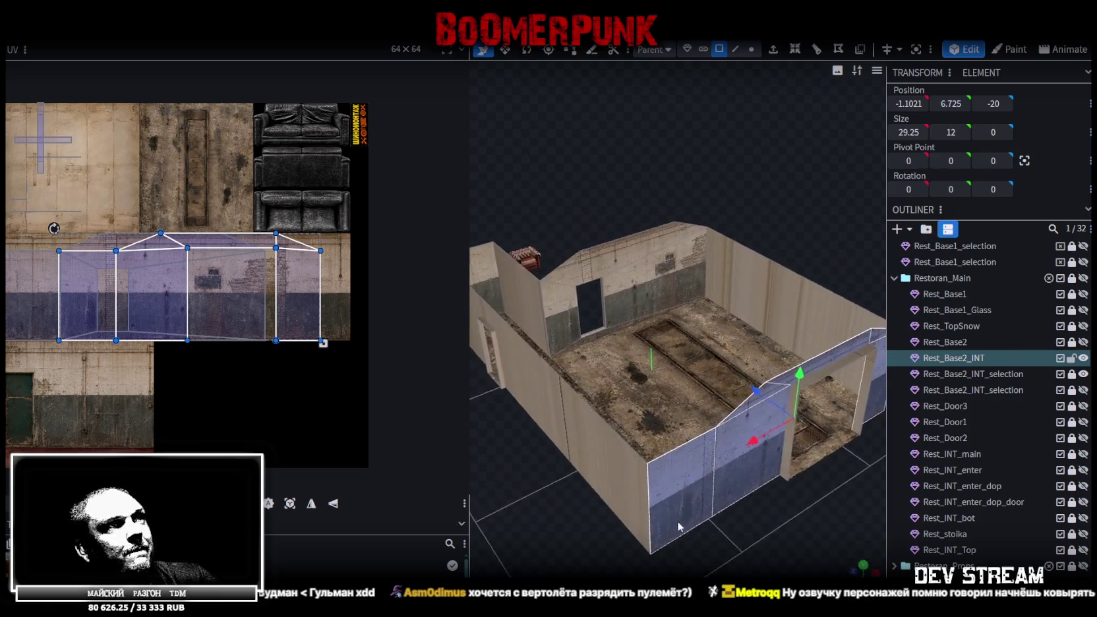
click(600, 317)
- Select the whole back wall including its top and mirror its UVs with Mirror X
shift+click(632, 283)
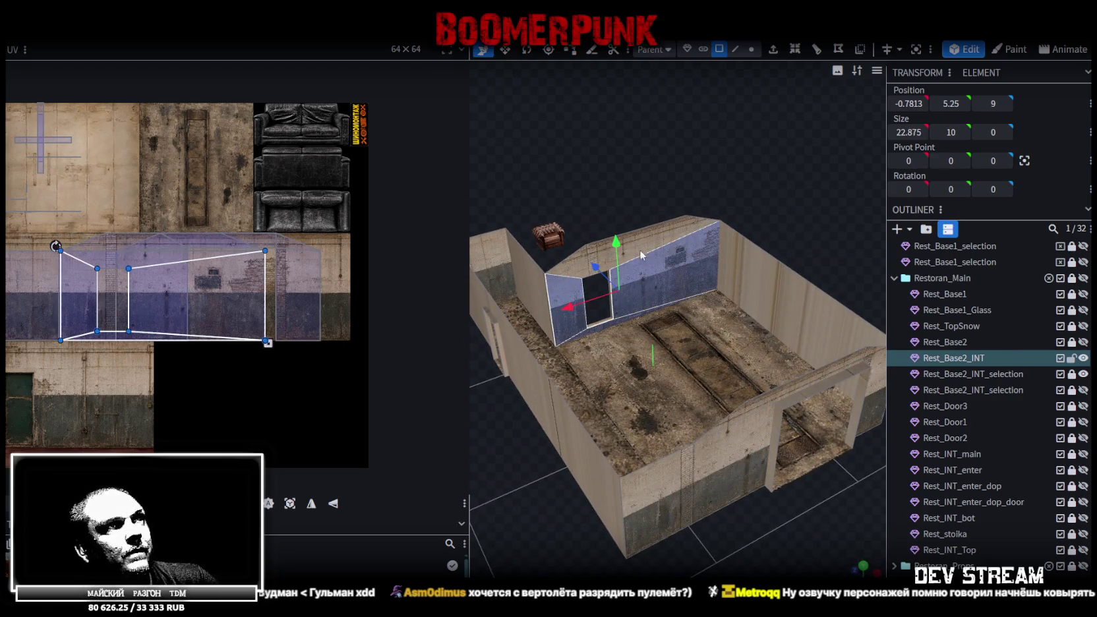
shift+click(638, 248)
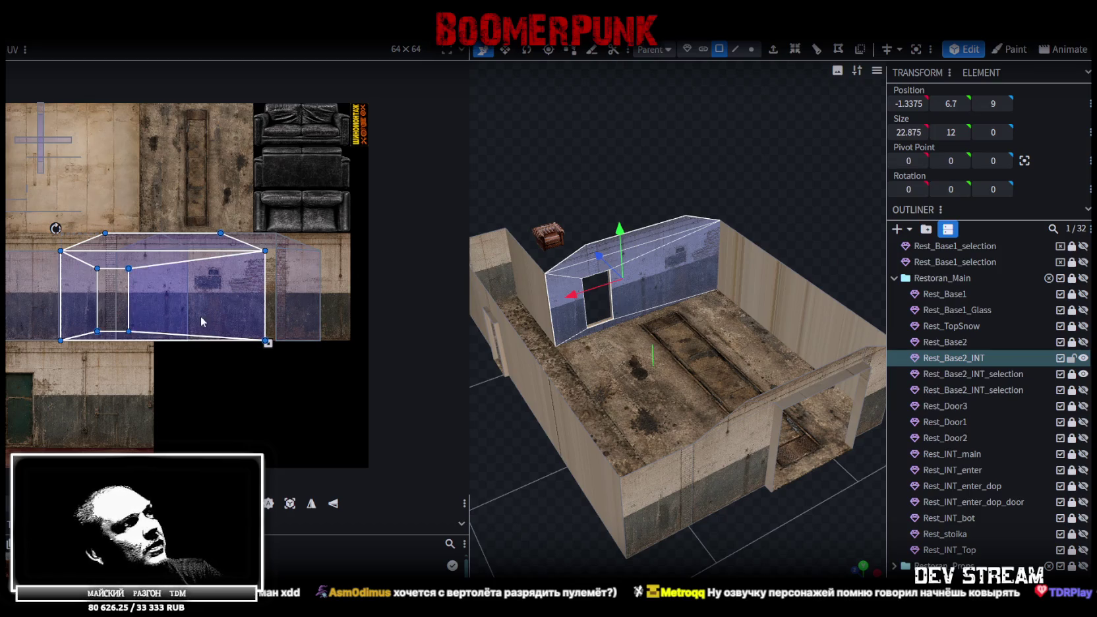
scroll(202, 314, up, 2)
scroll(197, 368, down, 3)
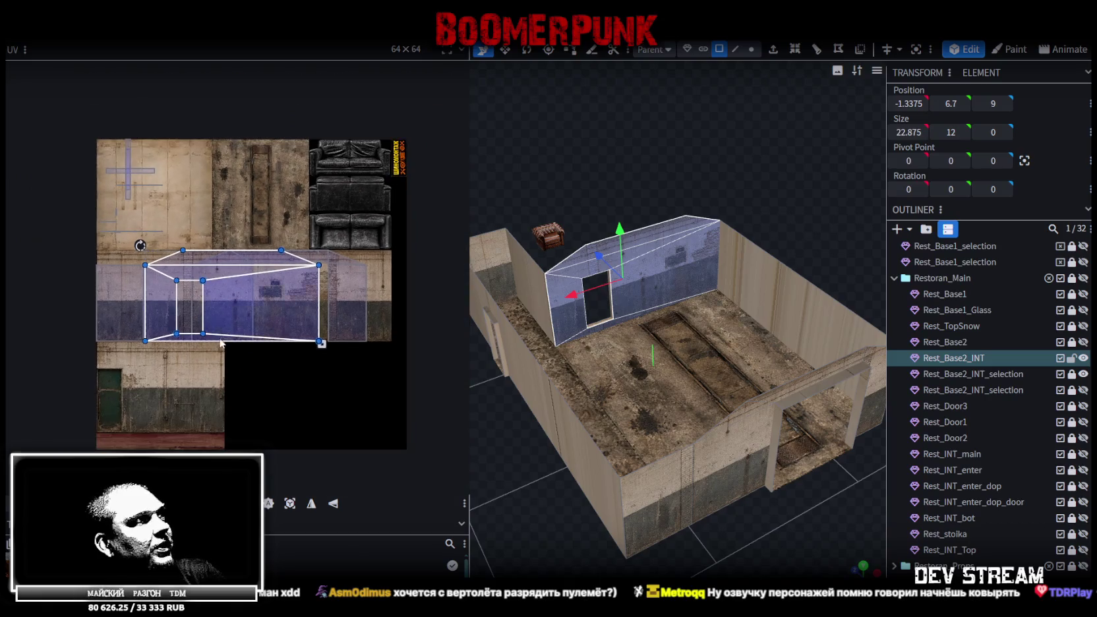
scroll(228, 345, up, 2)
middle_drag(231, 372, 278, 376)
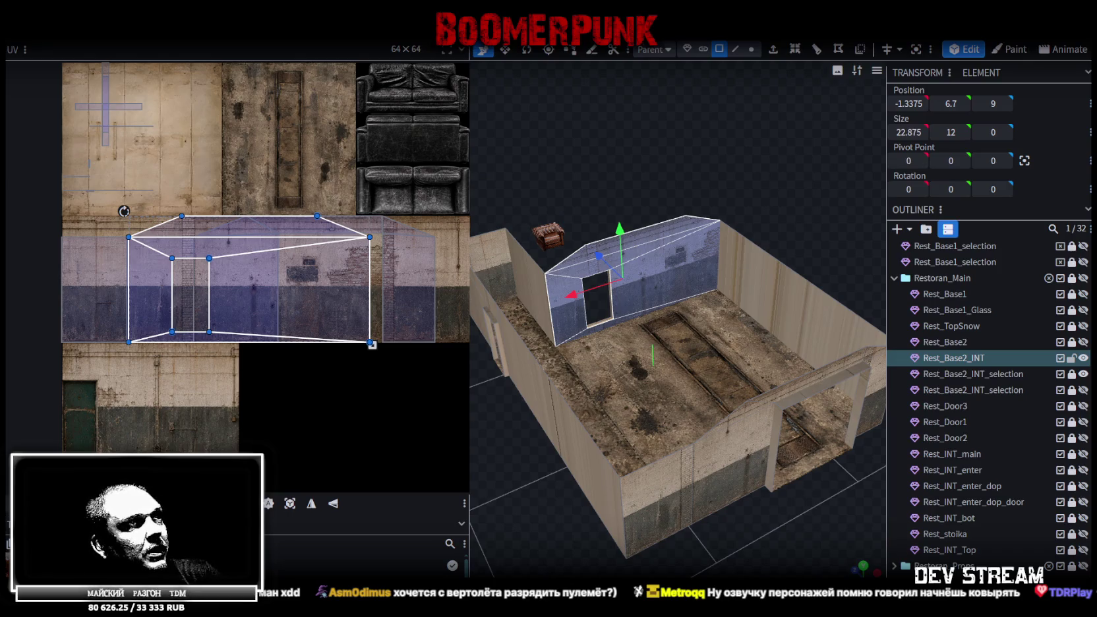
mouse_move(659, 531)
mouse_down()
mouse_move(668, 534)
mouse_move(560, 540)
mouse_up()
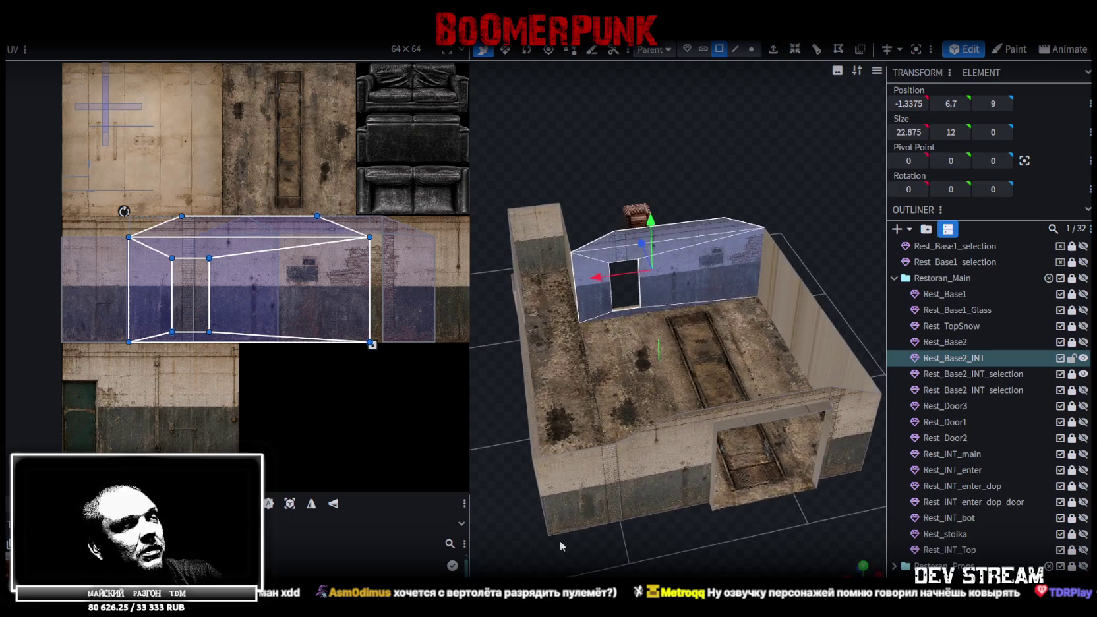
drag(666, 546, 621, 528)
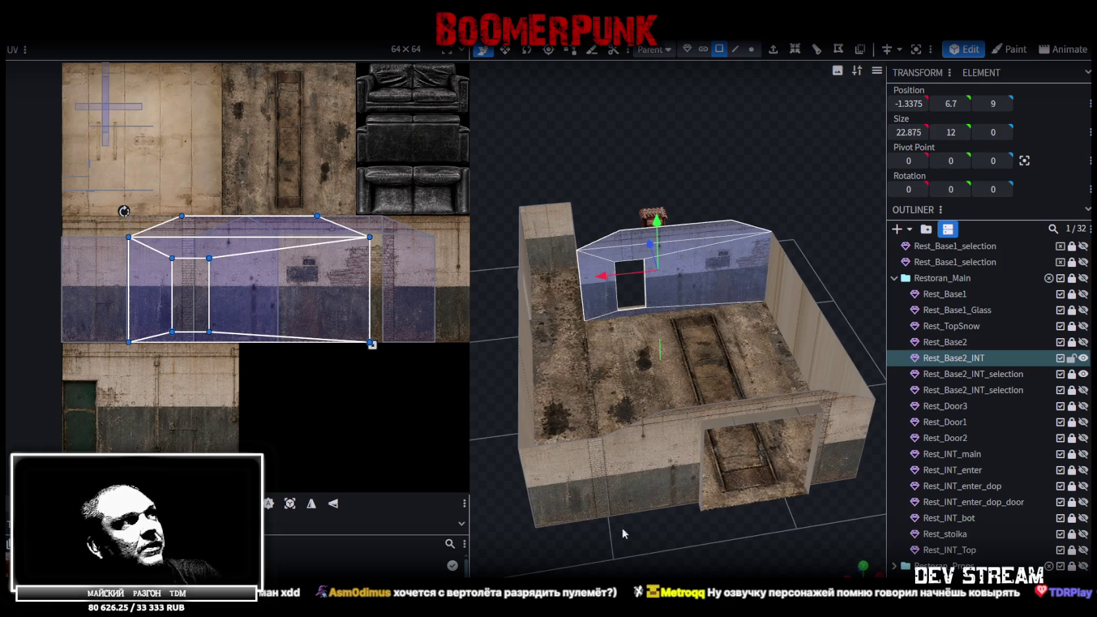
click(312, 503)
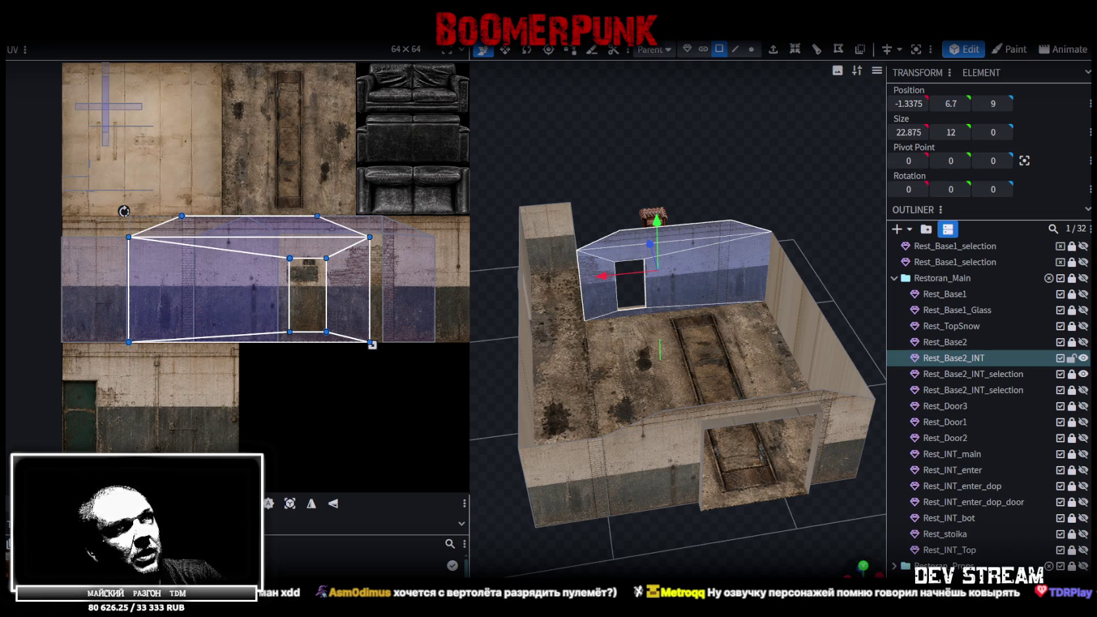
- In front view, slide the back wall's UV face slightly right along the concrete strip
key(KP_1)
scroll(768, 520, up, 2)
right_drag(771, 479, 650, 459)
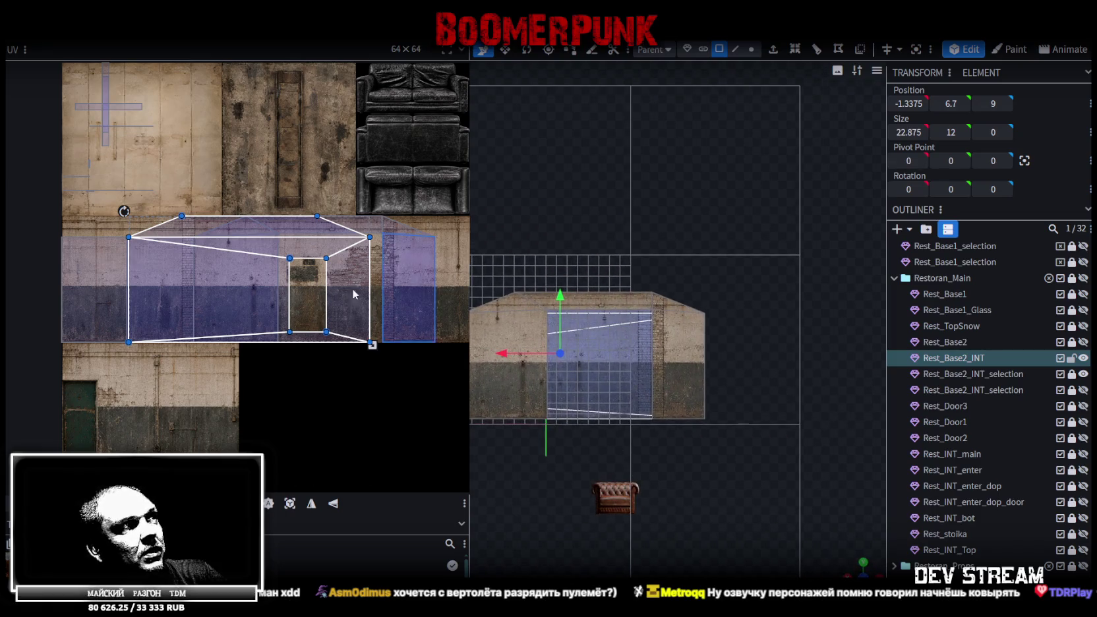
scroll(368, 297, up, 2)
scroll(237, 356, up, 1)
right_drag(257, 410, 354, 415)
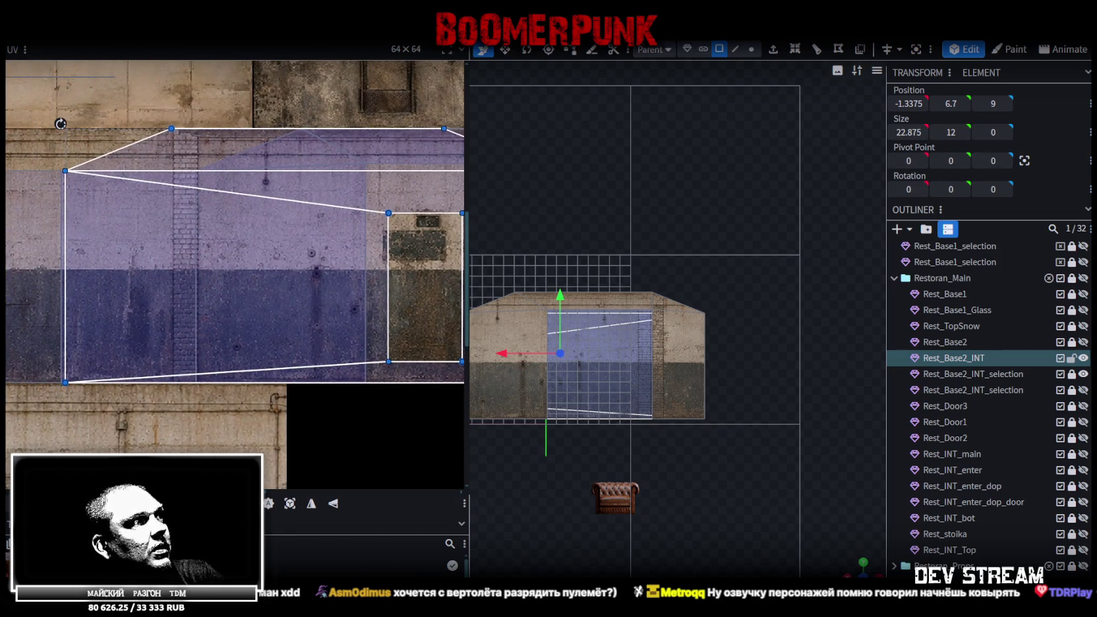
drag(60, 124, 89, 124)
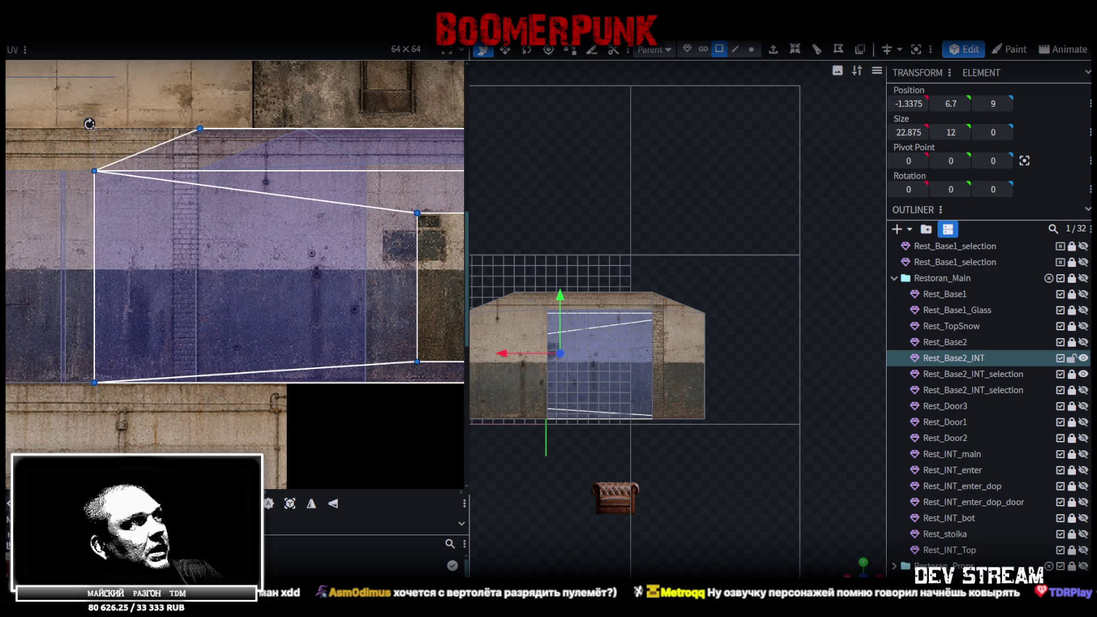
scroll(278, 307, up, 2)
scroll(294, 370, up, 2)
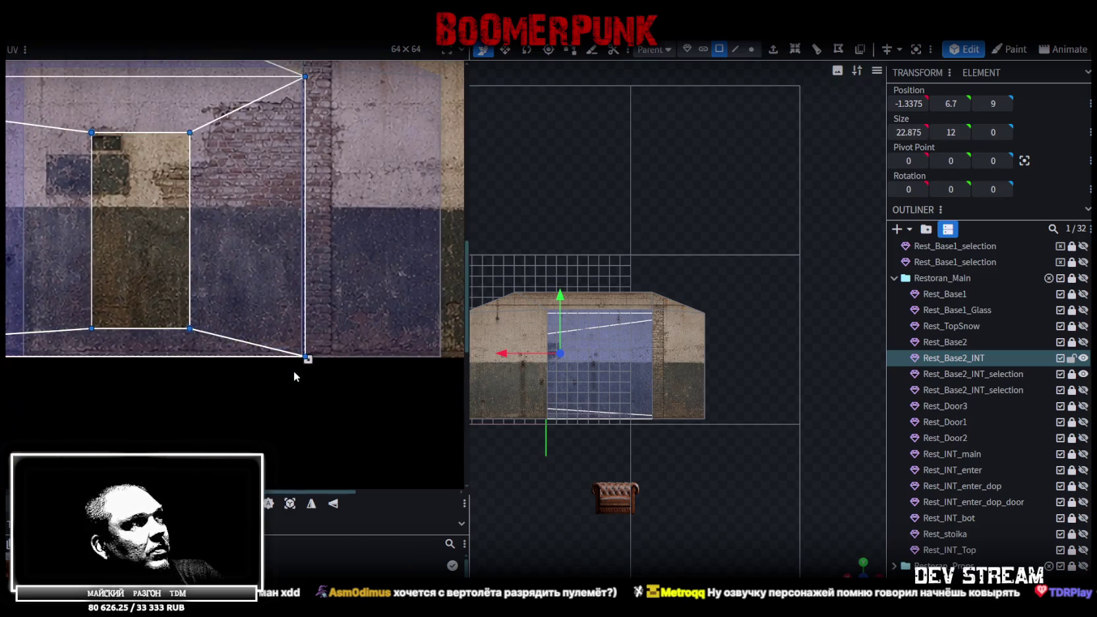
mouse_move(856, 566)
mouse_down()
mouse_move(682, 495)
mouse_move(713, 466)
mouse_move(701, 461)
mouse_up()
scroll(305, 158, up, 2)
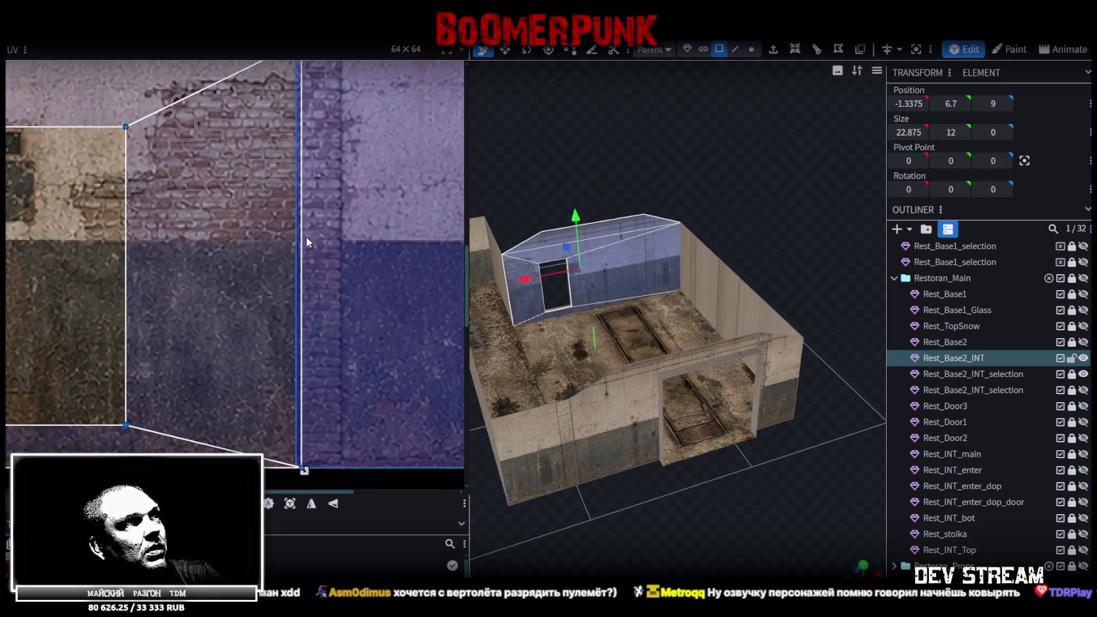
- Select the front, left and back walls and UV-project them from the front view
mouse_move(659, 382)
mouse_down()
mouse_move(690, 400)
mouse_move(634, 442)
mouse_move(732, 454)
mouse_move(712, 492)
mouse_move(686, 435)
mouse_up()
click(680, 419)
mouse_move(652, 499)
mouse_down()
mouse_move(671, 464)
mouse_move(641, 467)
mouse_up()
shift+click(646, 455)
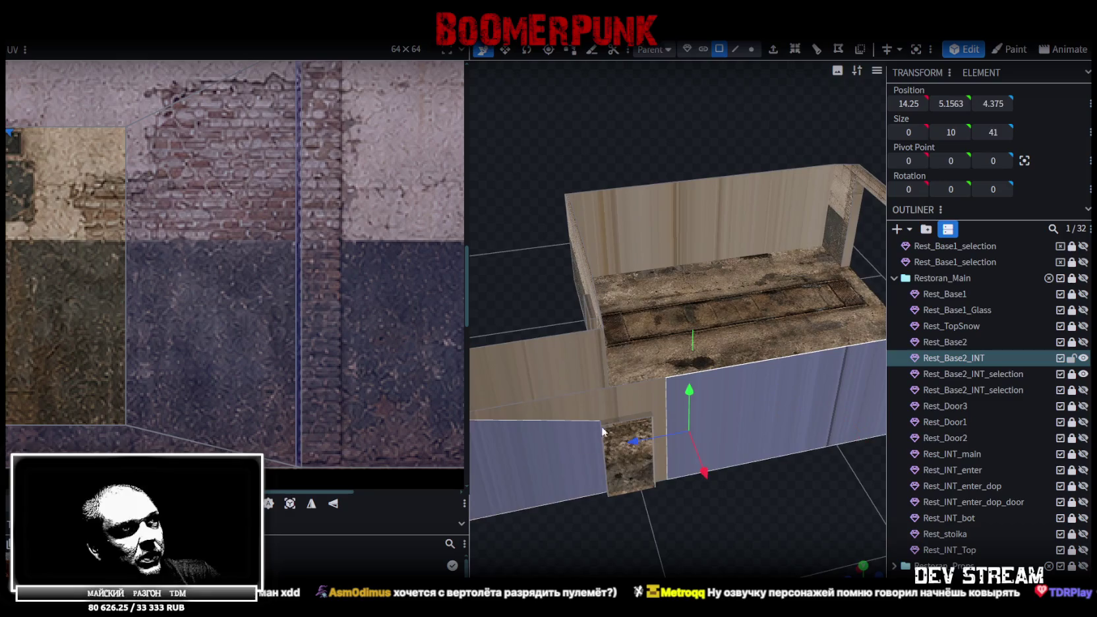
shift+click(535, 358)
shift+click(640, 232)
scroll(722, 449, down, 3)
mouse_move(722, 449)
mouse_down()
mouse_move(597, 463)
mouse_move(692, 428)
mouse_move(739, 432)
mouse_up()
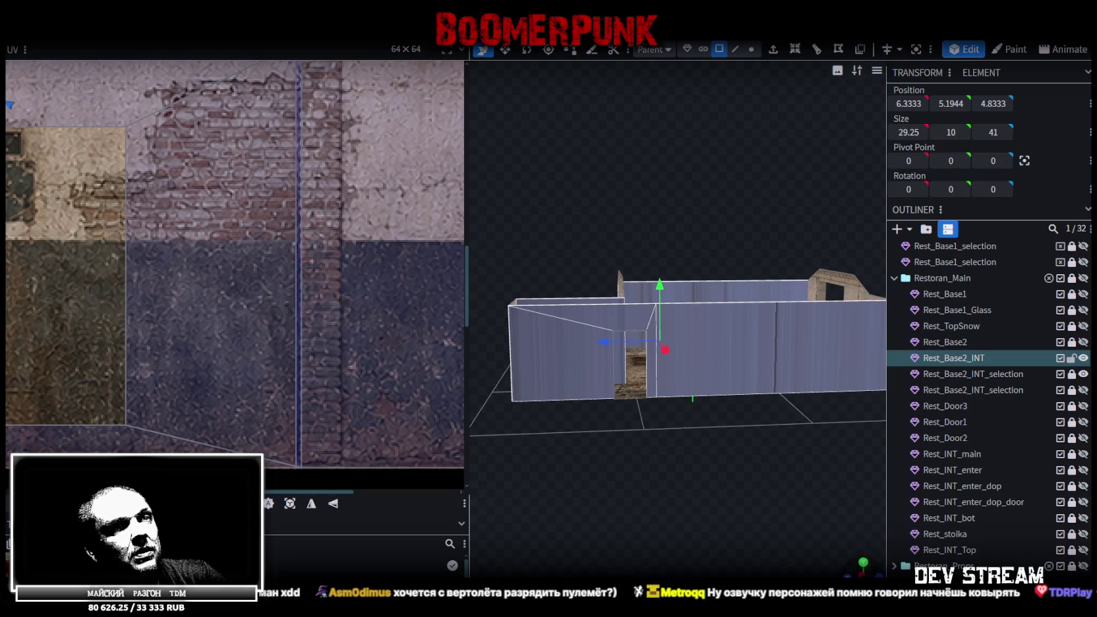
key(KP_1)
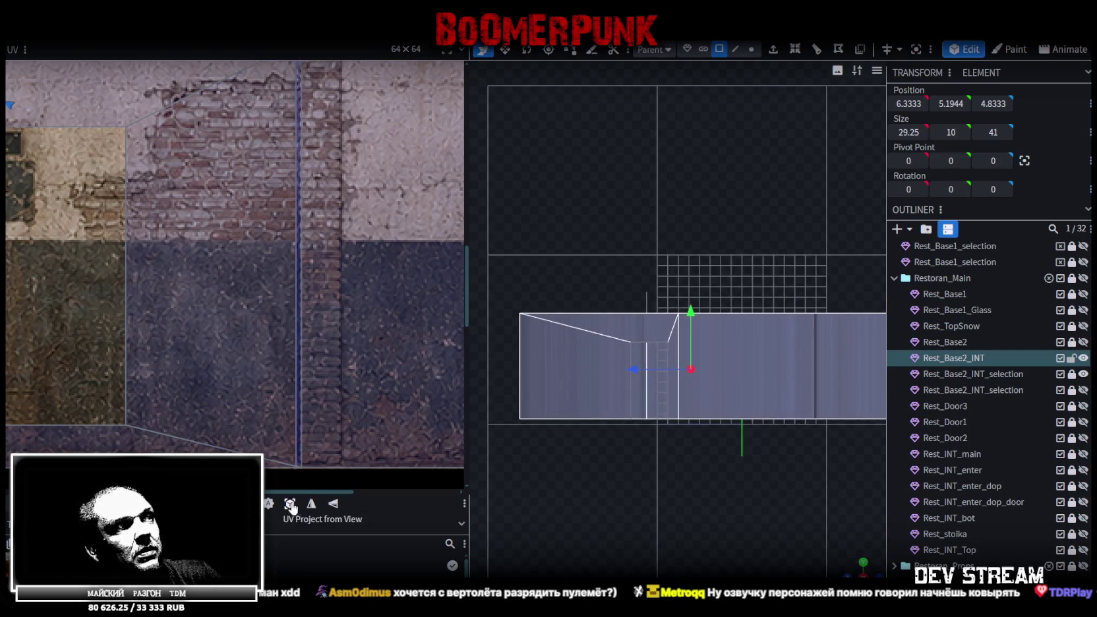
click(290, 508)
- Place the small front wall piece's face on the lower-left door-wall concrete tile
scroll(286, 409, down, 3)
scroll(286, 409, down, 2)
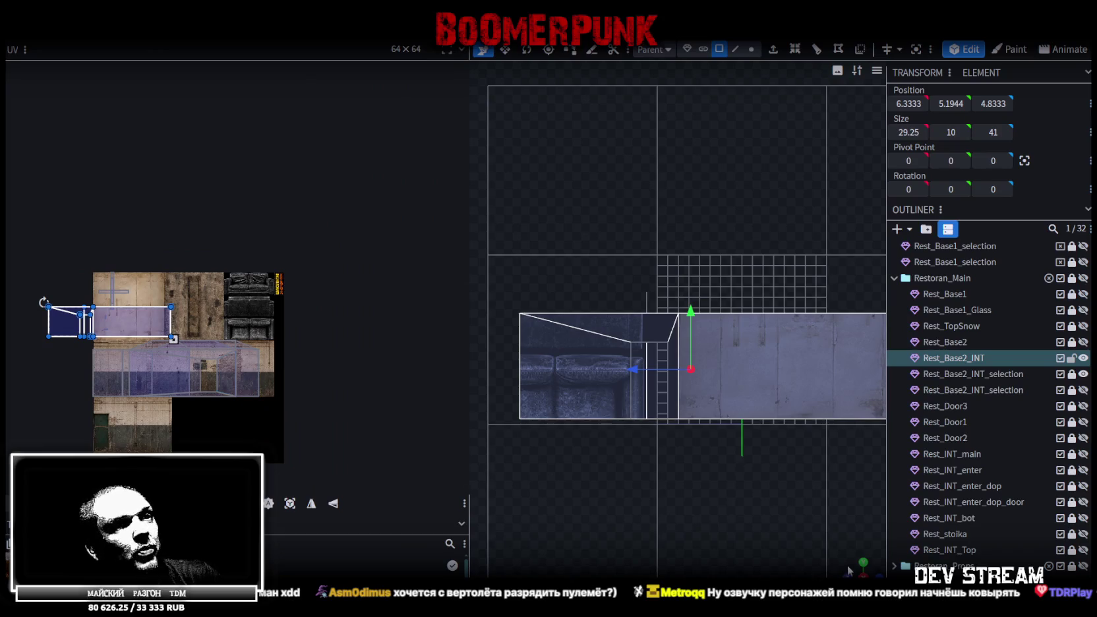
drag(847, 565, 506, 463)
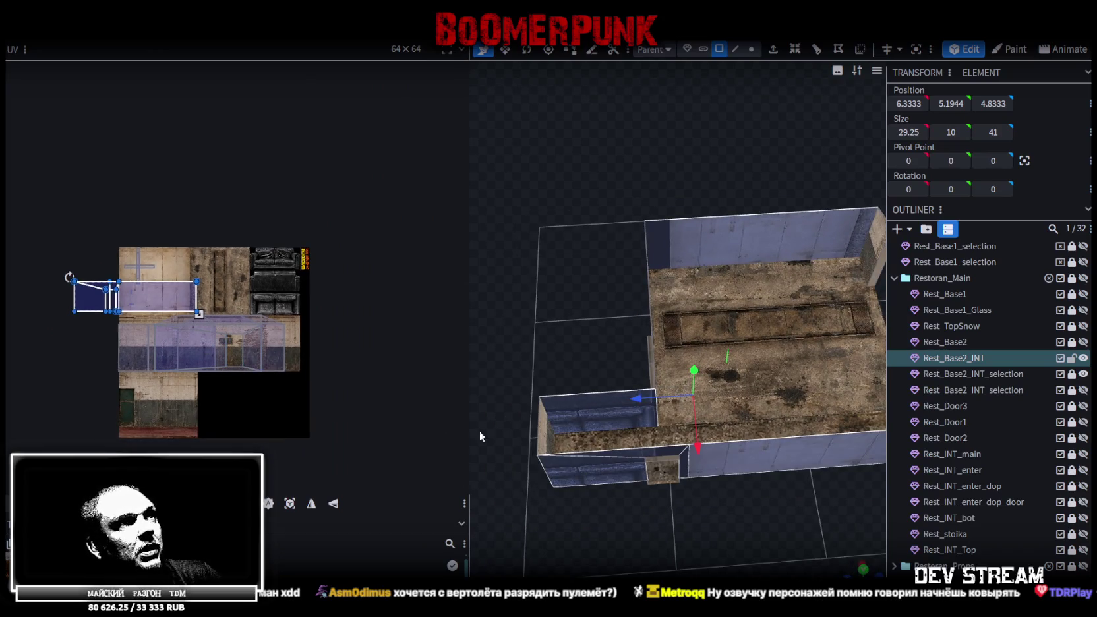
click(615, 467)
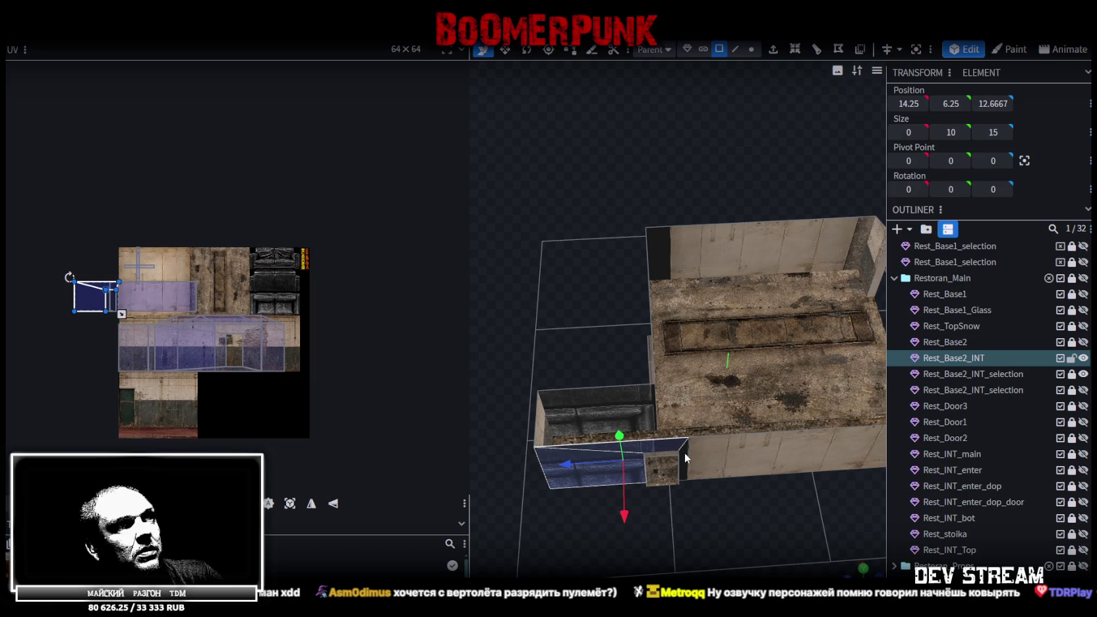
drag(91, 296, 143, 350)
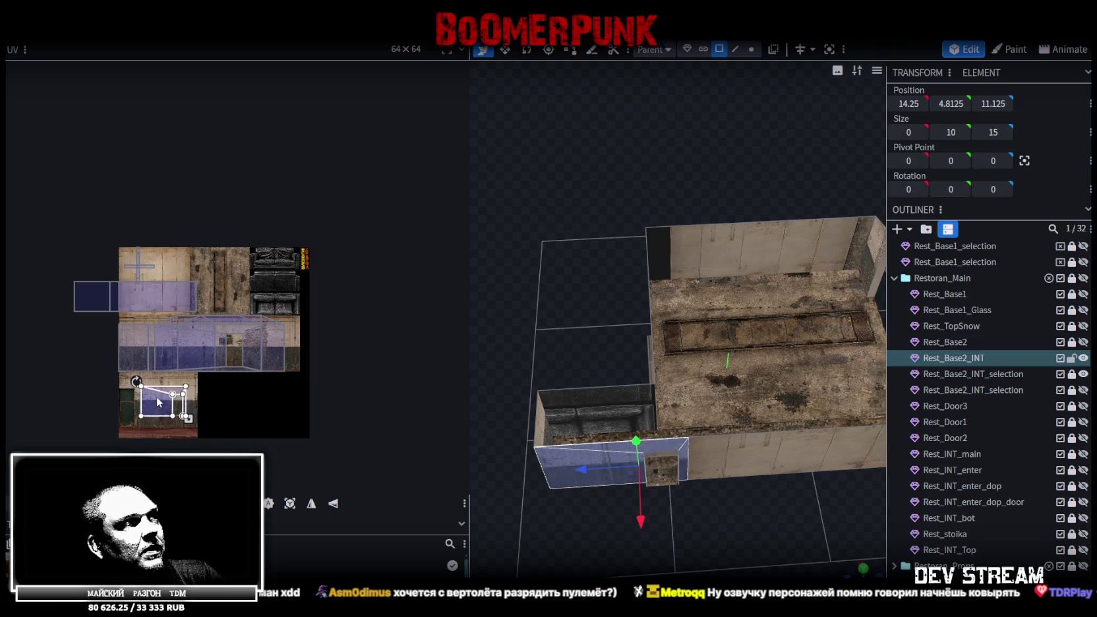
click(143, 349)
- Enlarge the wall face's UV area toward the bottom-right in the UV editor
scroll(131, 339, up, 5)
scroll(120, 328, up, 5)
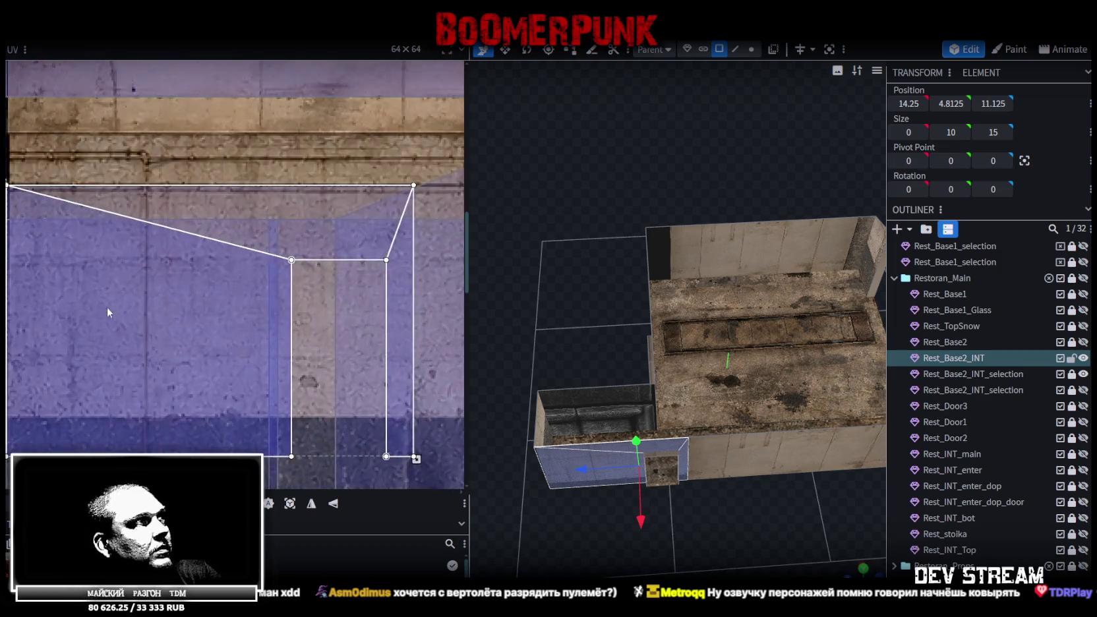
scroll(77, 335, down, 1)
scroll(86, 334, down, 2)
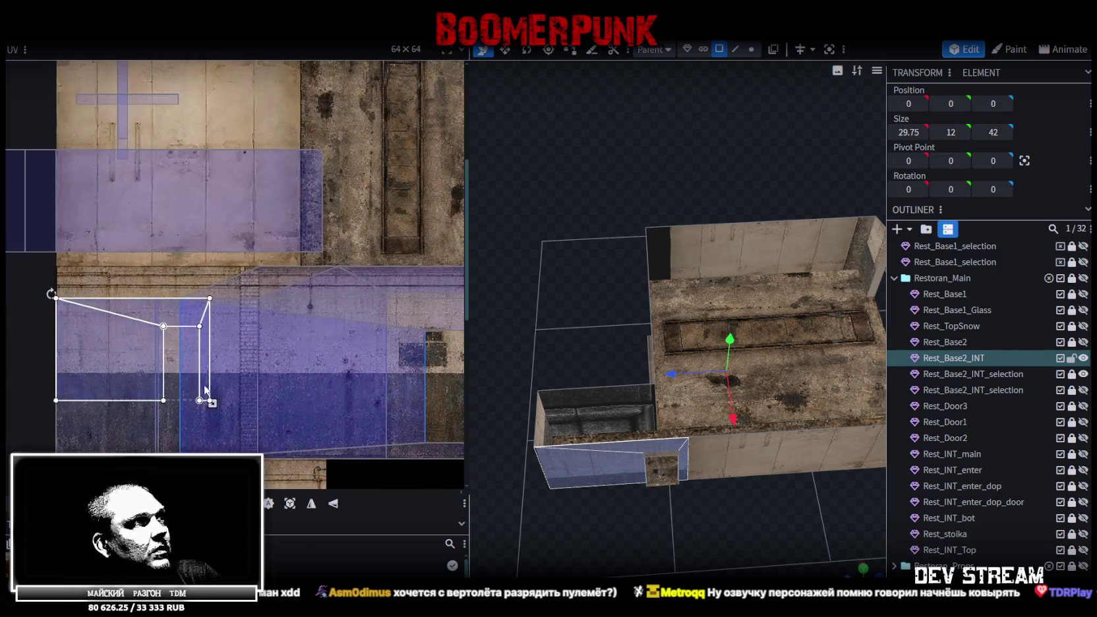
scroll(203, 383, down, 2)
mouse_move(248, 306)
mouse_down()
mouse_move(347, 351)
mouse_move(334, 348)
mouse_up()
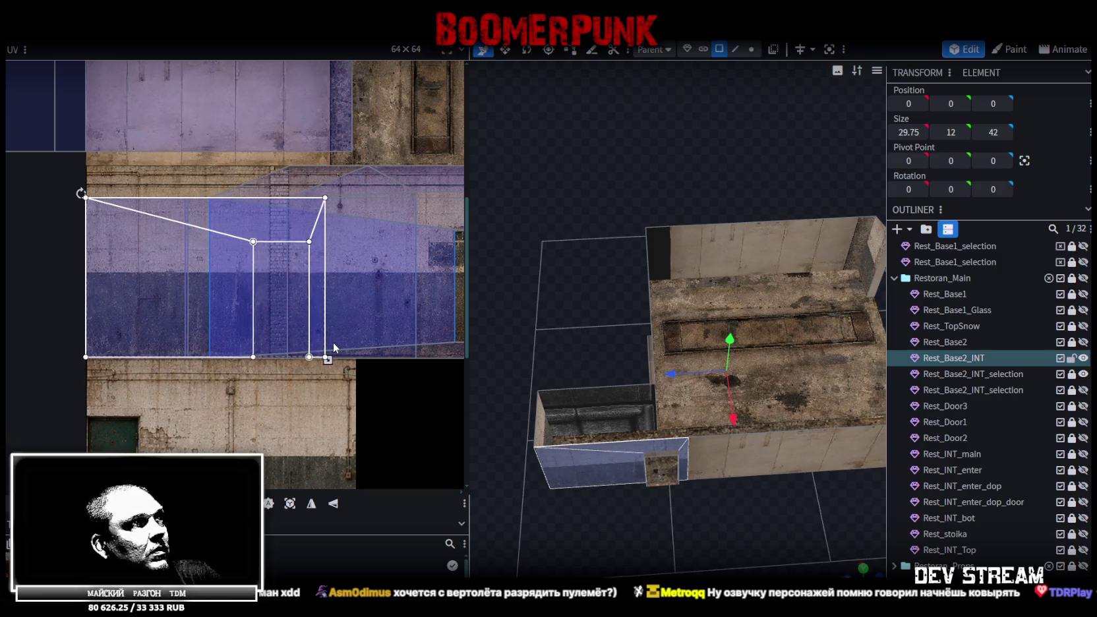
- Mirror the face's UV horizontally and move it onto the door section of the texture
scroll(323, 343, up, 2)
scroll(314, 339, up, 2)
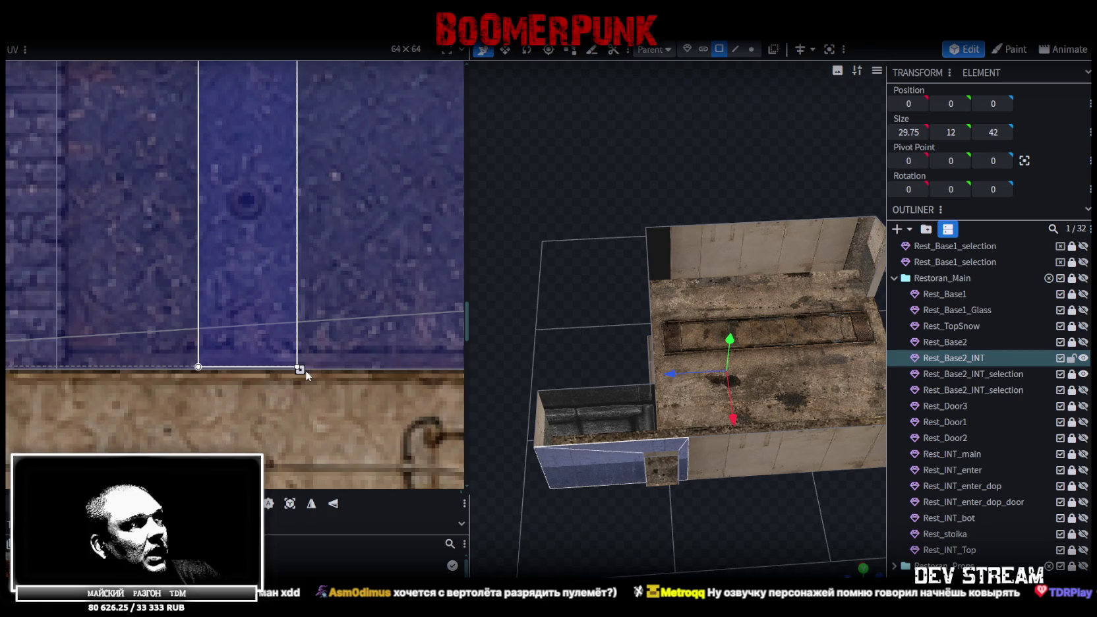
scroll(233, 377, down, 1)
scroll(247, 380, down, 2)
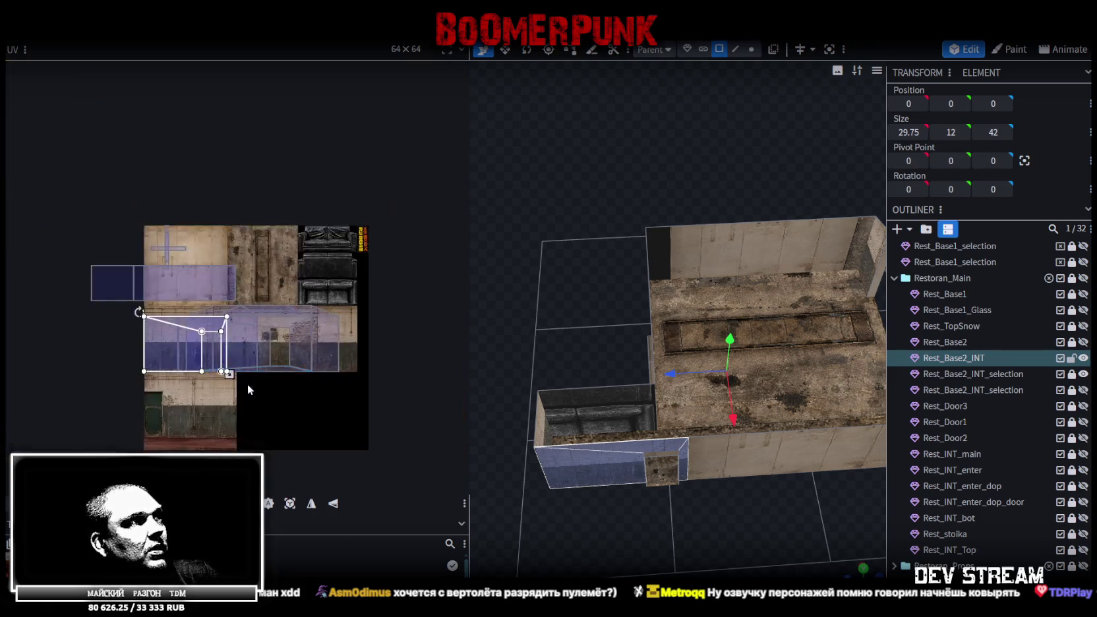
scroll(293, 332, down, 1)
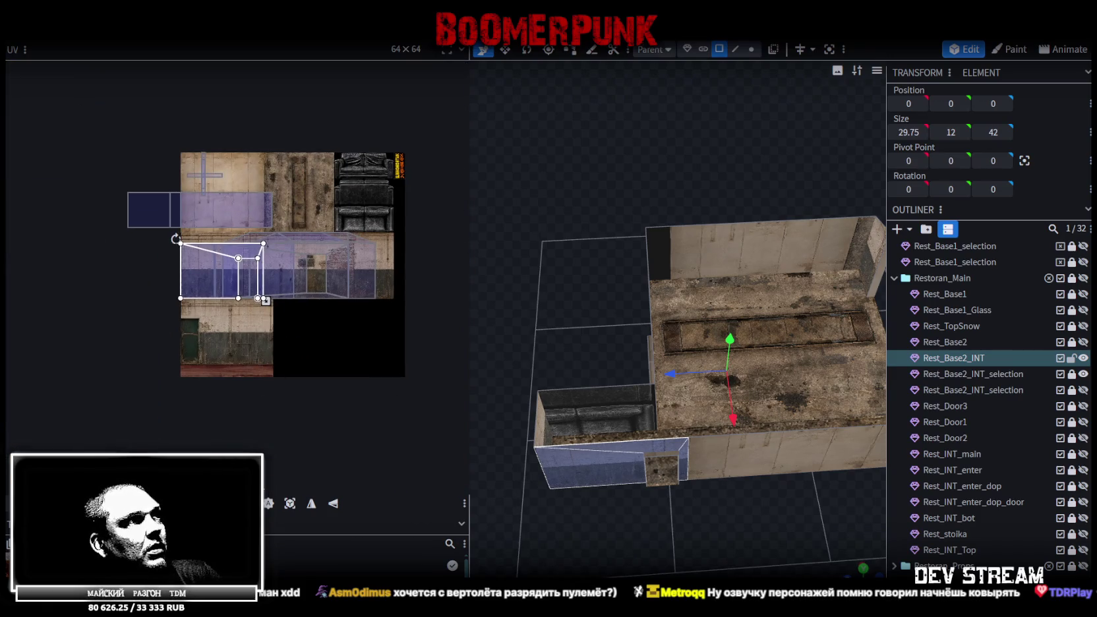
click(311, 503)
drag(220, 259, 210, 304)
- Check the wall from outside and shift the face's UV down slightly
scroll(180, 316, up, 3)
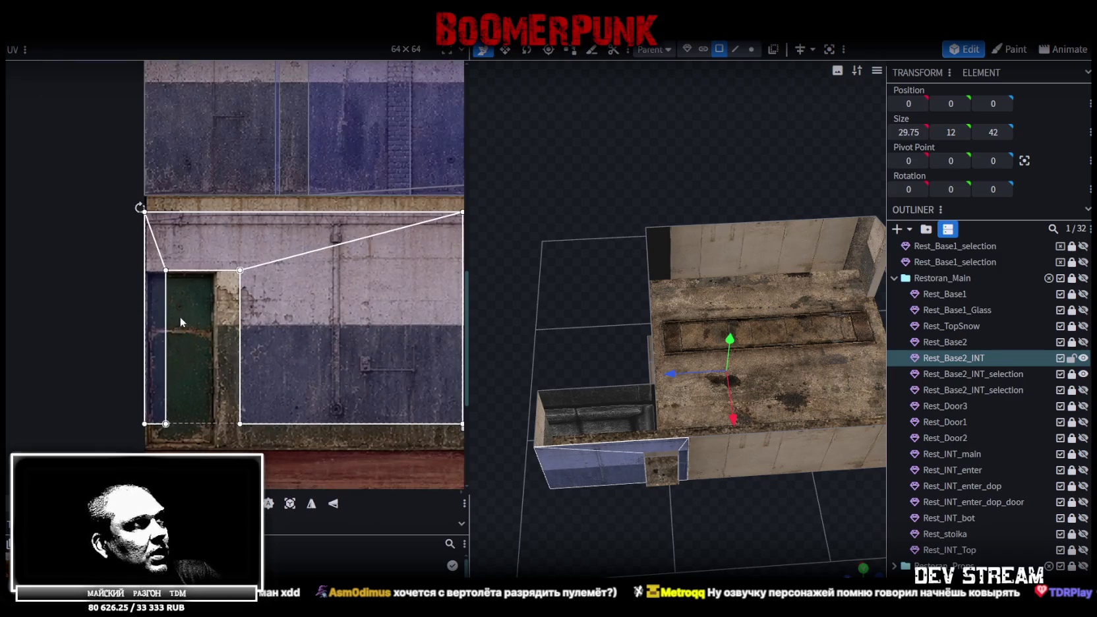
scroll(180, 316, up, 1)
scroll(205, 304, down, 1)
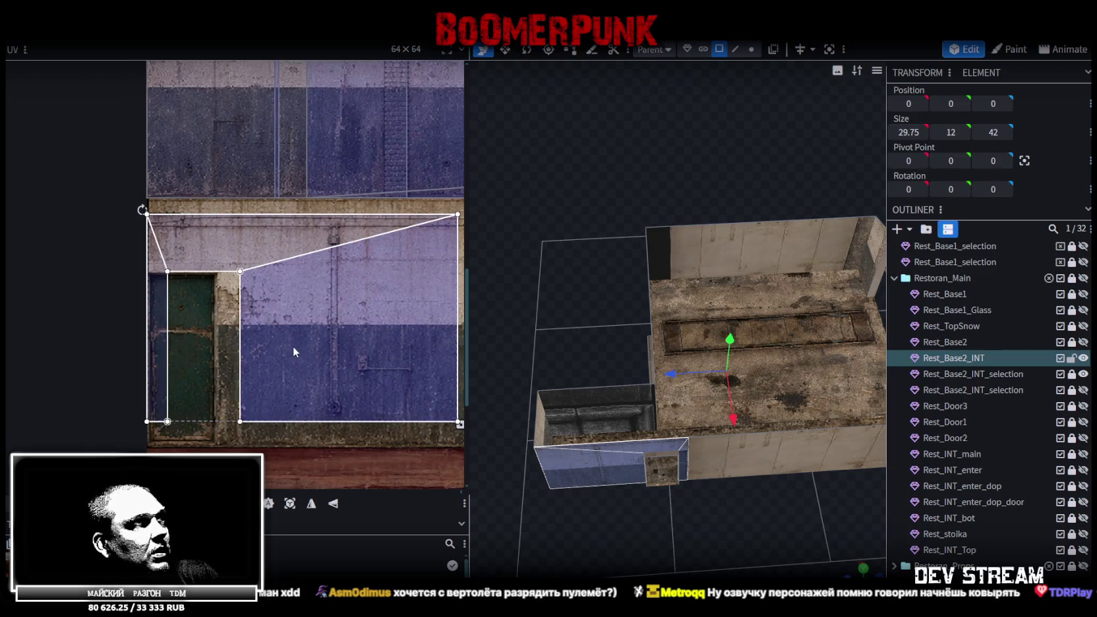
middle_drag(293, 346, 171, 417)
mouse_move(694, 545)
mouse_down()
mouse_move(758, 497)
mouse_move(761, 462)
mouse_up()
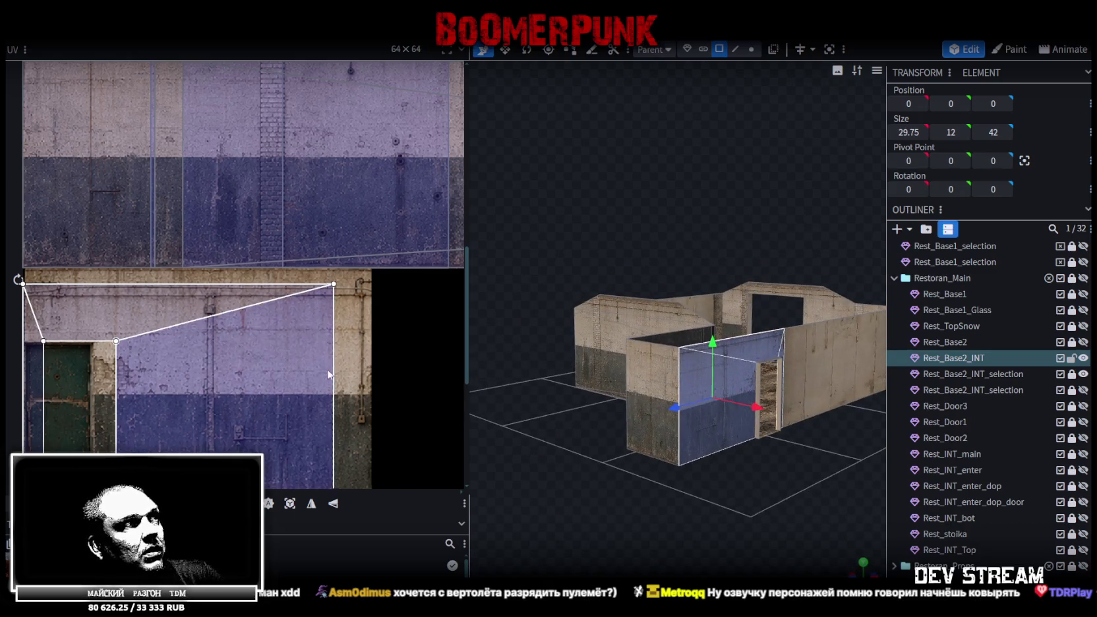
scroll(328, 379, down, 1)
drag(179, 330, 178, 341)
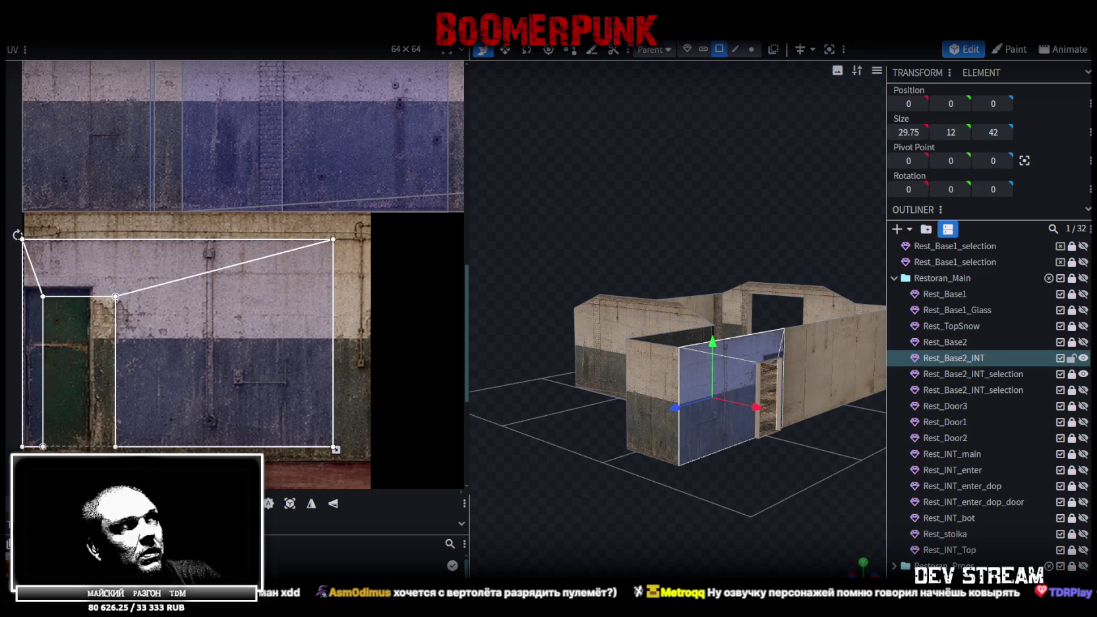
- Shift the UV up and right, then extend its bottom edge further down the texture
scroll(19, 254, up, 2)
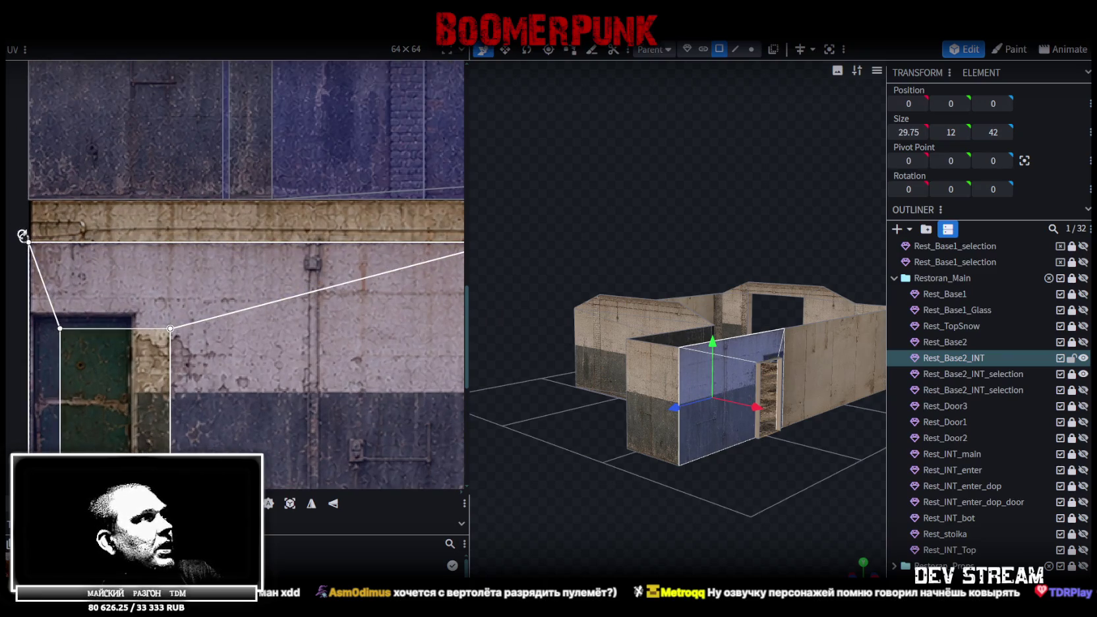
scroll(40, 257, up, 1)
scroll(91, 264, up, 1)
drag(91, 234, 96, 212)
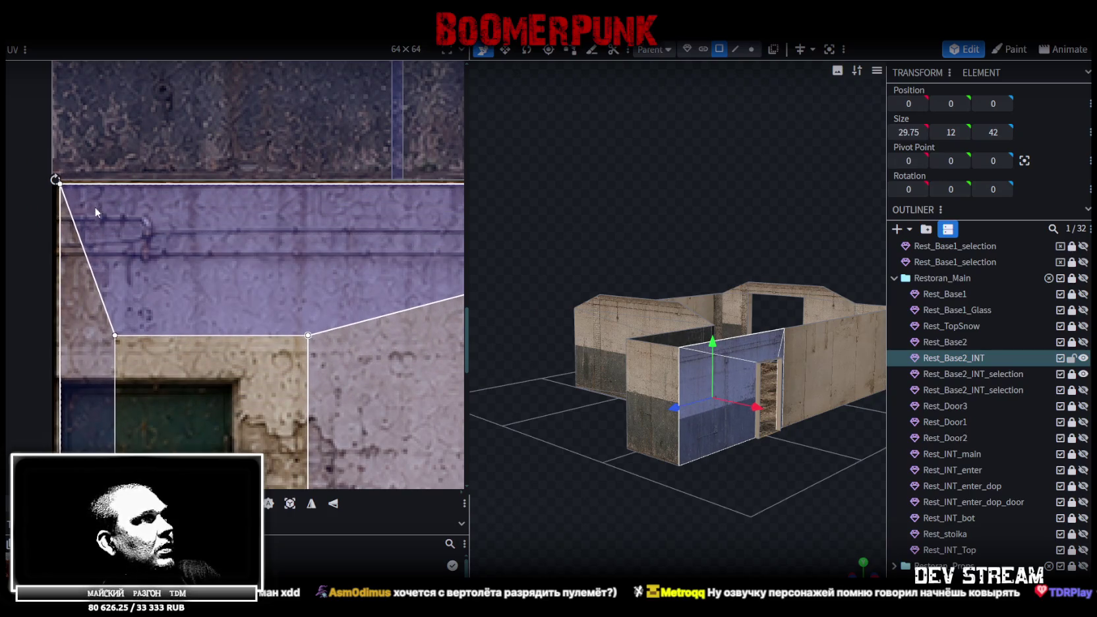
scroll(96, 212, down, 2)
scroll(297, 246, up, 1)
drag(290, 297, 290, 381)
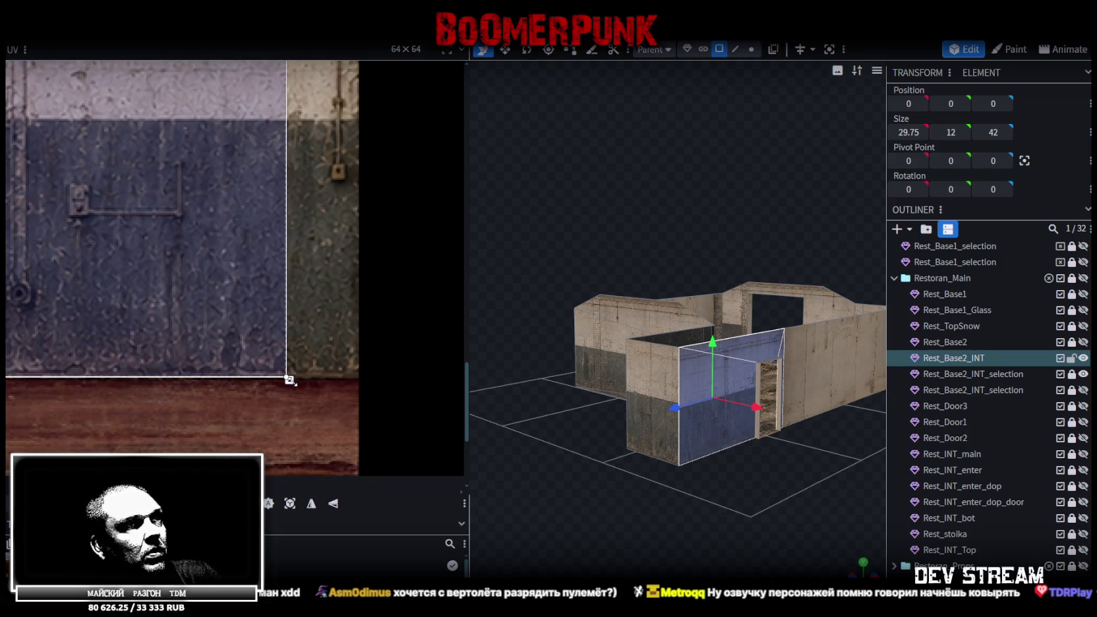
mouse_move(290, 381)
mouse_down()
mouse_move(291, 340)
mouse_move(289, 380)
mouse_up()
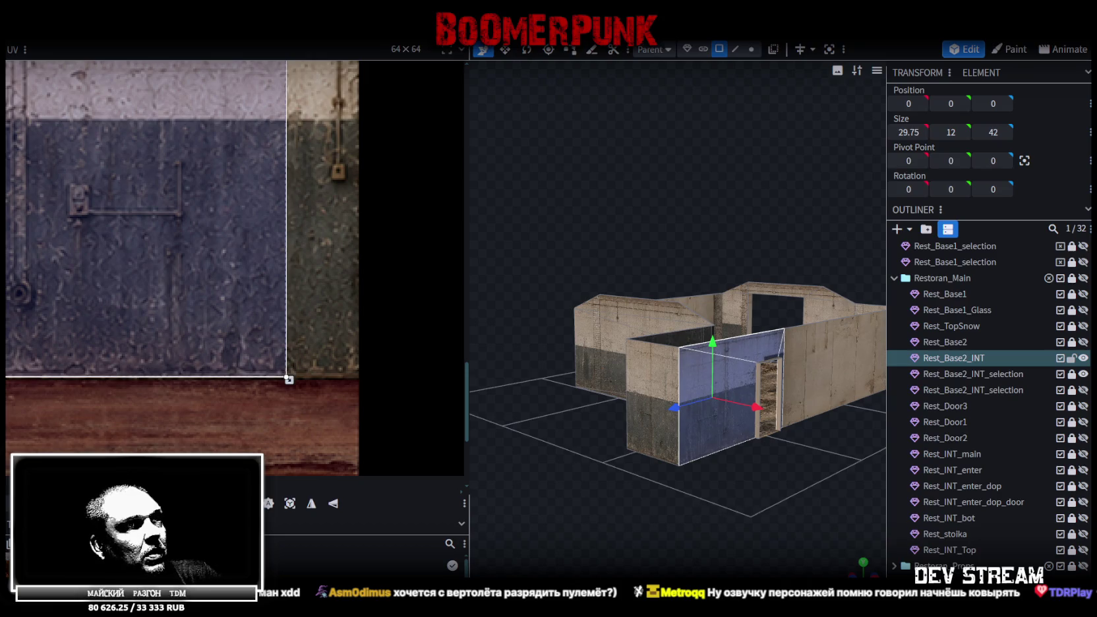
- Orbit around the building to inspect the mapped door wall, then switch to Photoshop
drag(513, 525, 620, 502)
scroll(619, 502, down, 3)
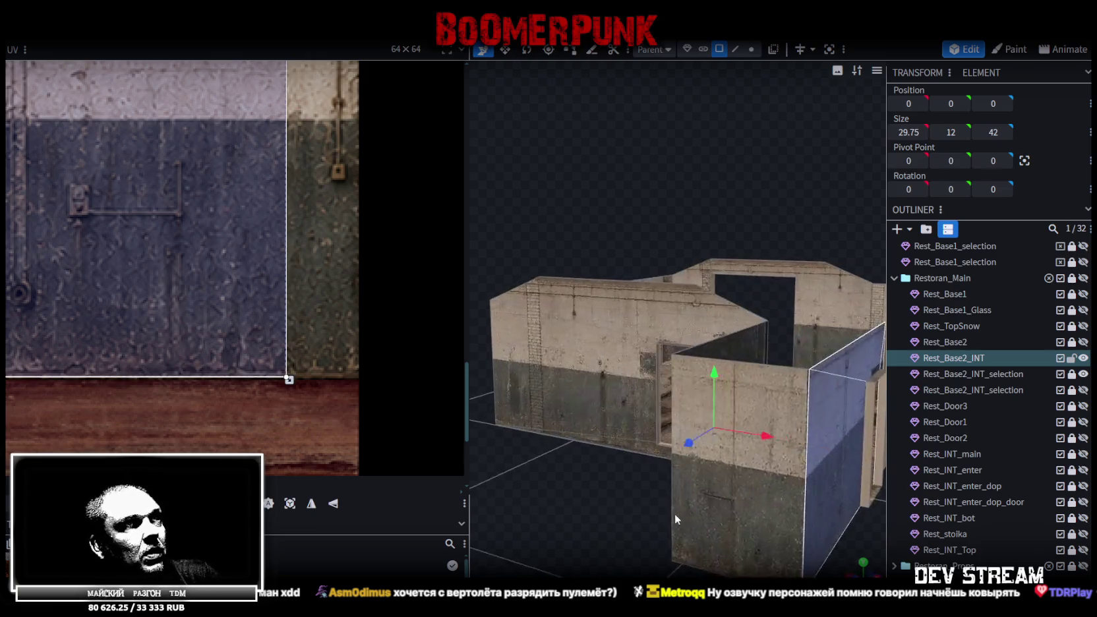
scroll(624, 514, down, 2)
scroll(618, 512, down, 2)
scroll(618, 512, up, 2)
scroll(618, 512, up, 2)
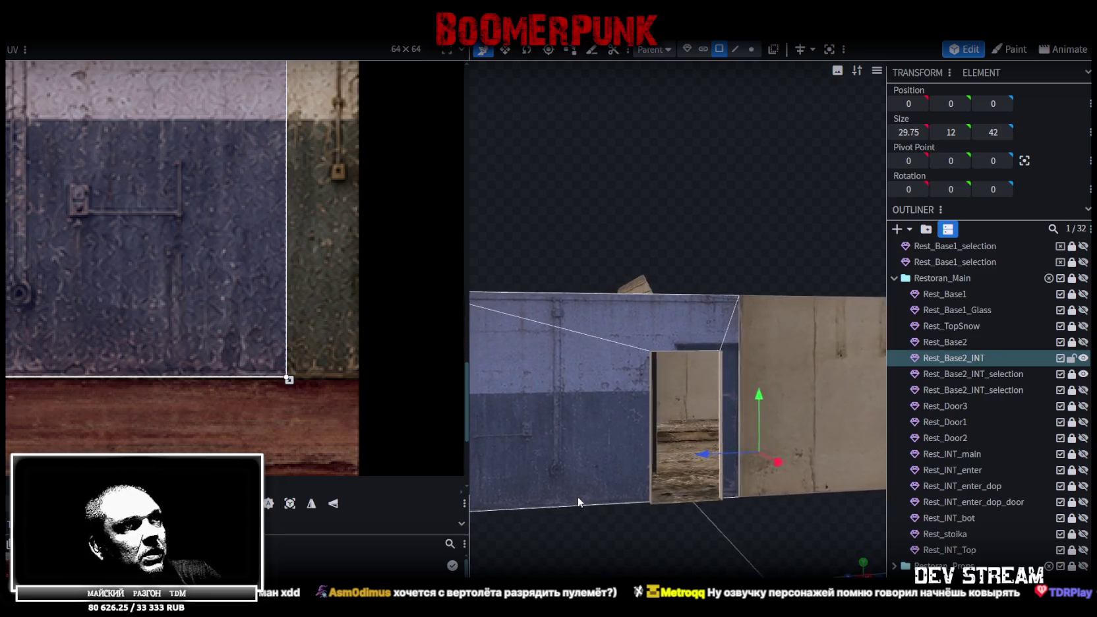
scroll(618, 513, up, 2)
click(160, 310)
scroll(160, 310, down, 3)
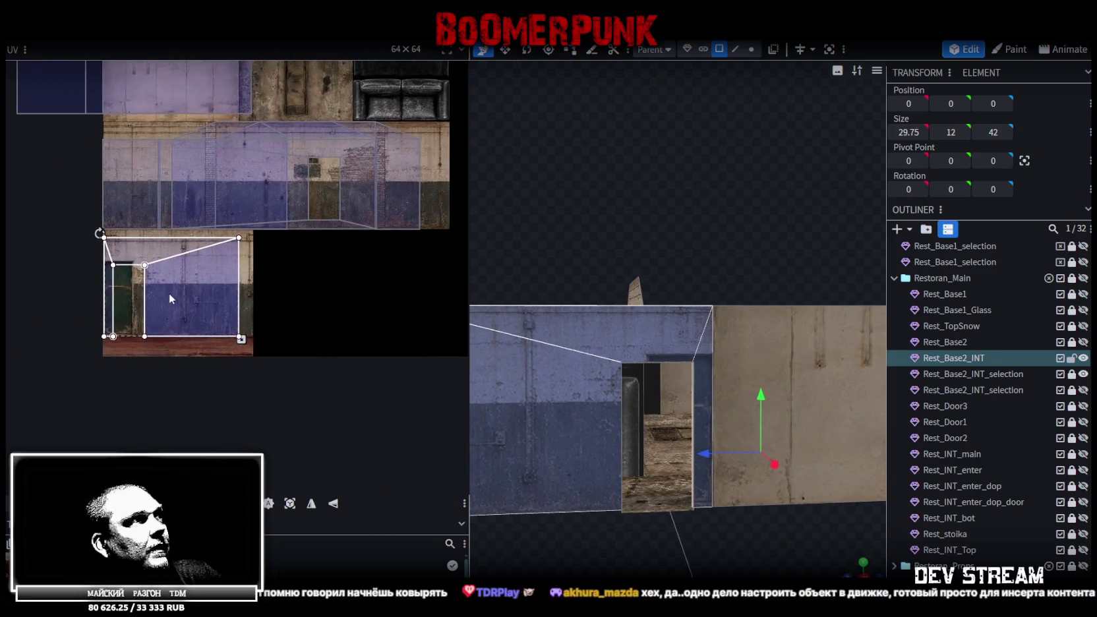
scroll(118, 257, up, 2)
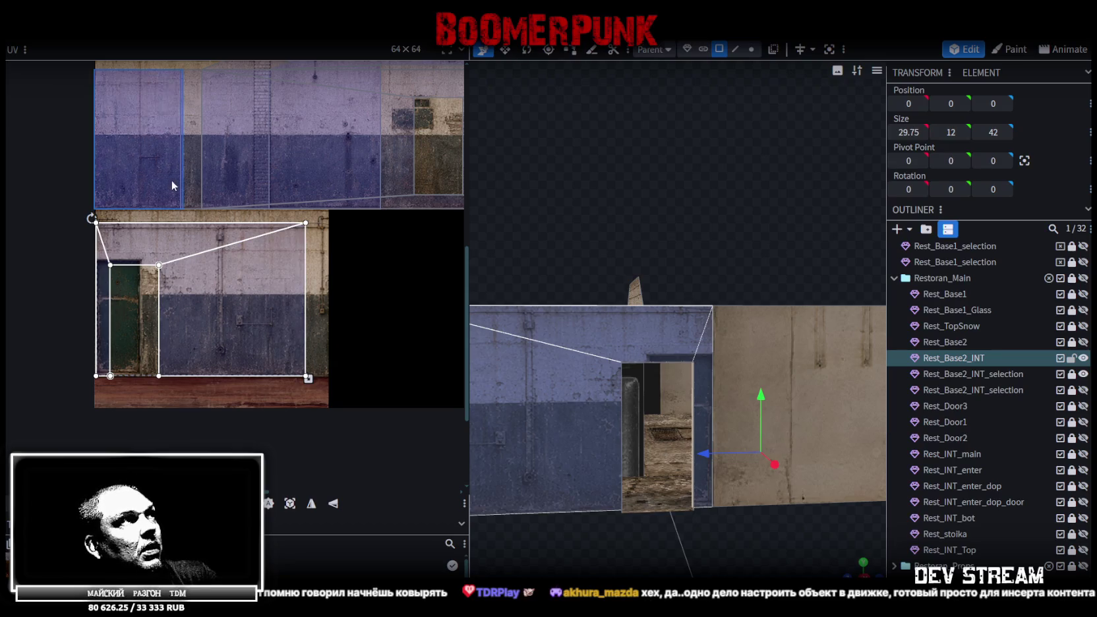
scroll(146, 203, down, 3)
scroll(759, 504, down, 3)
mouse_move(686, 521)
mouse_down()
mouse_move(783, 536)
mouse_move(740, 511)
mouse_up()
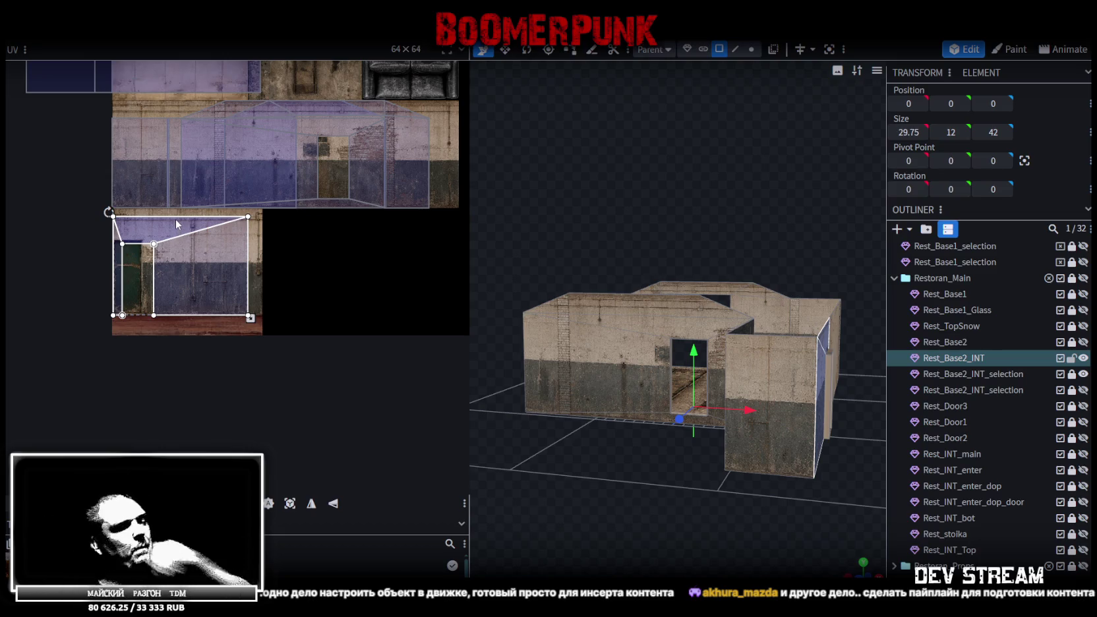
key(alt+Tab)
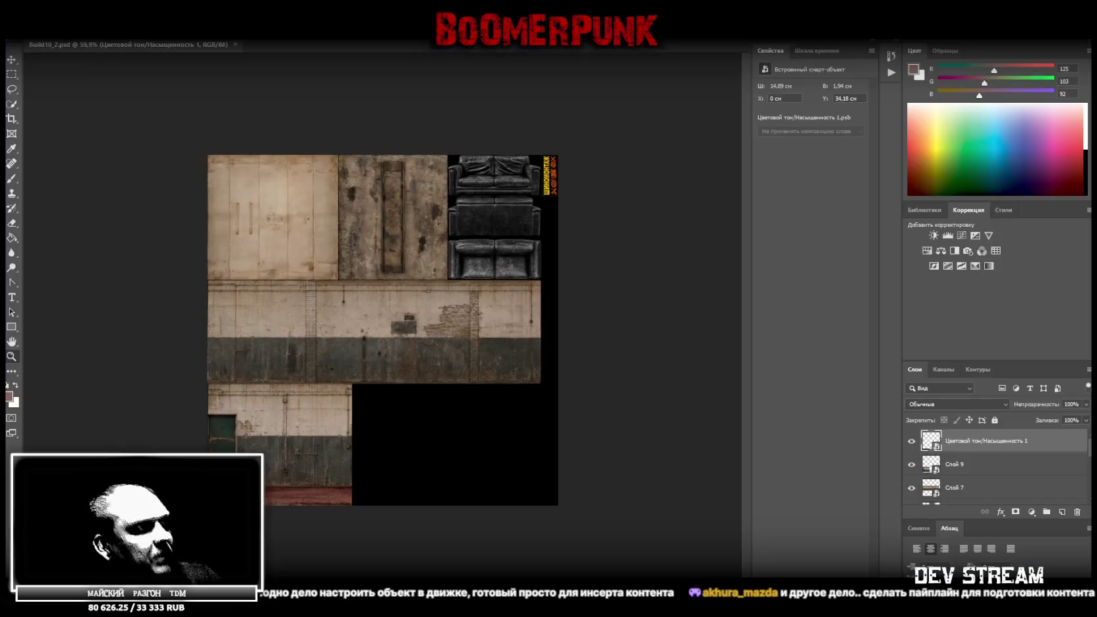
- Move layer Слой 9's door-wall tile up in the atlas, fine-tuning it with free transform
click(963, 467)
drag(300, 429, 319, 337)
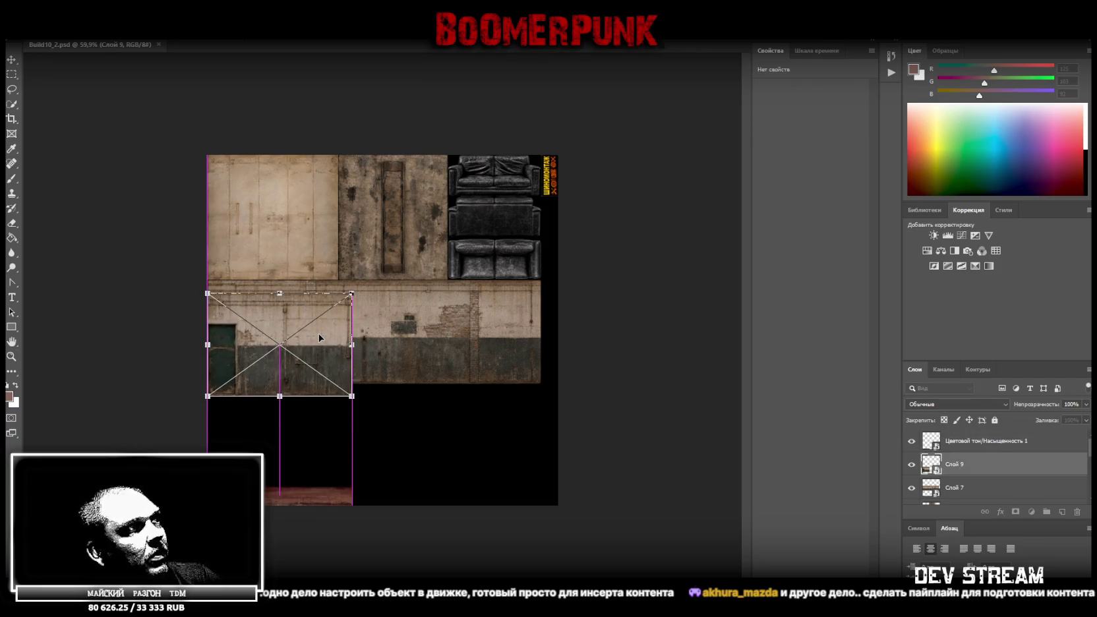
click(12, 357)
drag(204, 375, 289, 372)
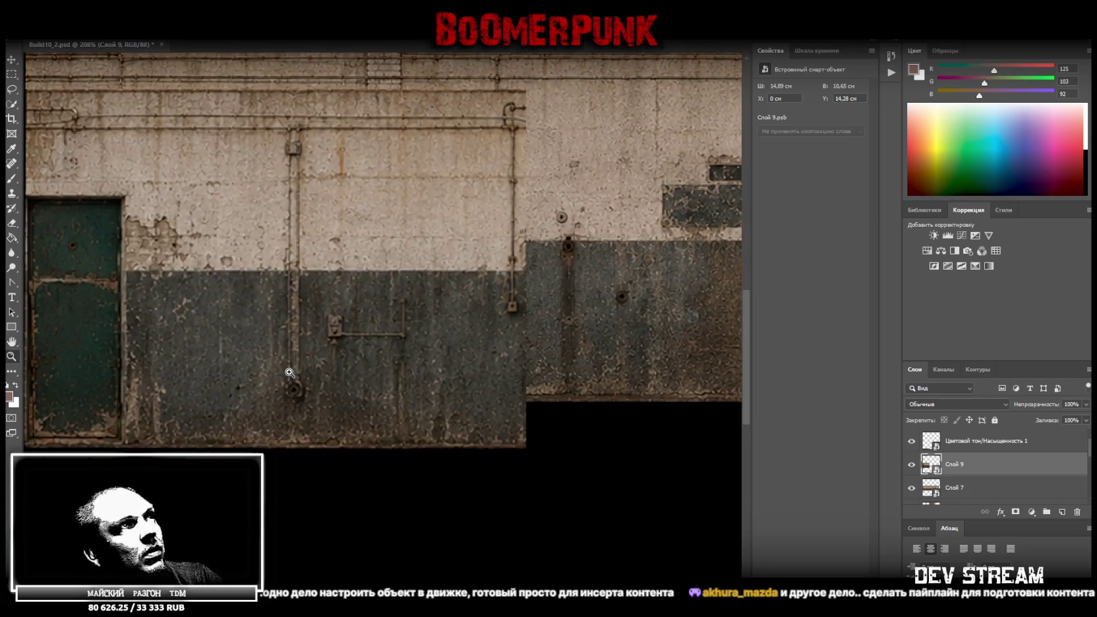
key(ctrl+t)
drag(469, 338, 469, 302)
drag(453, 342, 427, 391)
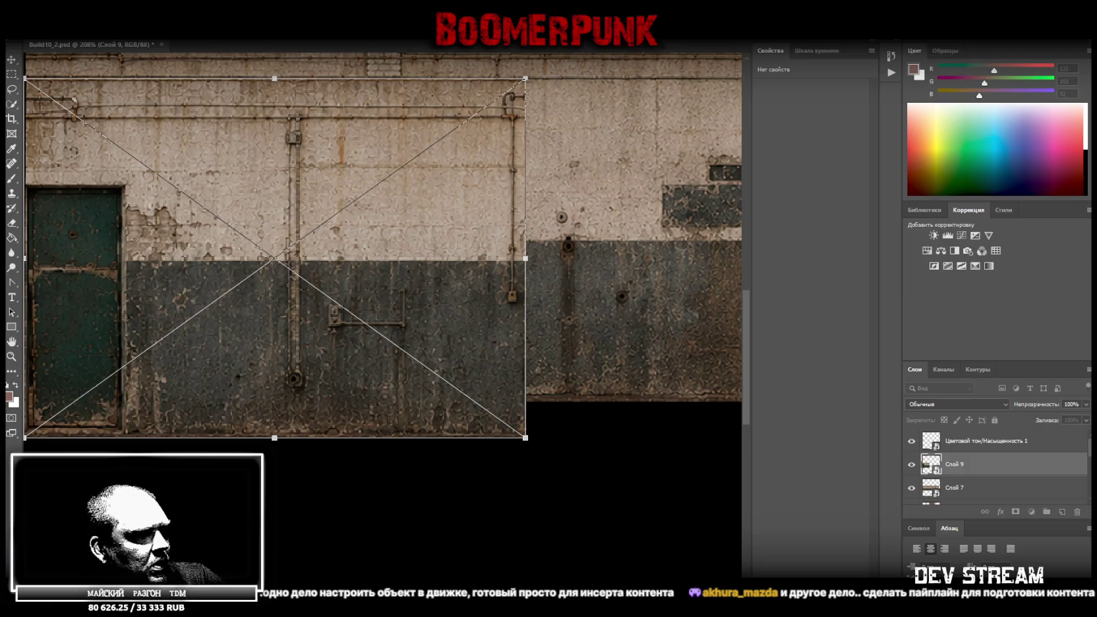
- Check the updated texture on the model in Blockbench, then return to Photoshop
key(alt+Tab)
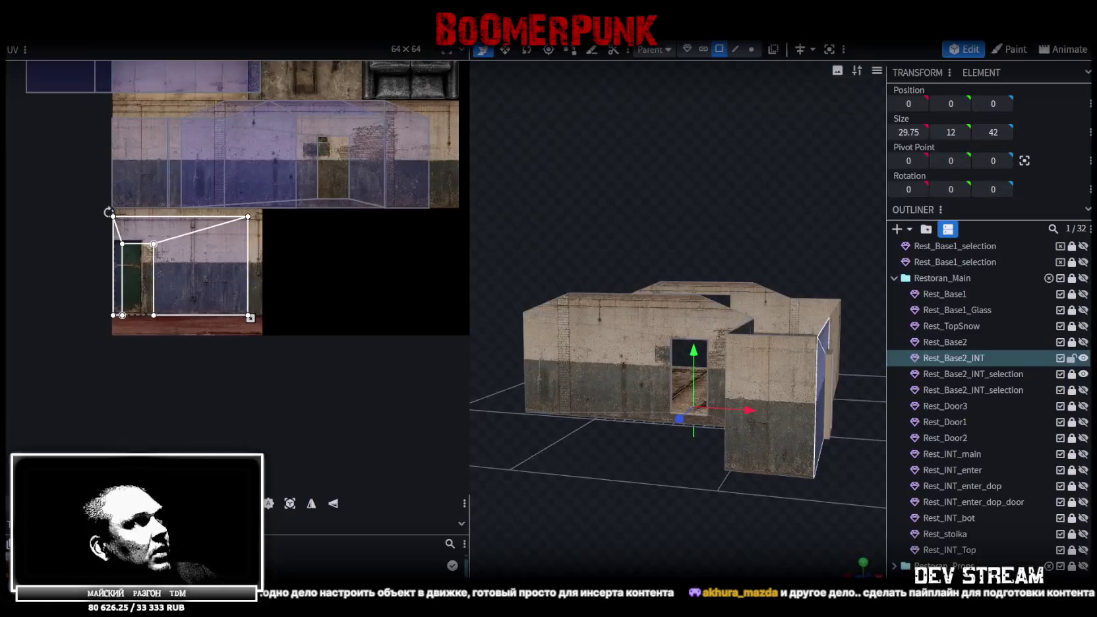
scroll(180, 151, up, 3)
scroll(169, 416, up, 3)
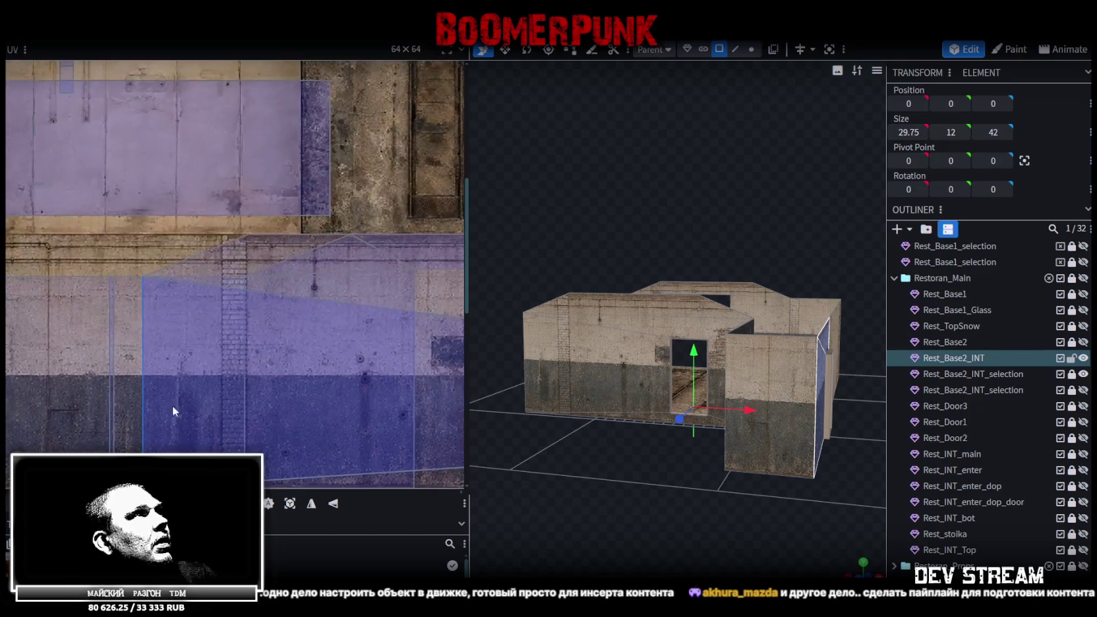
scroll(210, 290, down, 2)
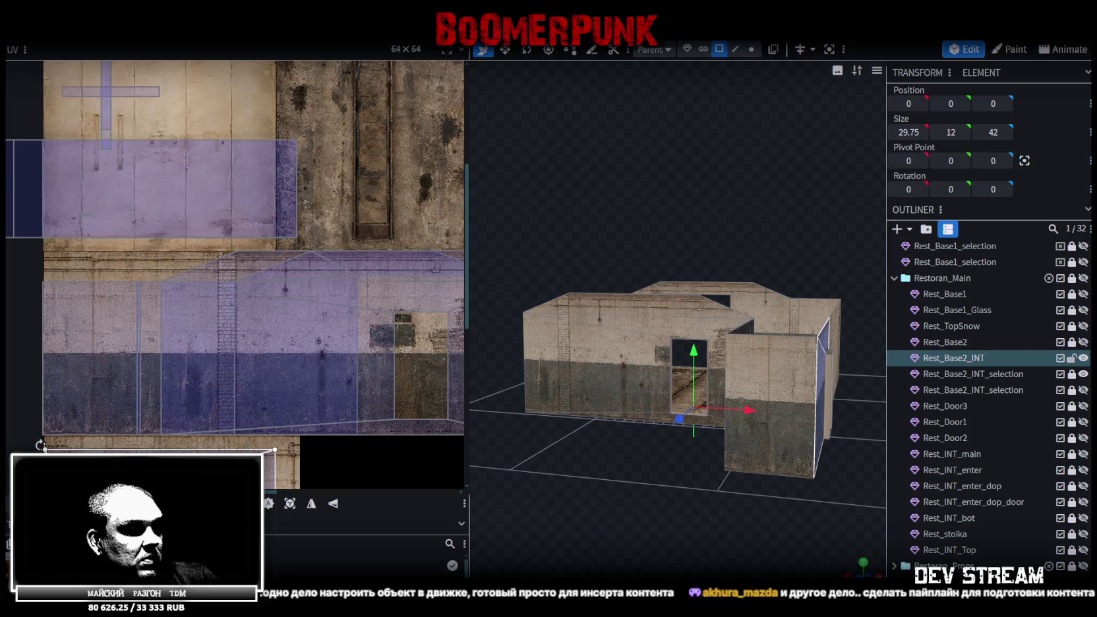
key(alt+Tab)
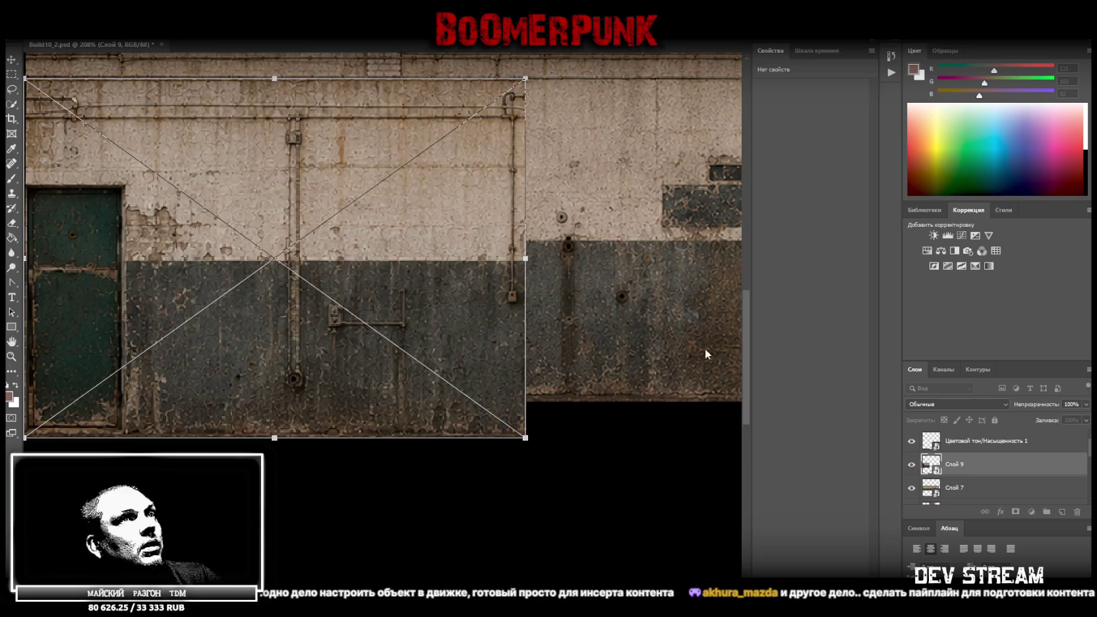
- Reposition the door-wall tile lower and stretch the door wall section taller
drag(748, 336, 746, 309)
mouse_move(448, 326)
mouse_down()
mouse_move(447, 385)
mouse_move(431, 348)
mouse_up()
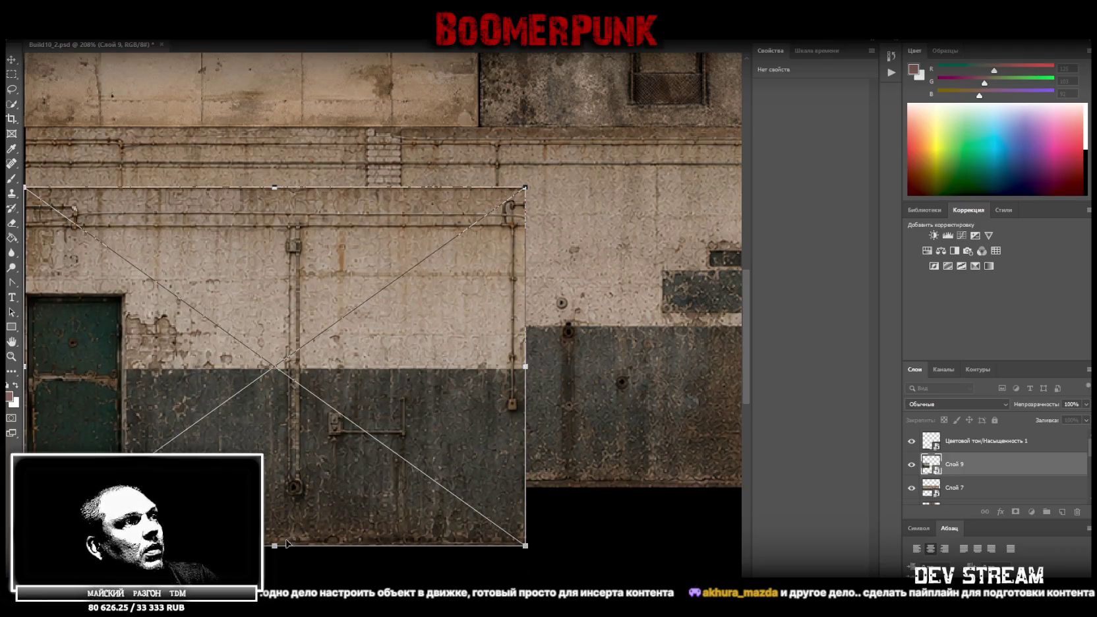
drag(274, 547, 273, 486)
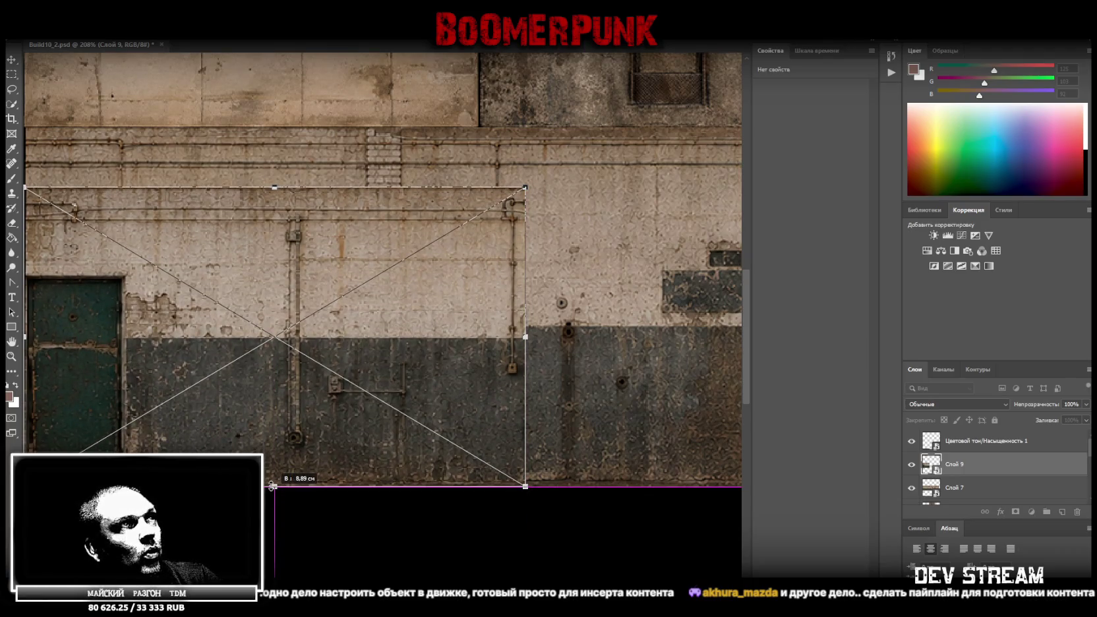
drag(274, 185, 280, 160)
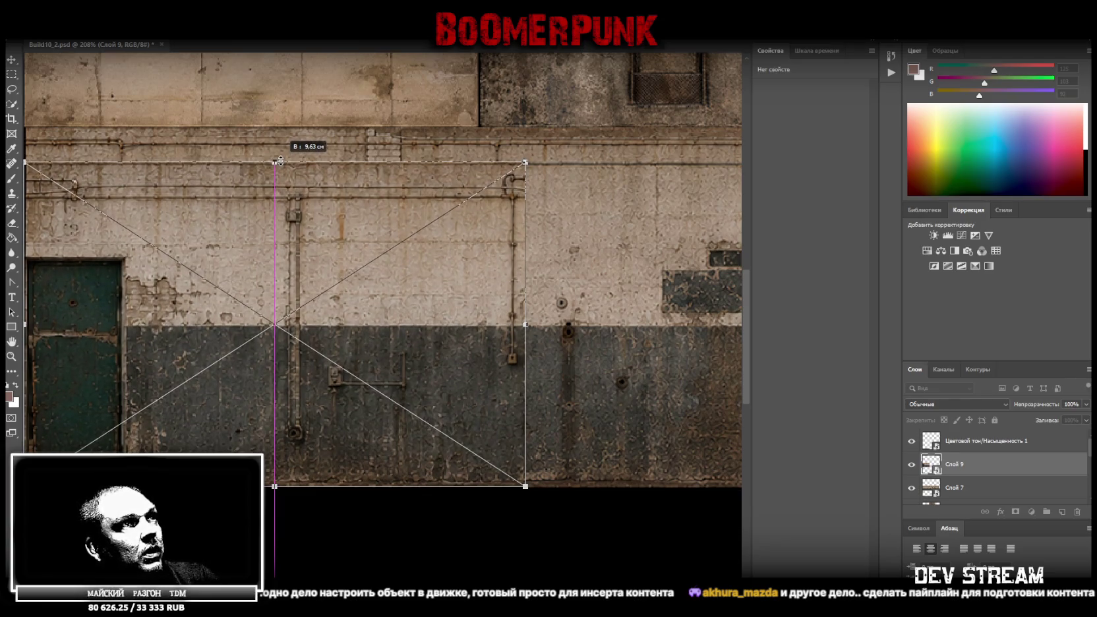
key(Return)
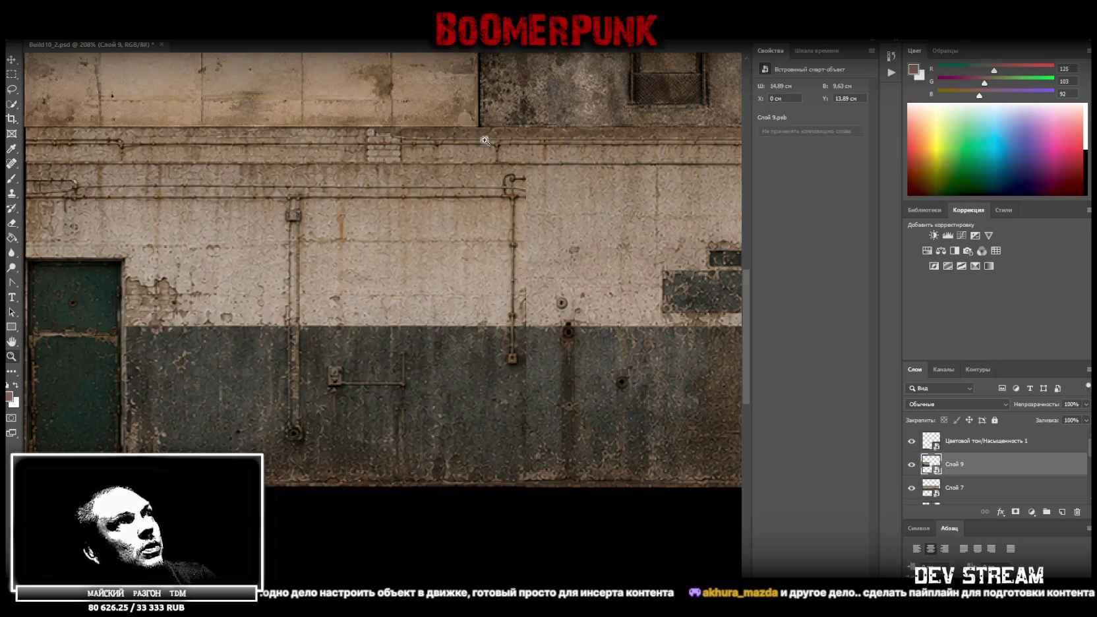
- Place the door wall section directly below the long concrete strip
scroll(508, 310, down, 5)
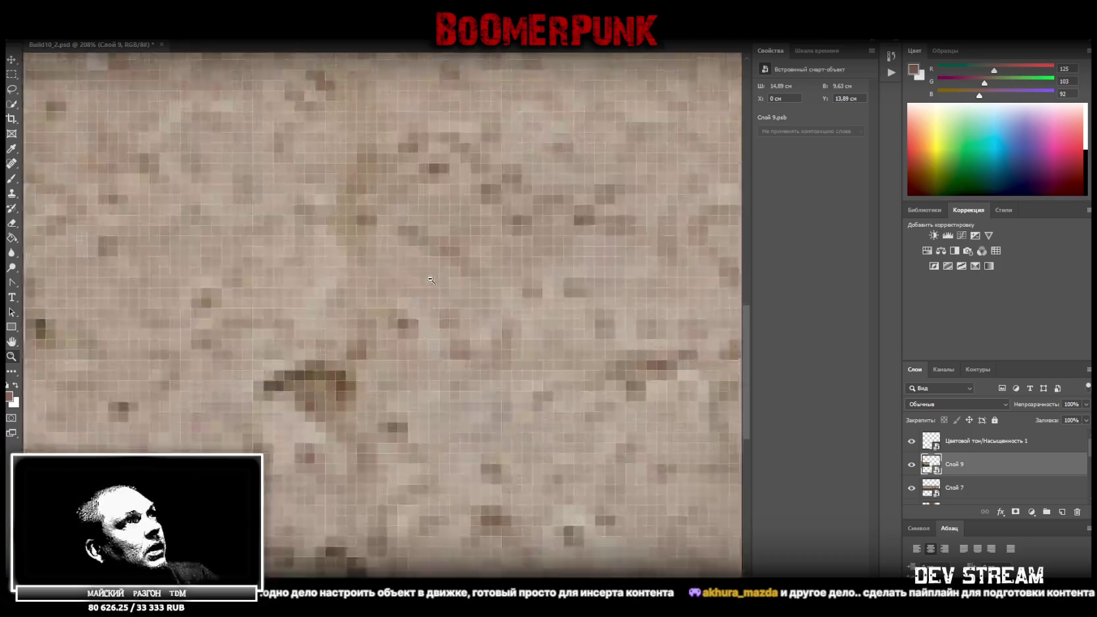
mouse_move(508, 309)
mouse_down()
mouse_move(276, 242)
mouse_move(326, 238)
mouse_up()
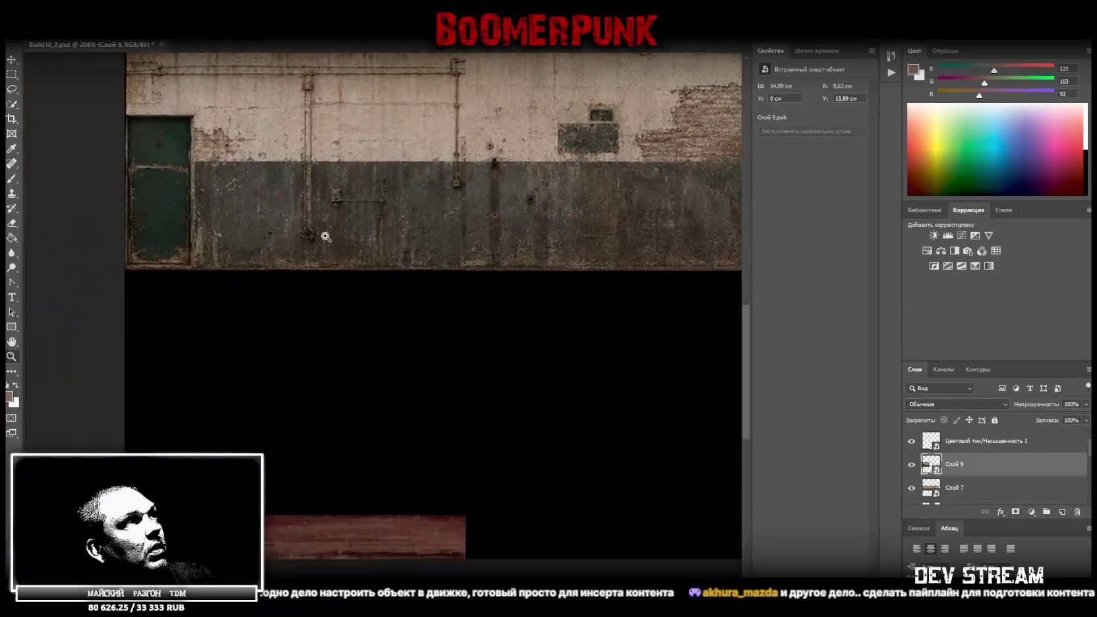
key(v)
drag(382, 170, 386, 395)
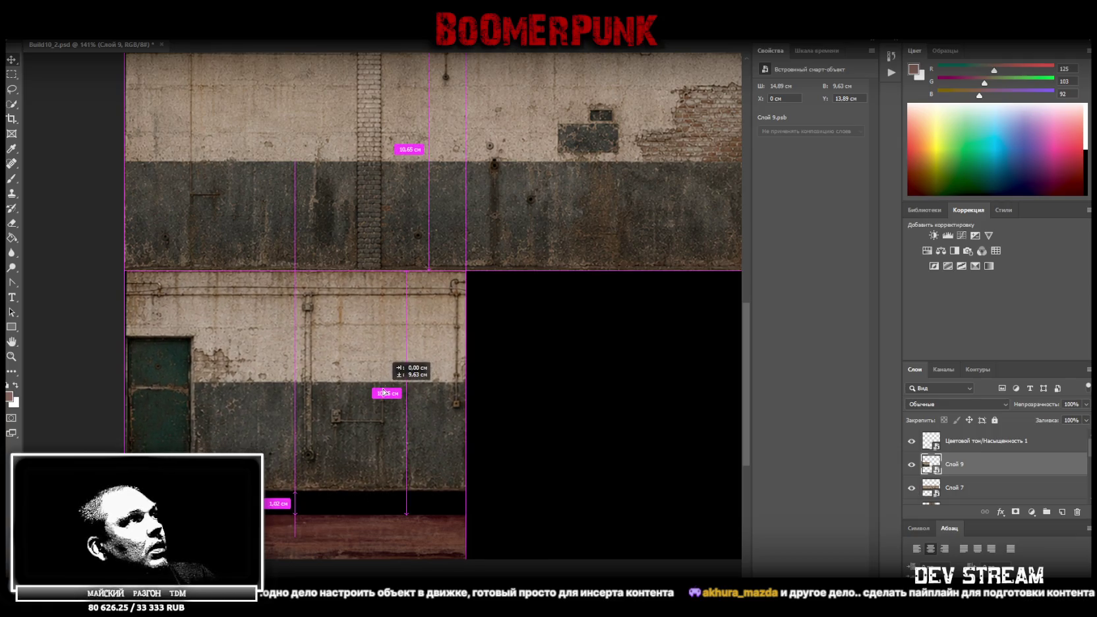
drag(386, 394, 386, 394)
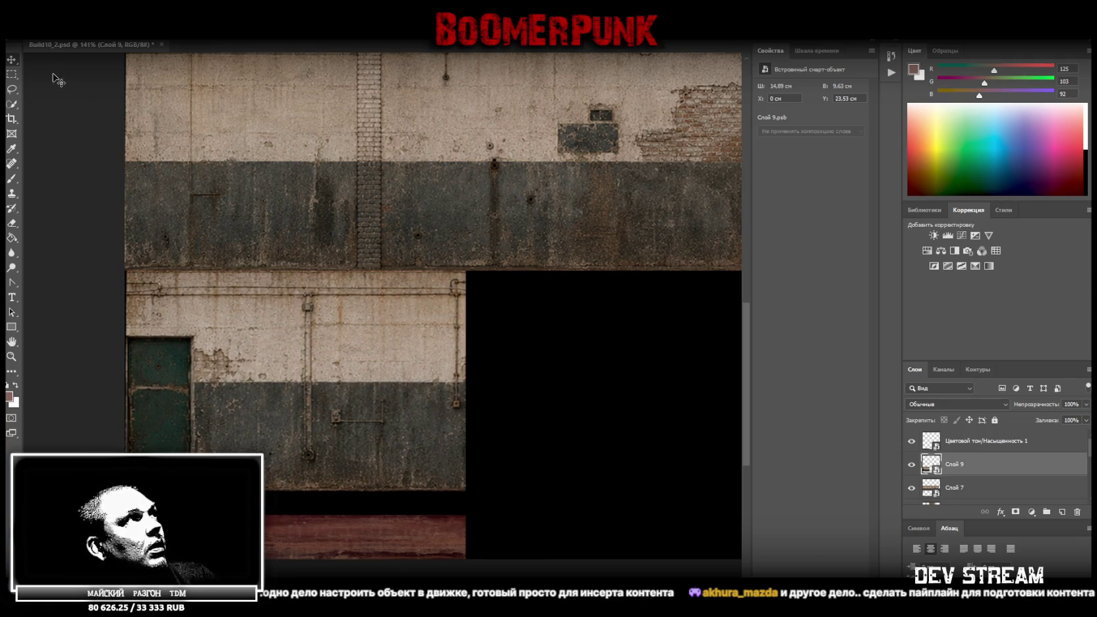
- Stretch the red strip's top edge upward to meet the door wall section
right_click(334, 532)
click(392, 536)
key(ctrl+t)
drag(296, 516, 296, 492)
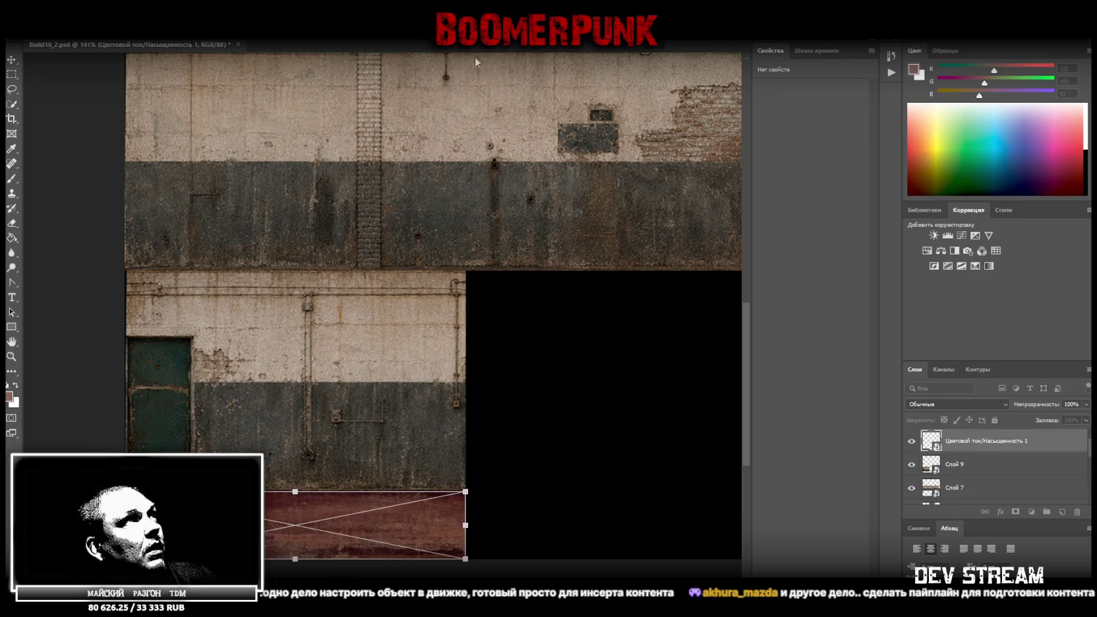
key(Return)
- Select Слой 9 and try shifting it sideways, then undo the shift
right_click(248, 334)
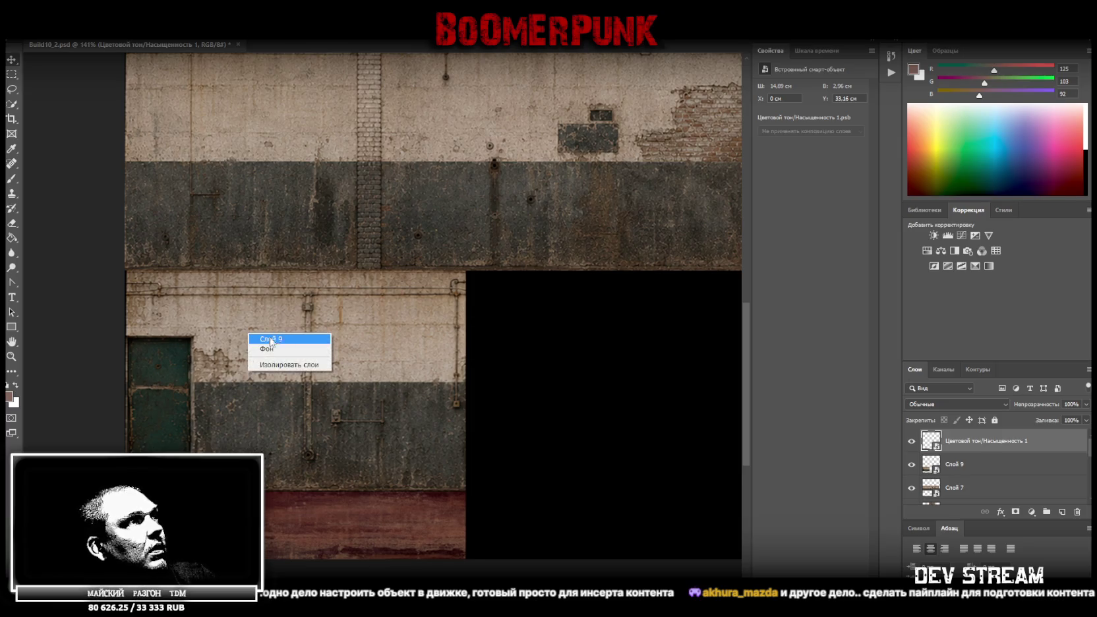
click(283, 337)
drag(223, 363, 239, 364)
key(ctrl+z)
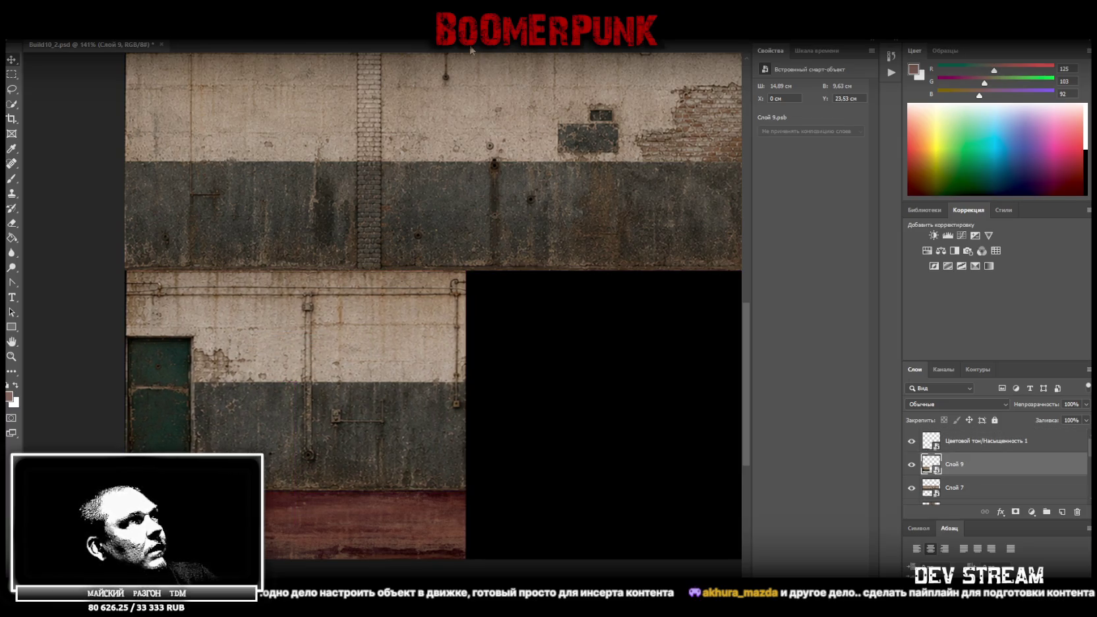
- Zoom out on Build10_2.psd until the whole atlas, including the couch texture, is visible
click(30, 6)
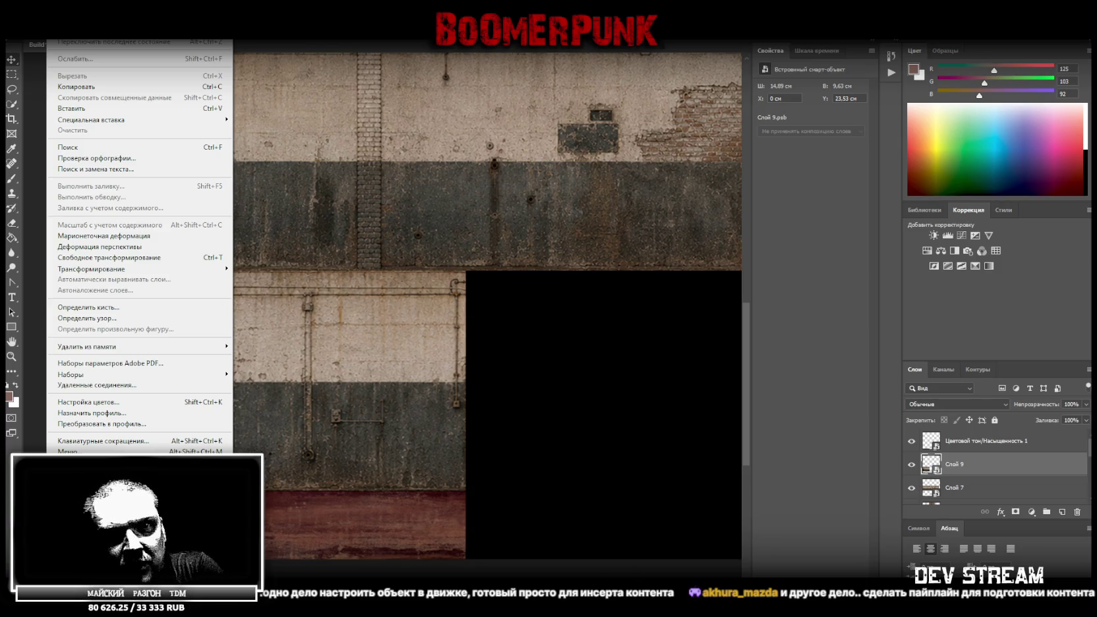
key(Escape)
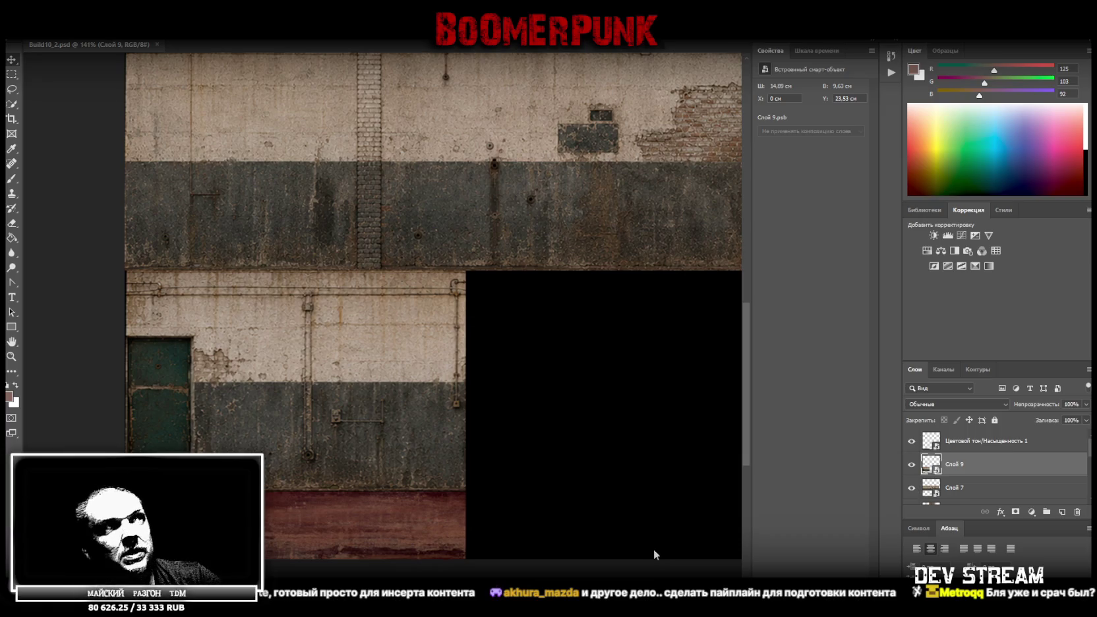
click(11, 356)
alt+click(314, 385)
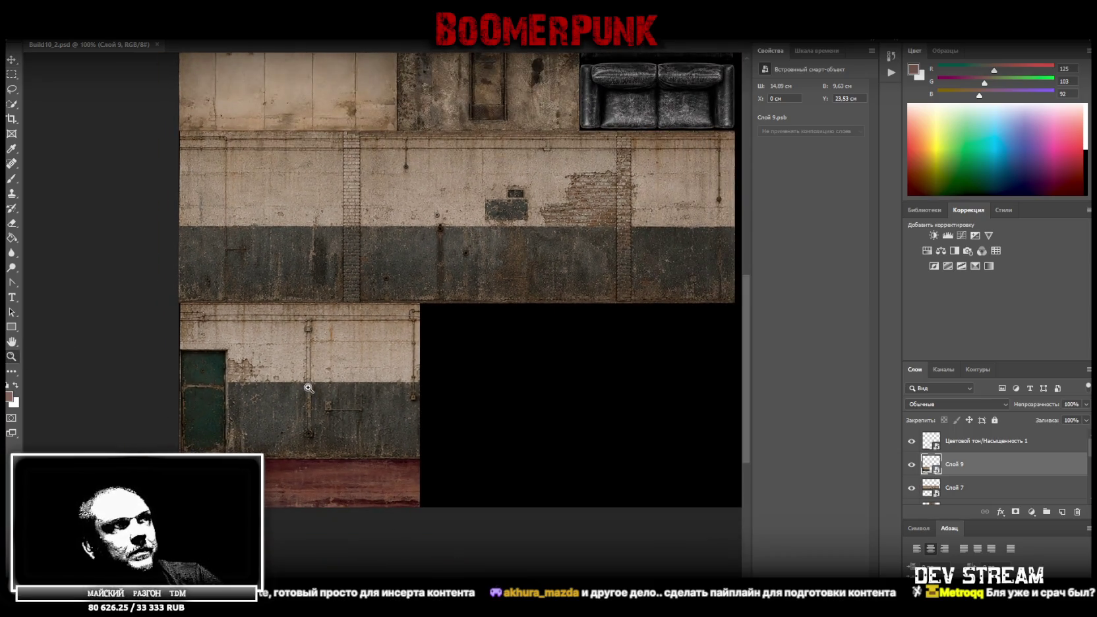
scroll(494, 416, up, 3)
alt+scroll(526, 416, down, 2)
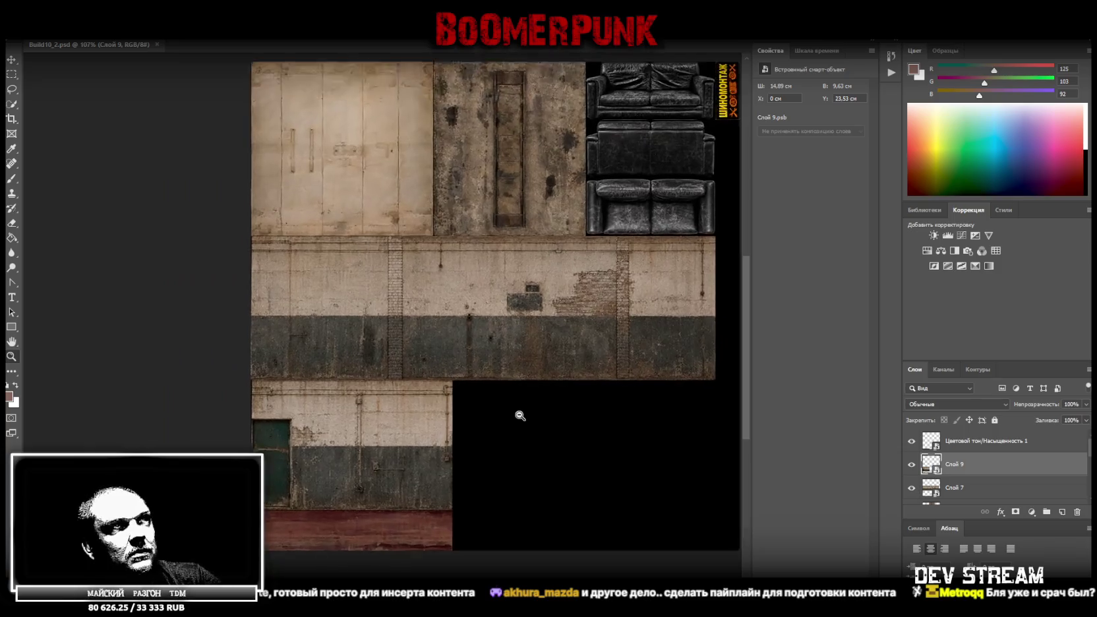
alt+scroll(333, 476, down, 2)
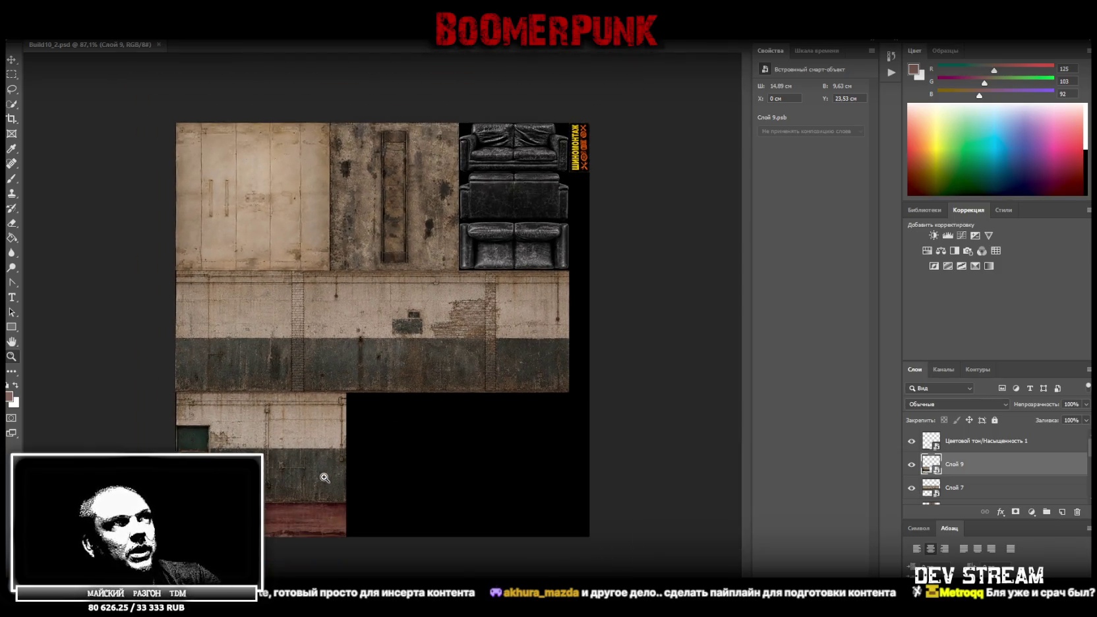
alt+scroll(310, 475, up, 2)
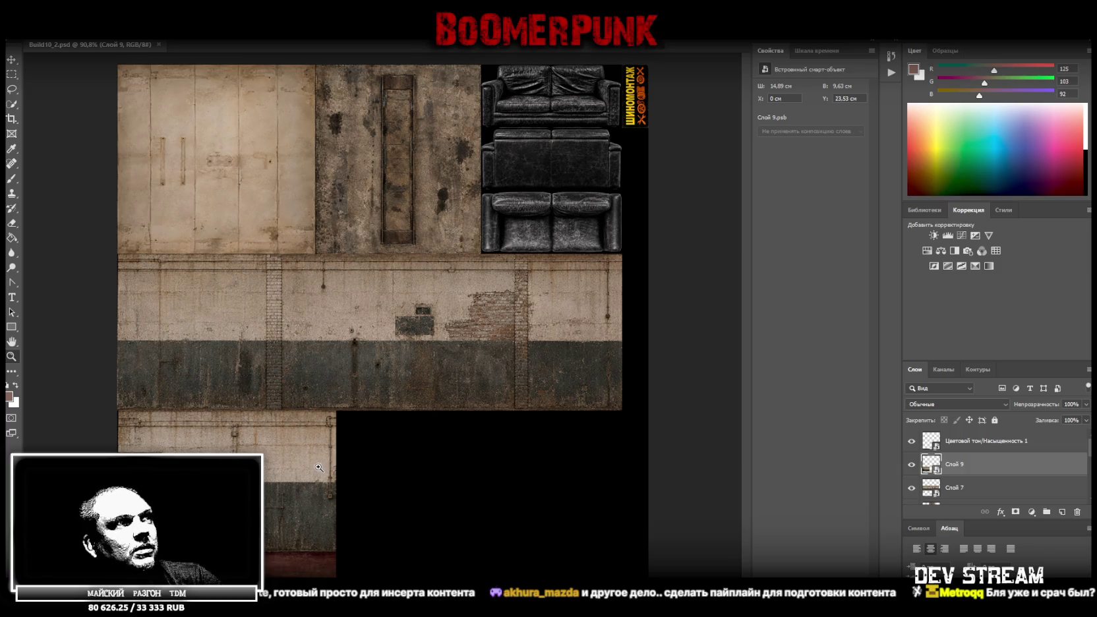
alt+scroll(435, 493, down, 2)
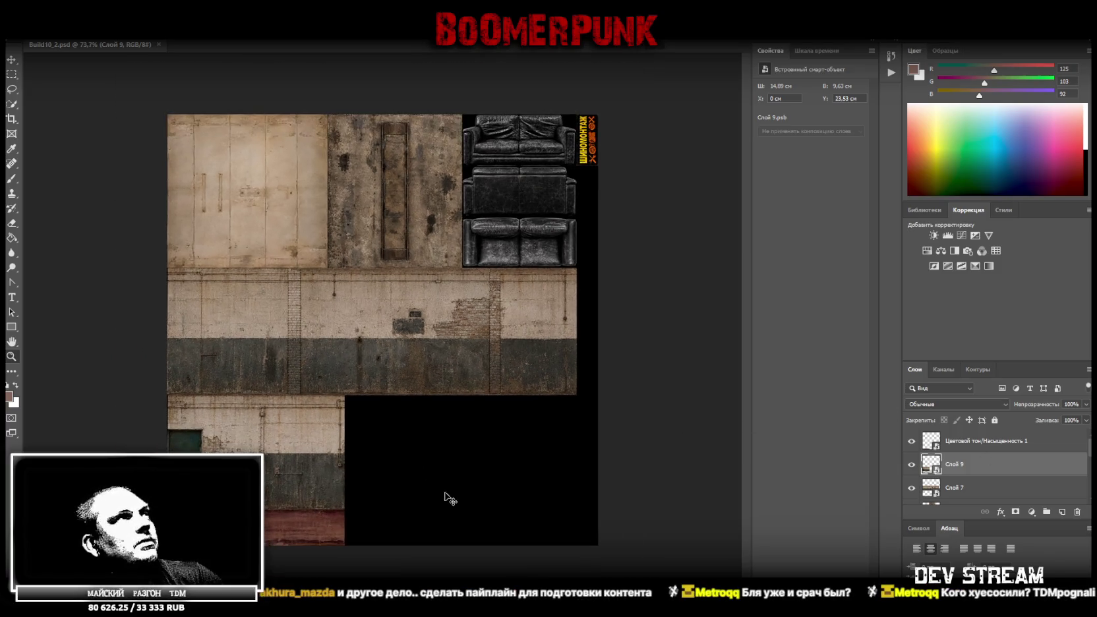
key(alt+f)
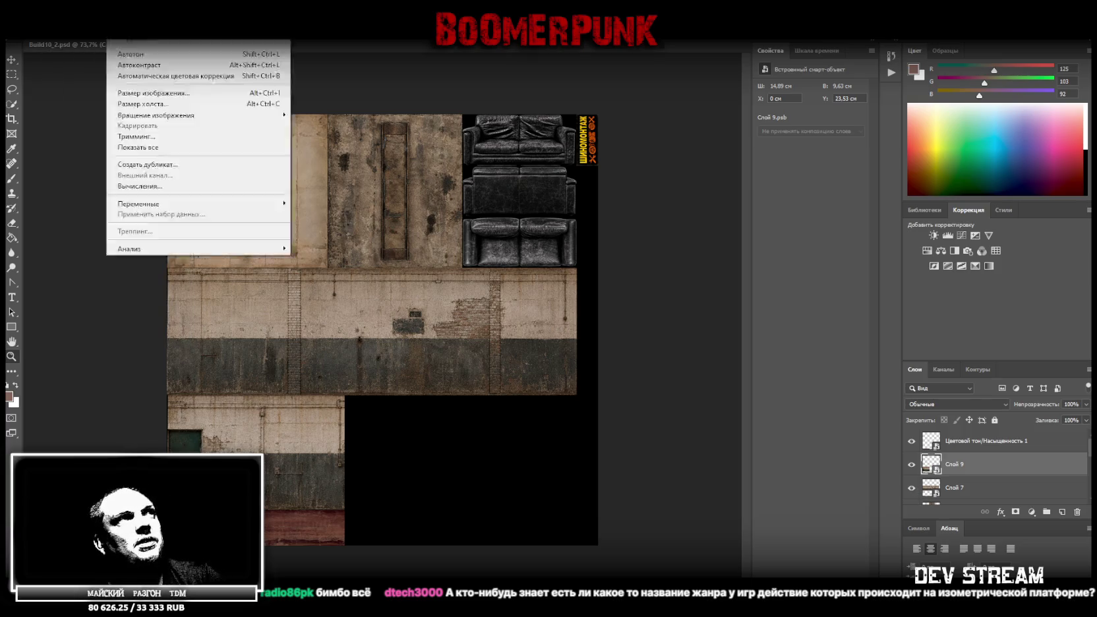
key(Escape)
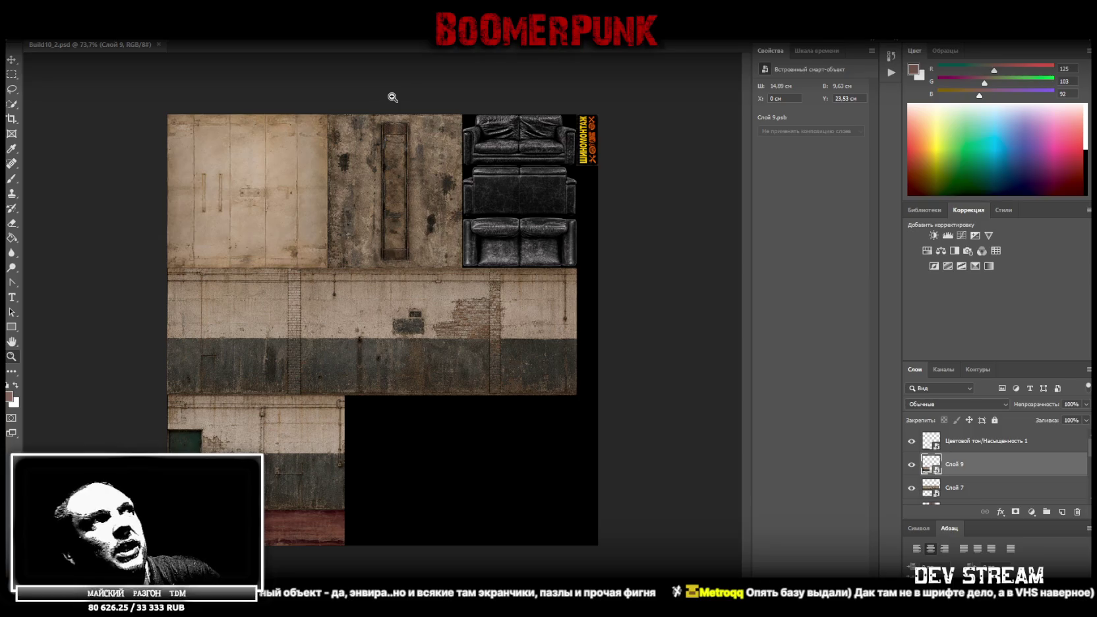
click(12, 356)
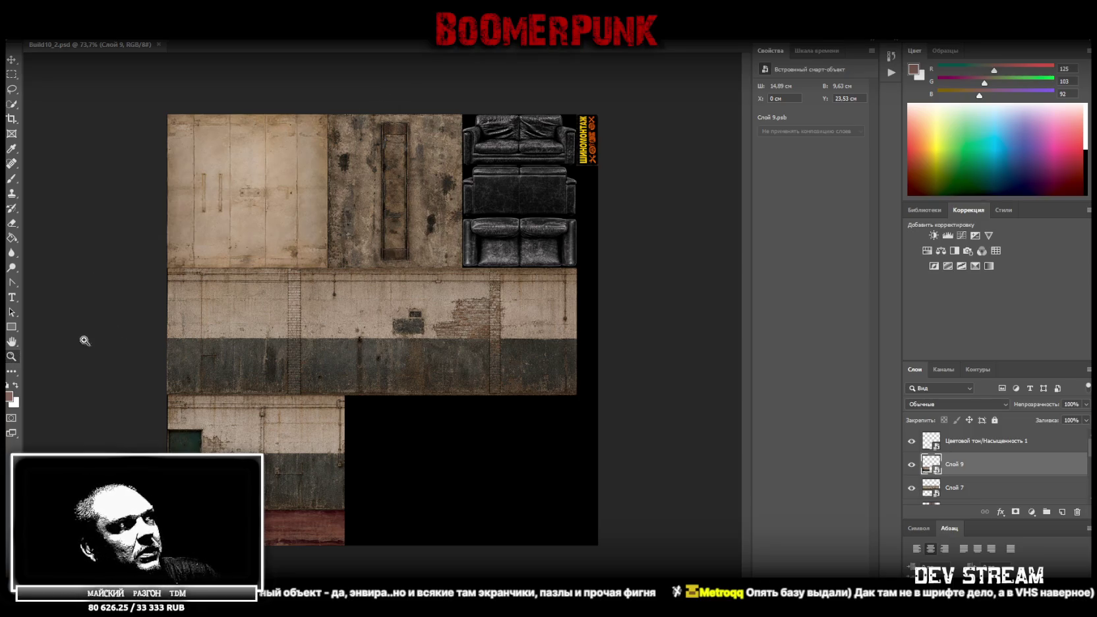
- Save the Build10_2 atlas as a PNG with default PNG options and return to Blockbench
drag(378, 322, 357, 324)
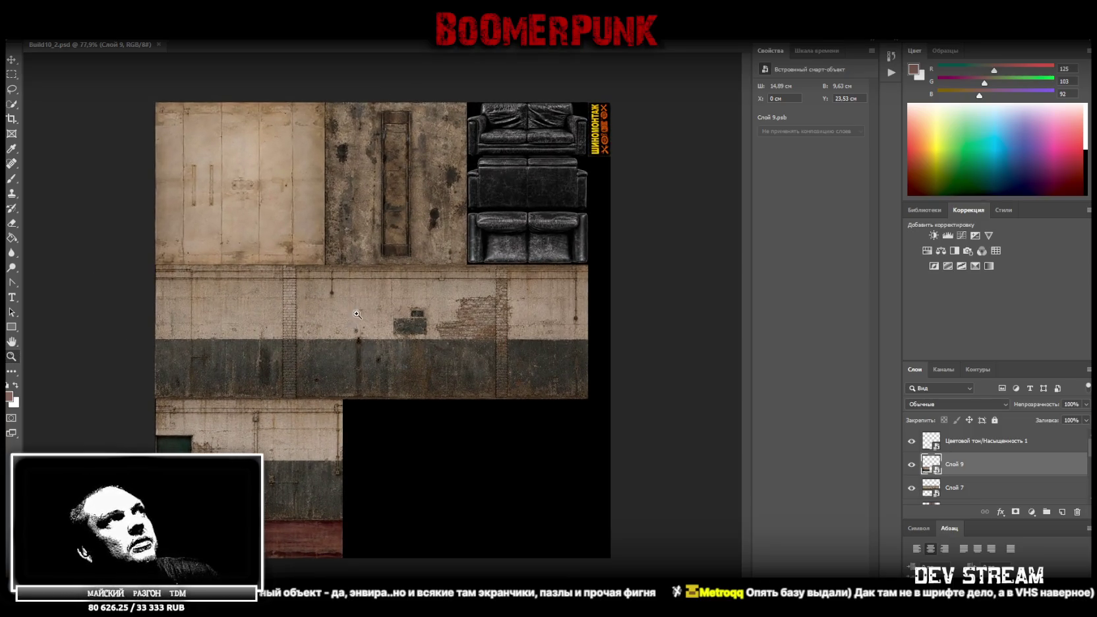
drag(459, 290, 416, 310)
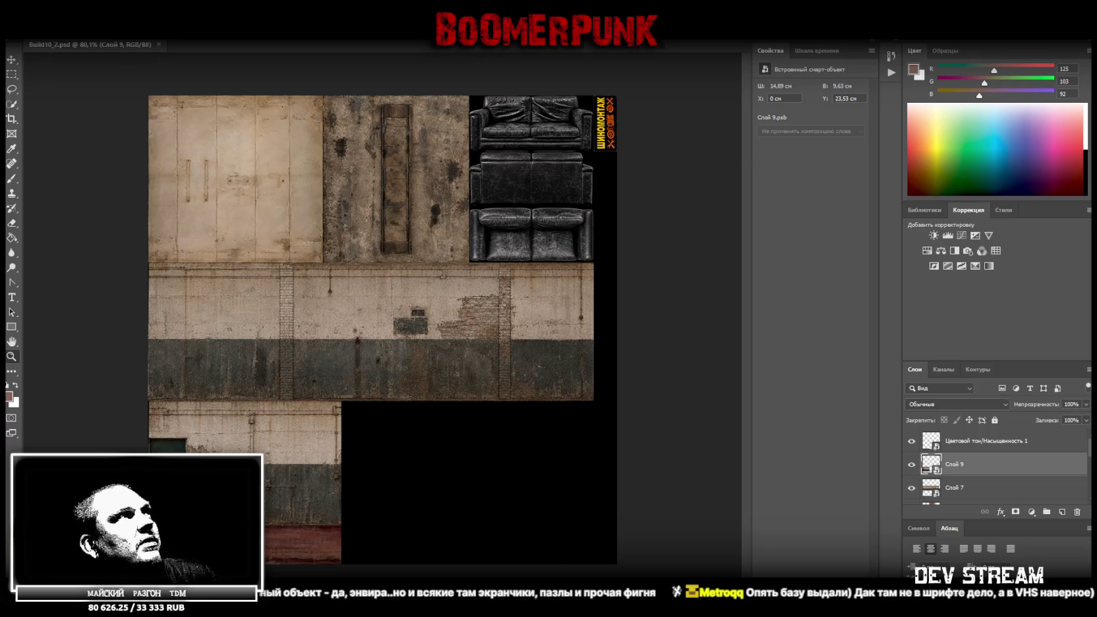
click(30, 33)
click(83, 135)
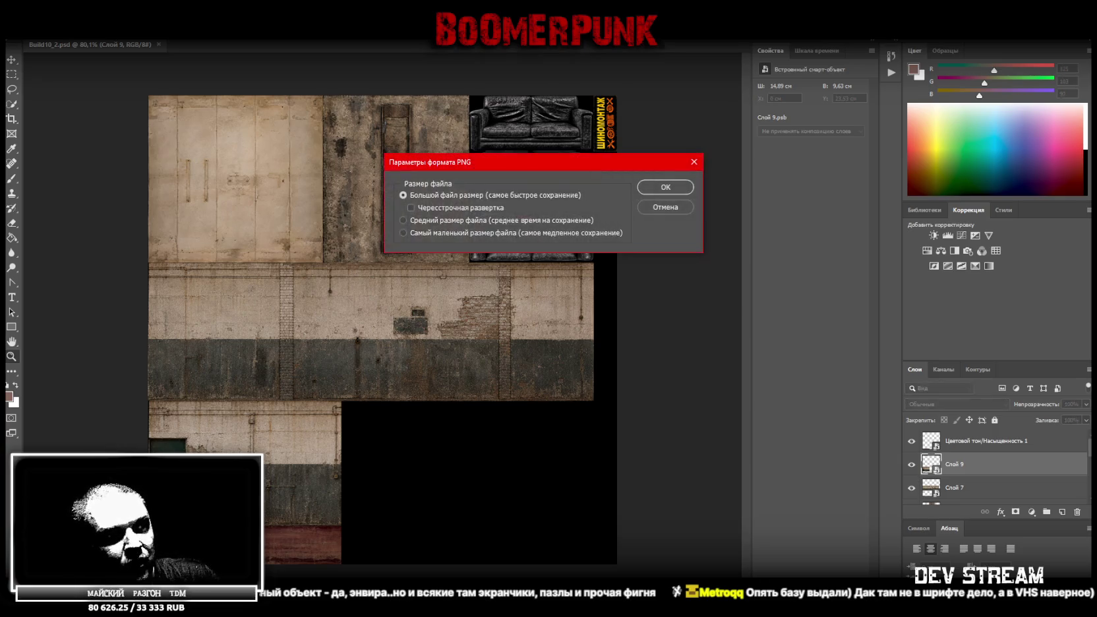
click(671, 191)
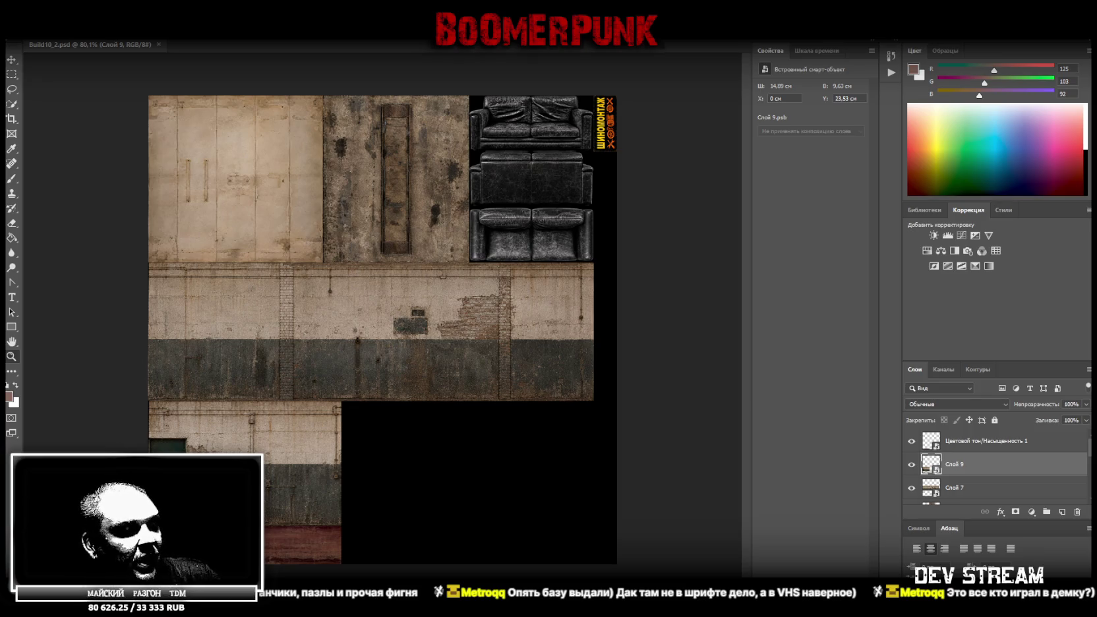
key(alt+Tab)
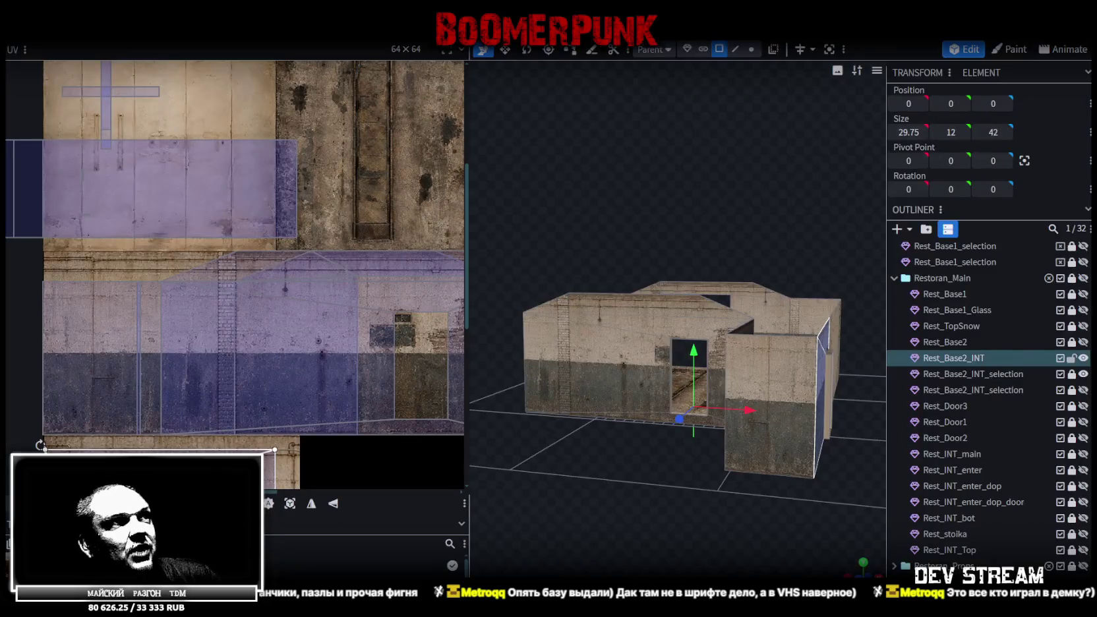
- Select two UV corners of the Rest_Base2_INT wall face and drag them up onto the door-wall tile
right_click(73, 202)
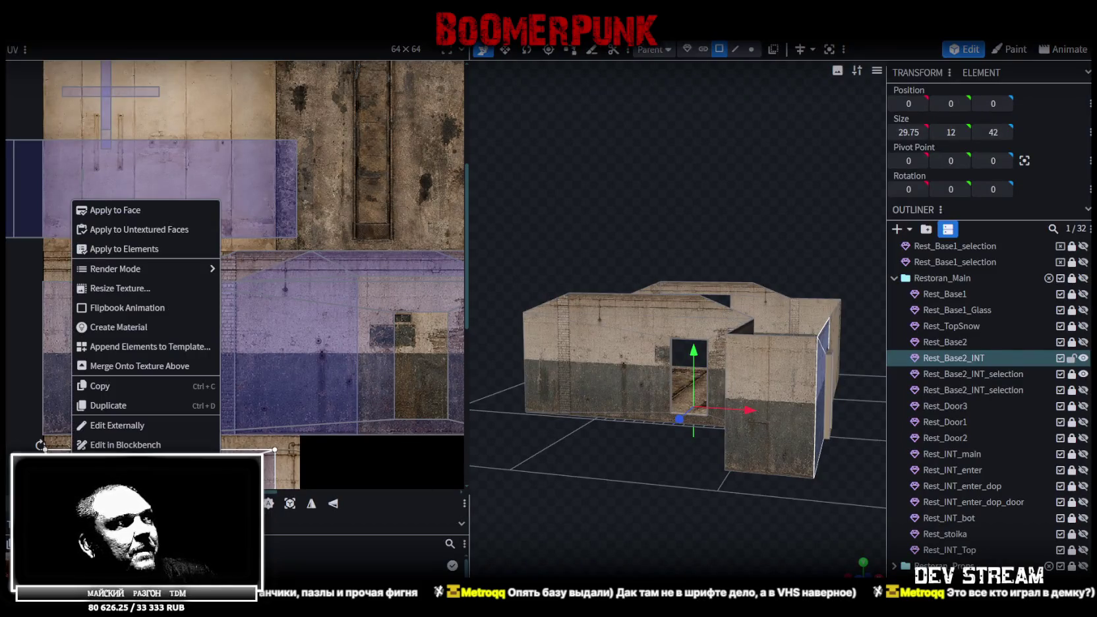
key(Escape)
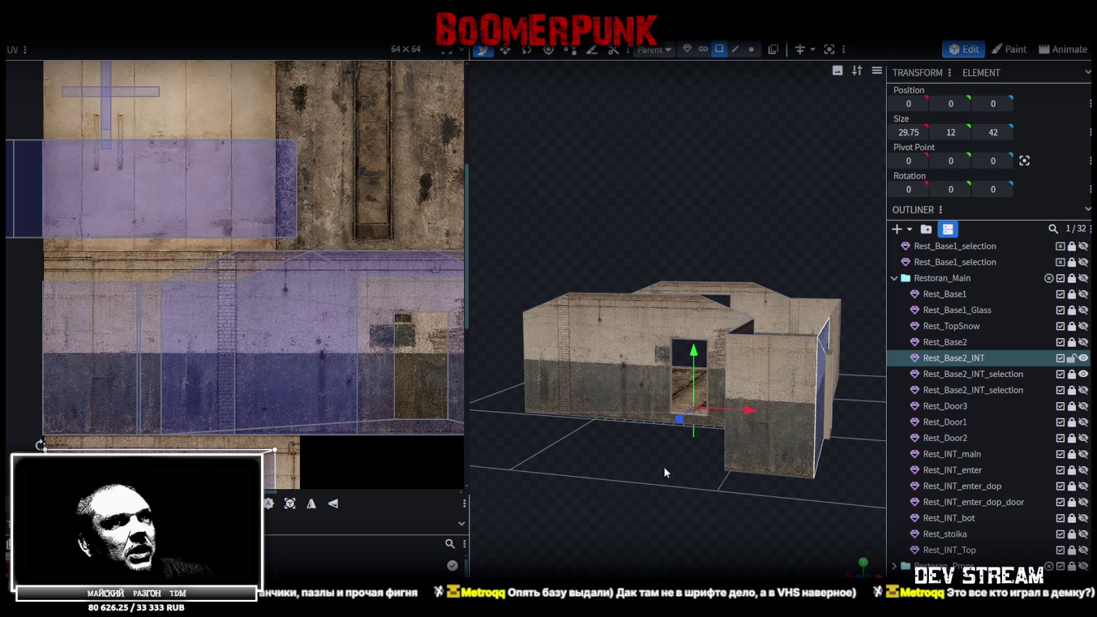
drag(592, 508, 647, 498)
scroll(272, 340, down, 3)
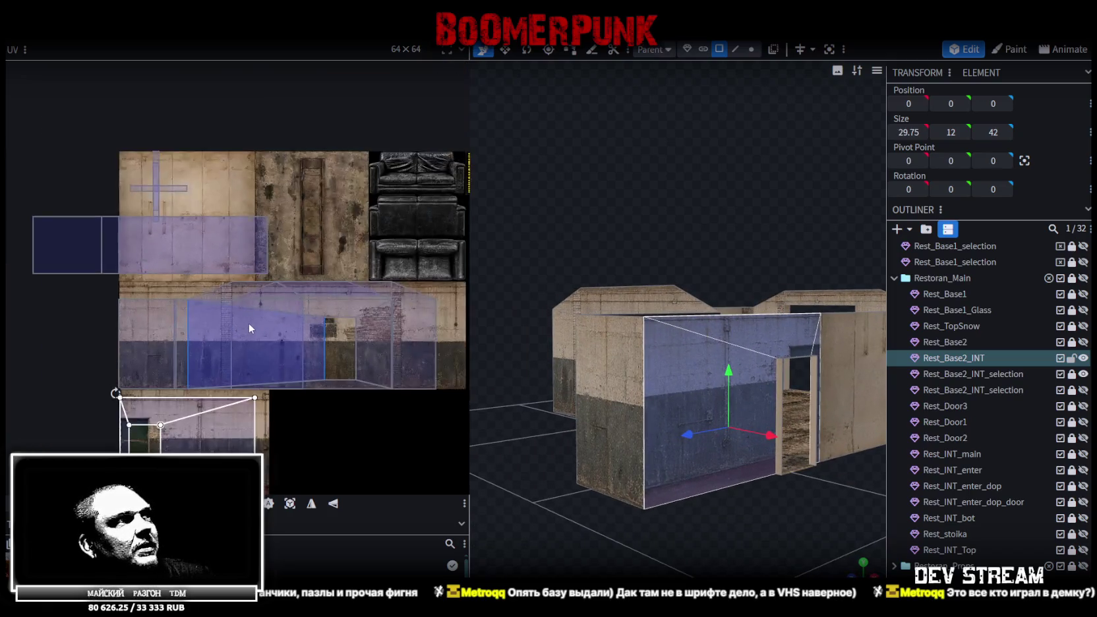
scroll(317, 422, down, 2)
drag(322, 375, 139, 323)
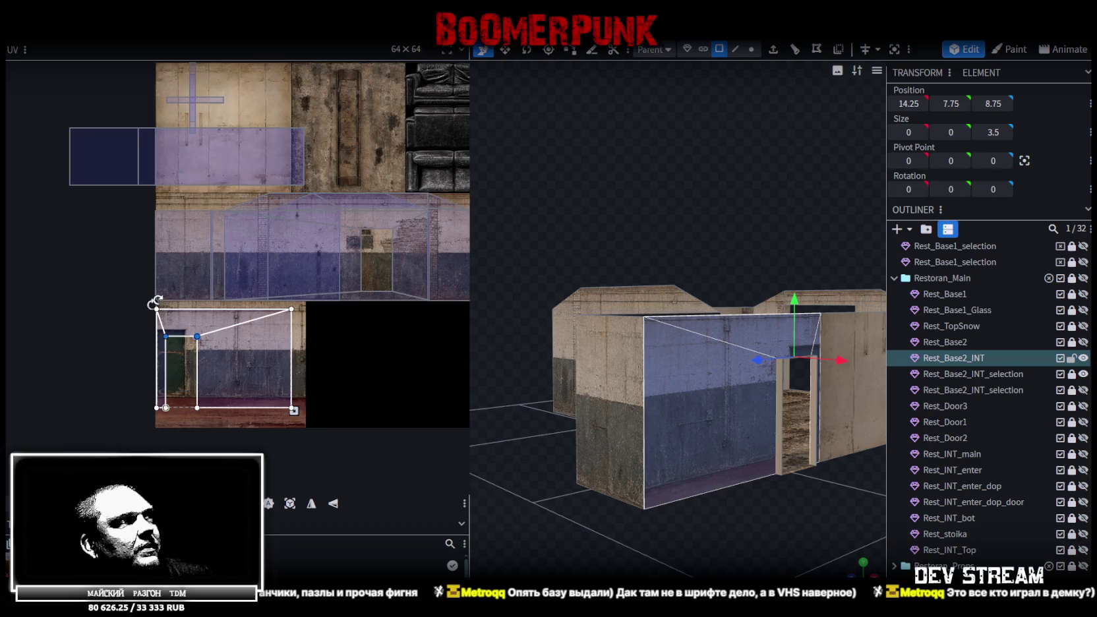
scroll(140, 324, up, 3)
scroll(135, 323, up, 2)
scroll(130, 326, up, 2)
drag(130, 326, 122, 193)
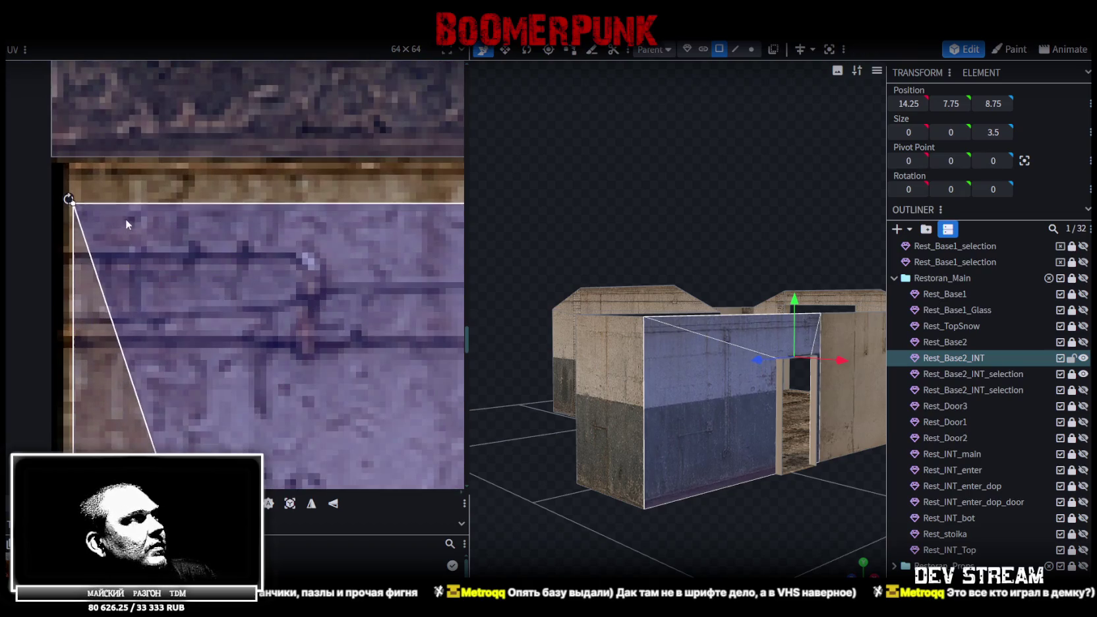
- Trim the face's bottom edge and move its UV over the concrete wall texture
scroll(135, 280, down, 2)
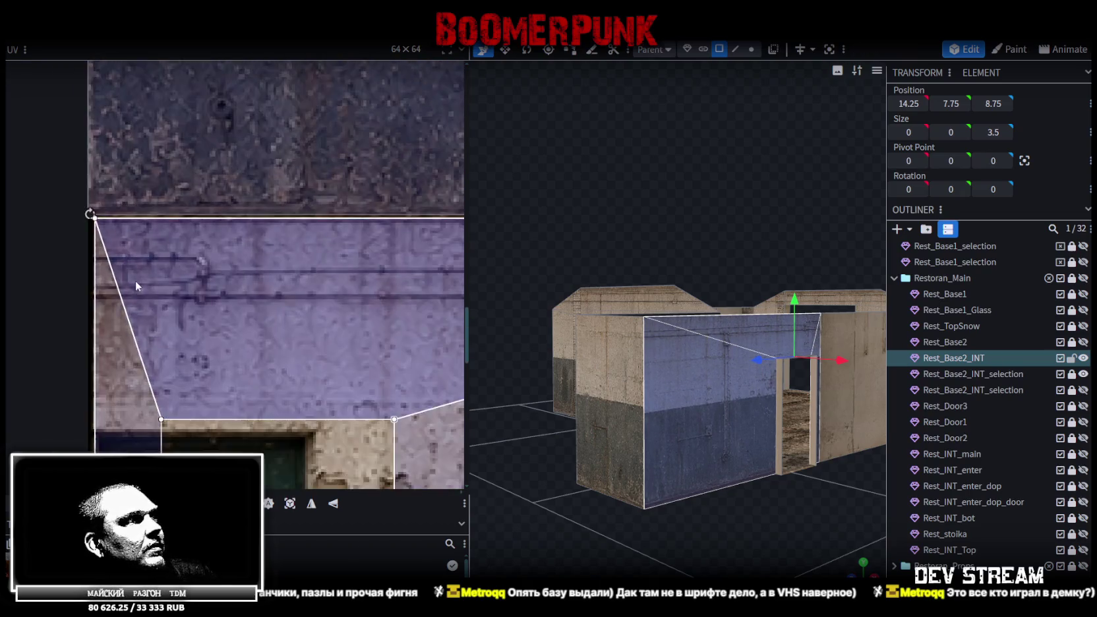
scroll(315, 278, up, 2)
scroll(387, 405, up, 2)
scroll(405, 440, up, 2)
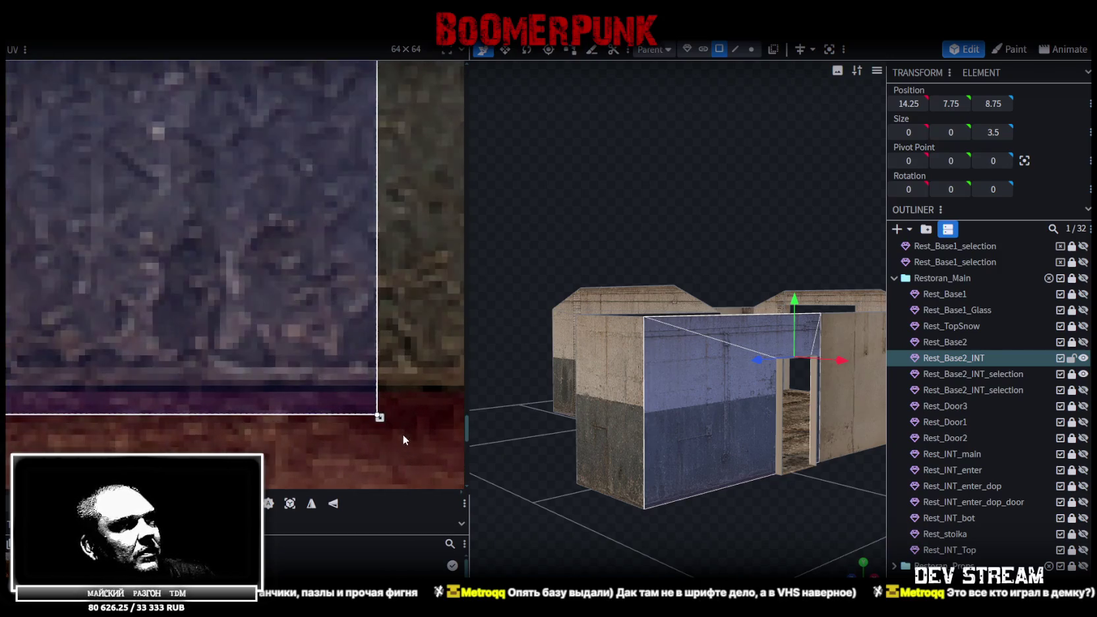
drag(379, 418, 383, 389)
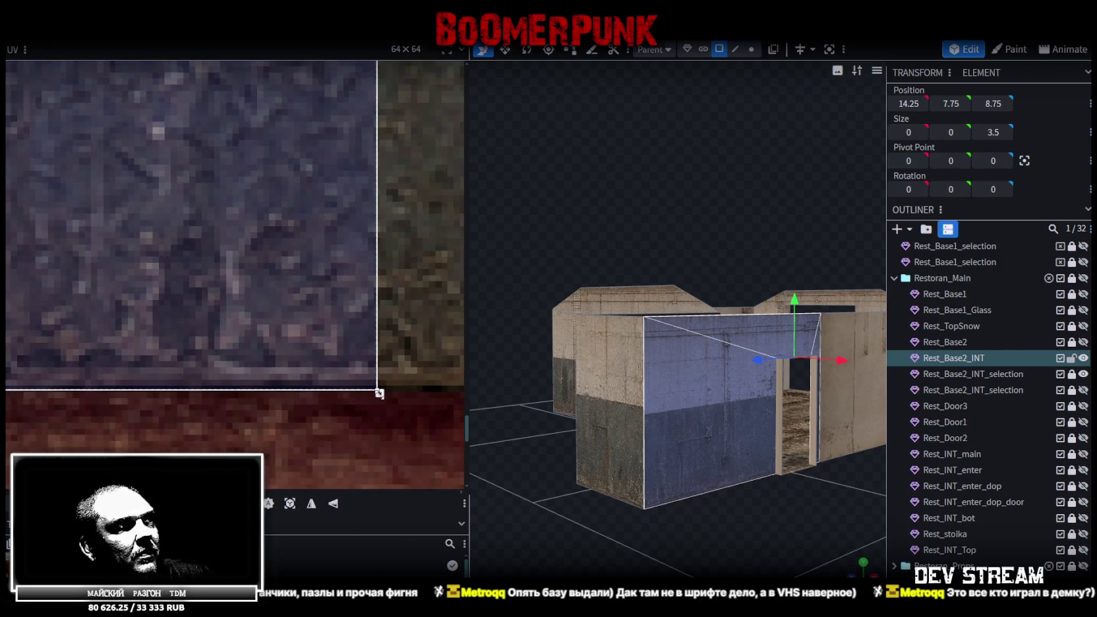
scroll(363, 373, down, 3)
scroll(357, 364, down, 2)
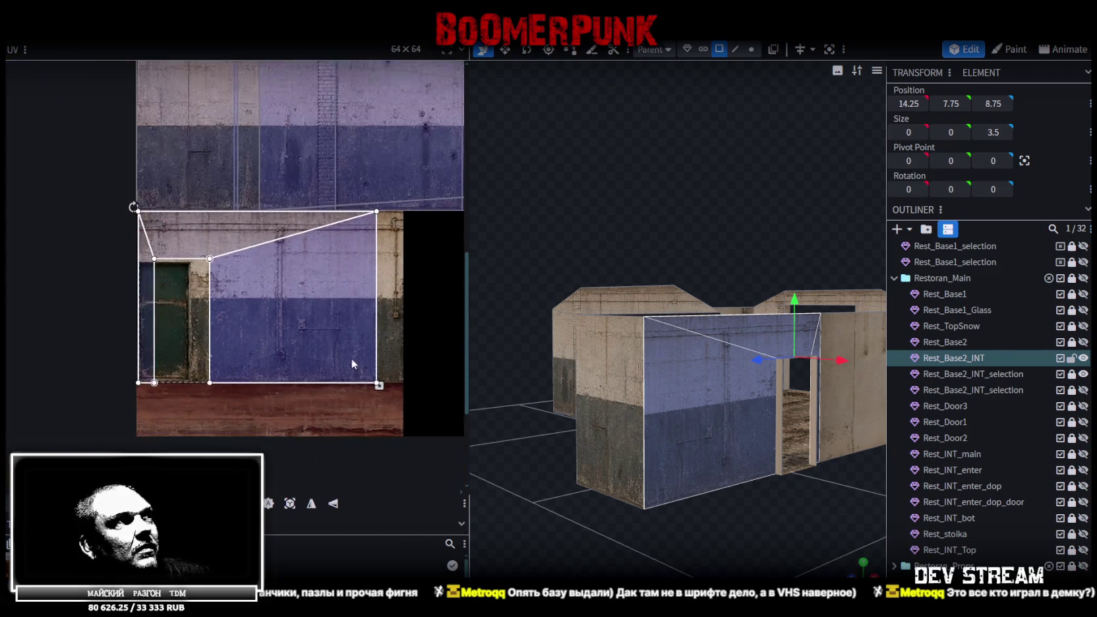
middle_drag(257, 290, 263, 411)
drag(224, 380, 197, 191)
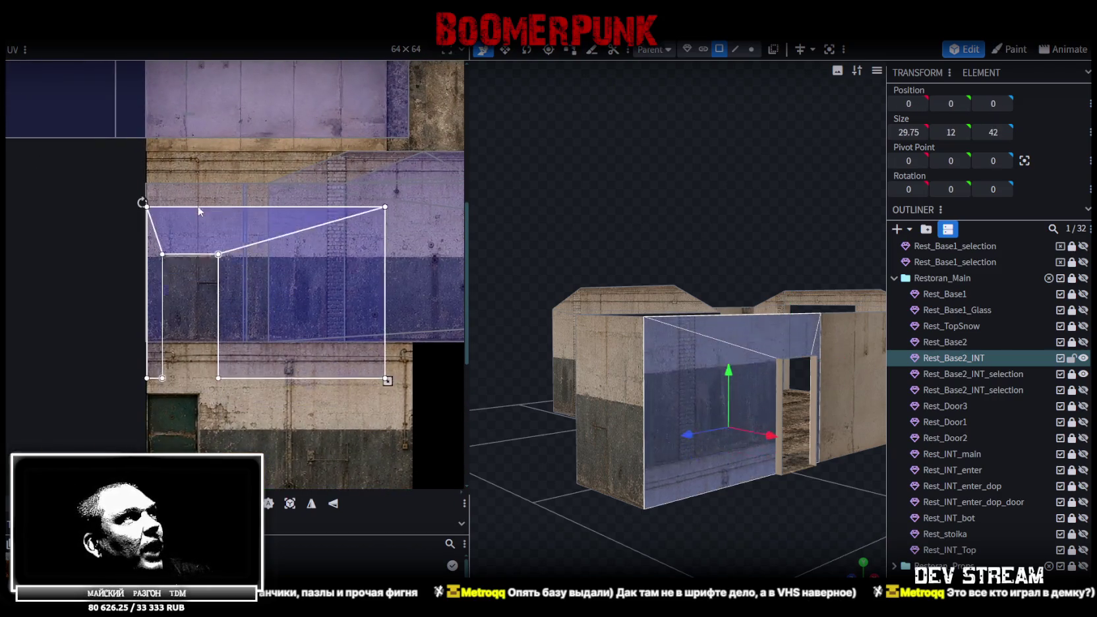
- Align the UV's top edge with the pipe band and shrink it from the lower-right corner
scroll(175, 197, up, 2)
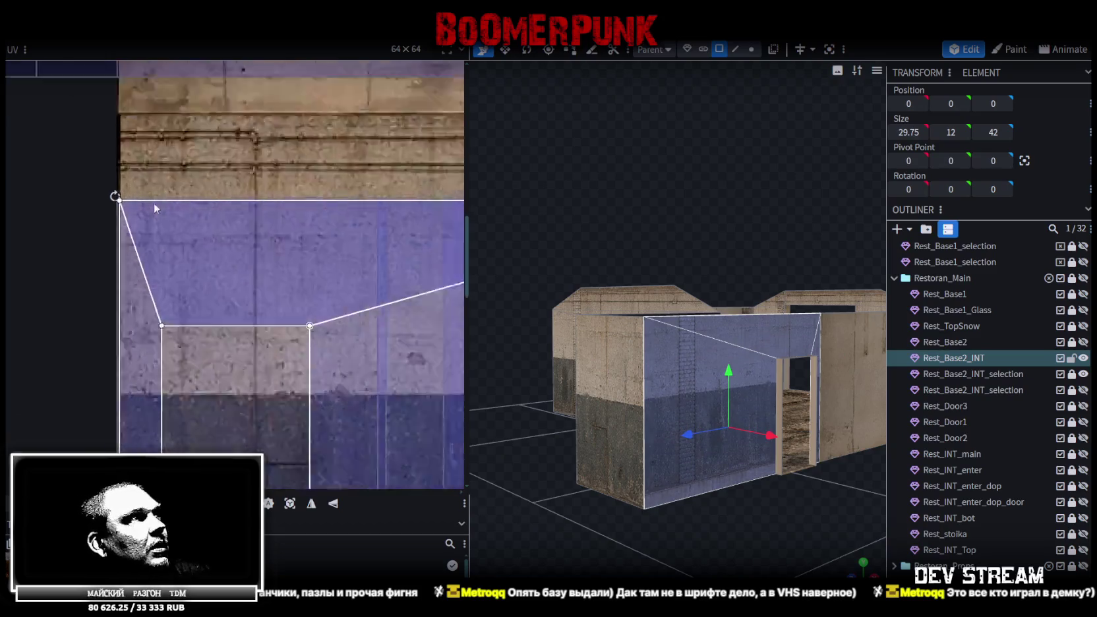
scroll(149, 215, up, 3)
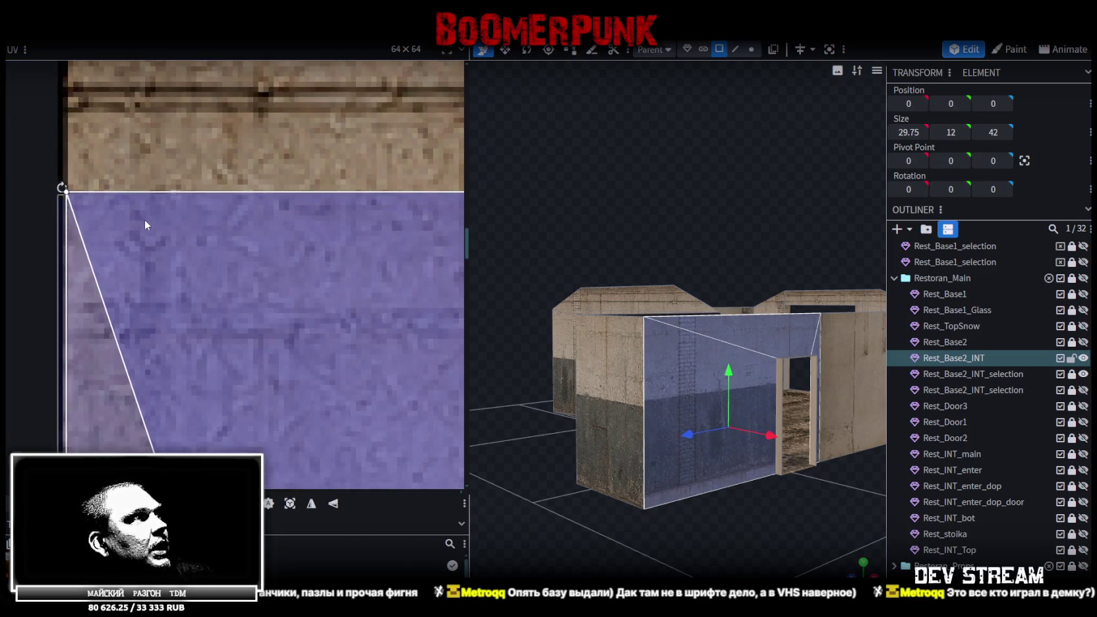
drag(155, 218, 284, 346)
scroll(274, 335, down, 2)
scroll(274, 335, down, 2)
scroll(237, 324, up, 1)
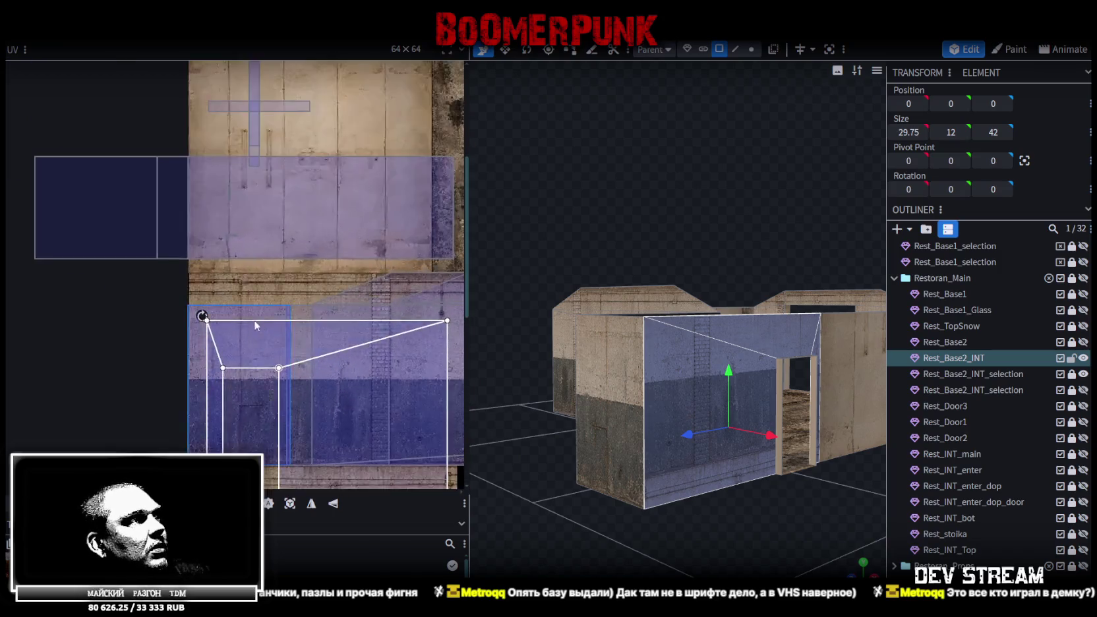
scroll(217, 326, up, 2)
drag(218, 326, 211, 280)
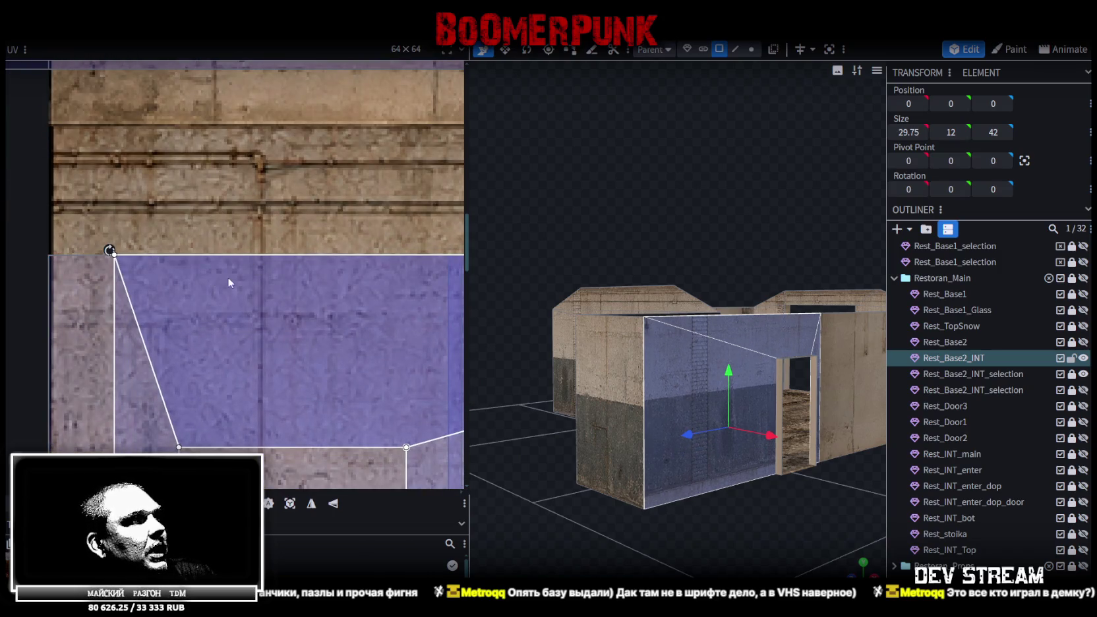
scroll(227, 275, down, 3)
scroll(307, 297, up, 4)
drag(301, 375, 261, 347)
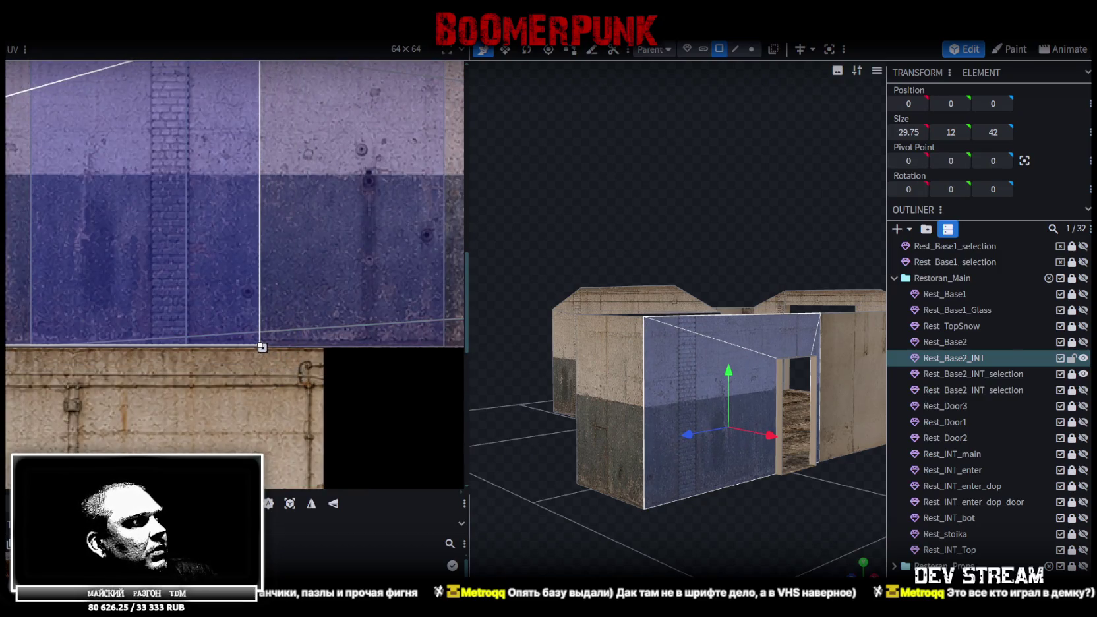
- Shift the face's UV down so its doorway matches the painted door
right_click(262, 346)
key(Escape)
scroll(237, 408, down, 5)
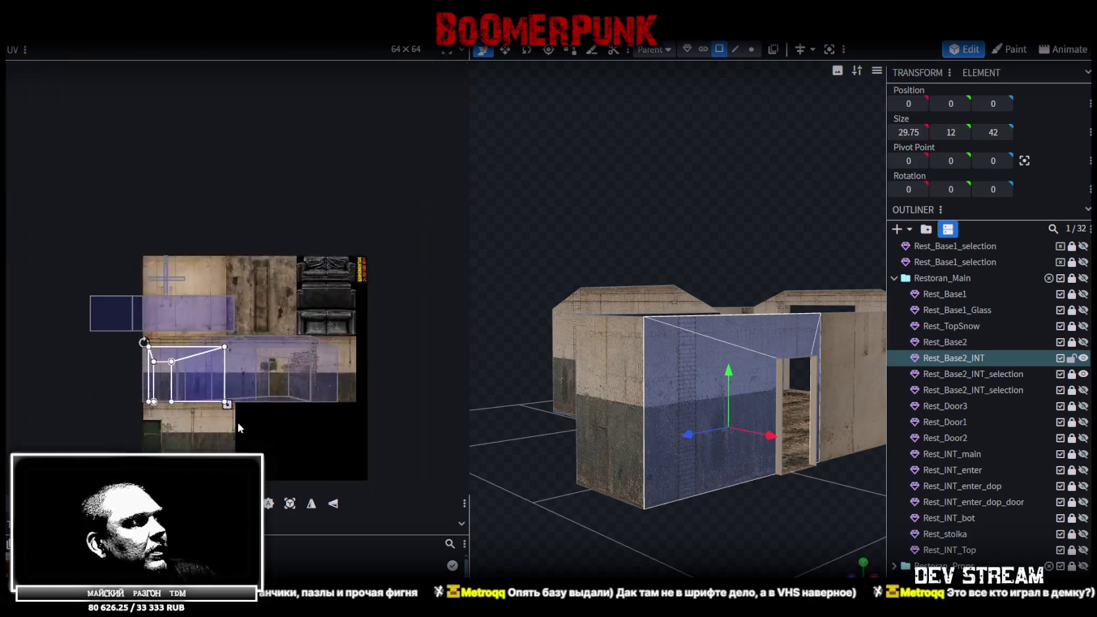
middle_drag(249, 395, 249, 335)
scroll(249, 335, up, 3)
scroll(195, 331, up, 2)
middle_drag(168, 292, 283, 332)
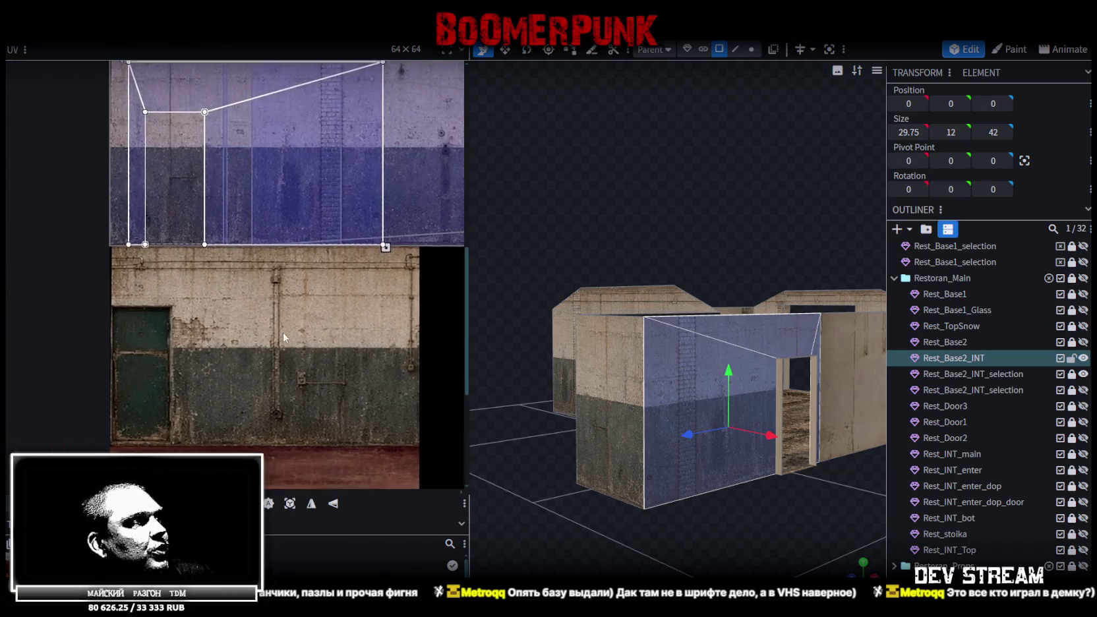
middle_drag(273, 261, 284, 399)
drag(284, 394, 283, 405)
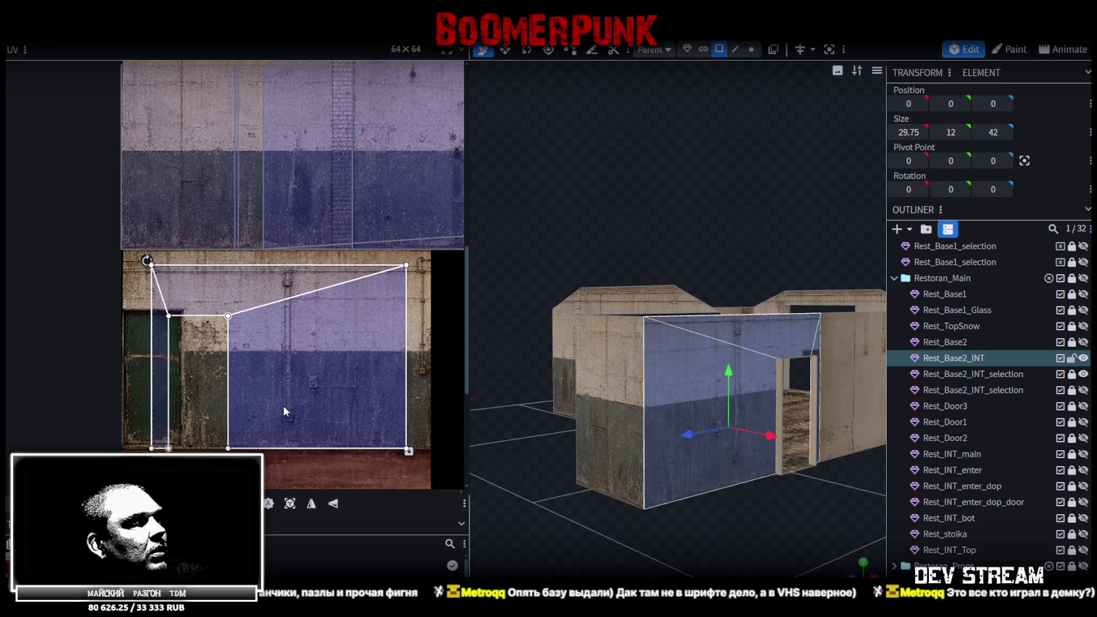
- Select the adjoining side wall face and bring its UV mapping into view
scroll(234, 385, up, 2)
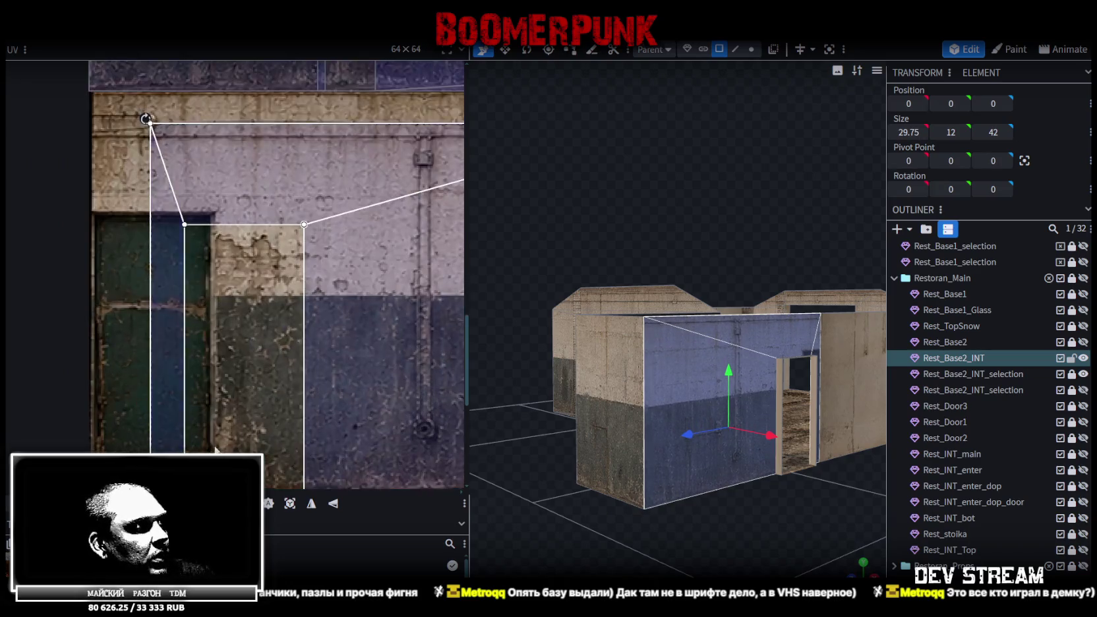
scroll(211, 329, up, 2)
scroll(199, 277, up, 3)
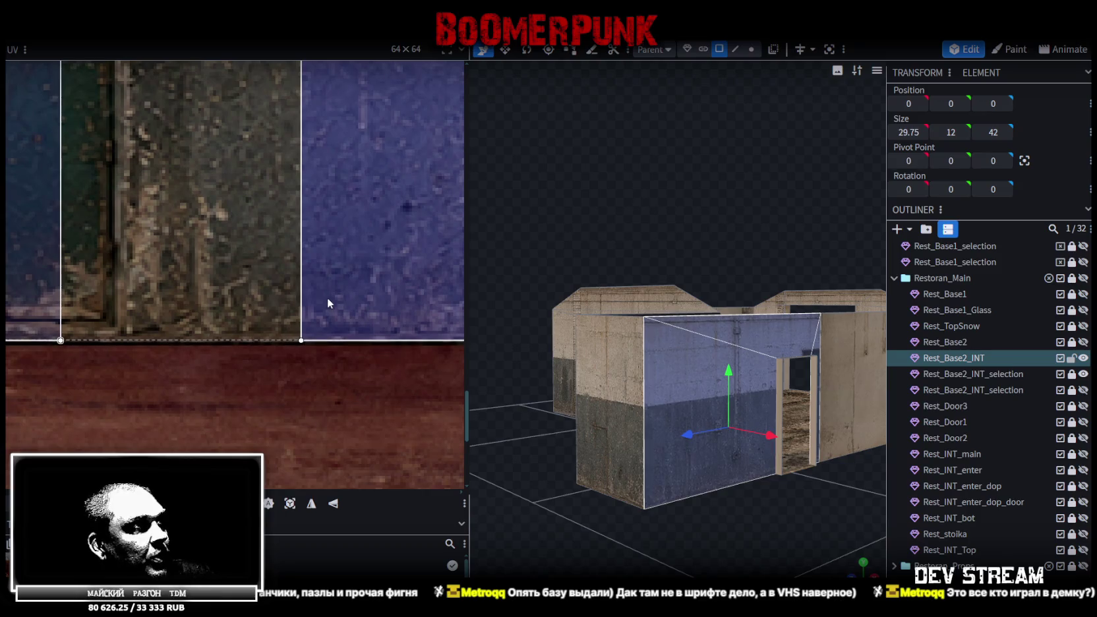
scroll(326, 300, down, 3)
scroll(313, 306, down, 3)
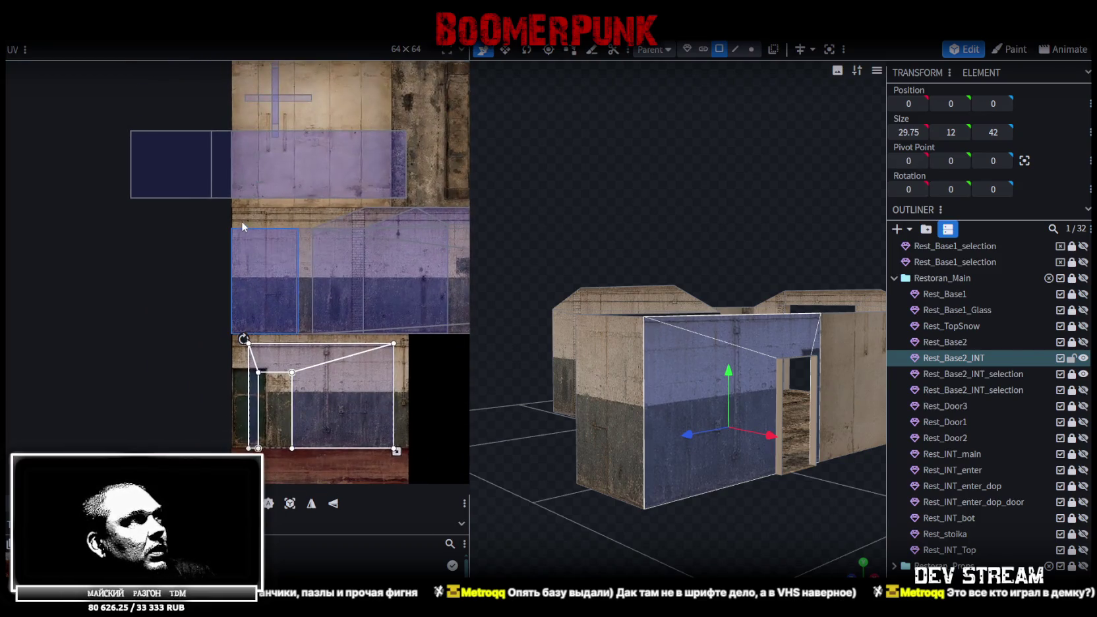
click(253, 269)
scroll(273, 274, up, 1)
scroll(271, 309, up, 2)
middle_drag(271, 335, 123, 318)
scroll(123, 313, down, 3)
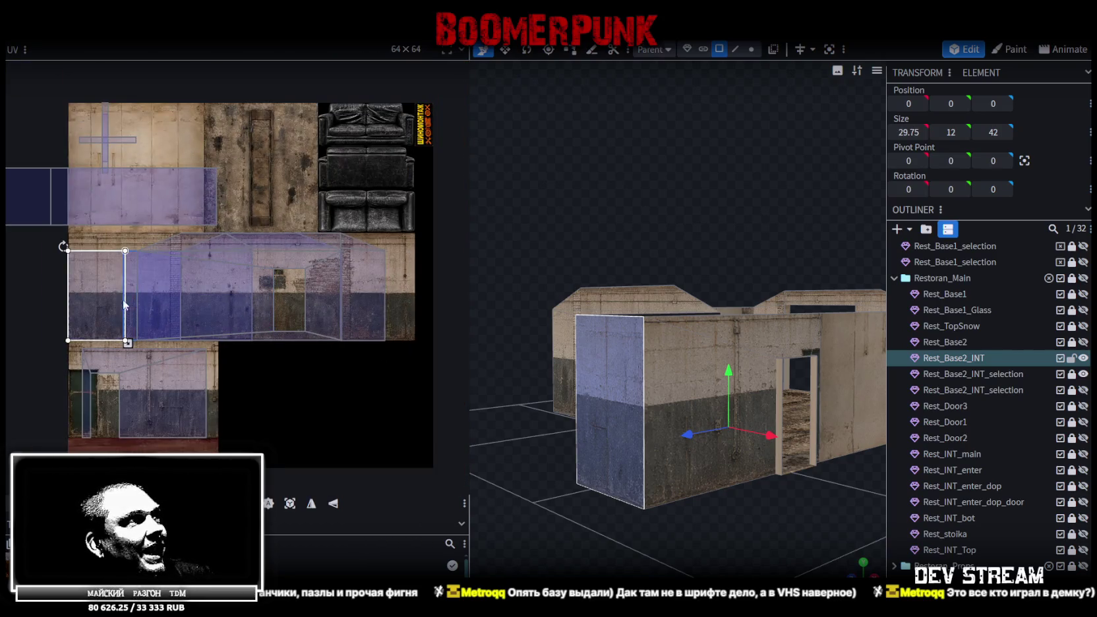
- Move the short side wall face's UV onto the atlas's brick-patched strip and nudge it down-left into place
drag(106, 302, 327, 302)
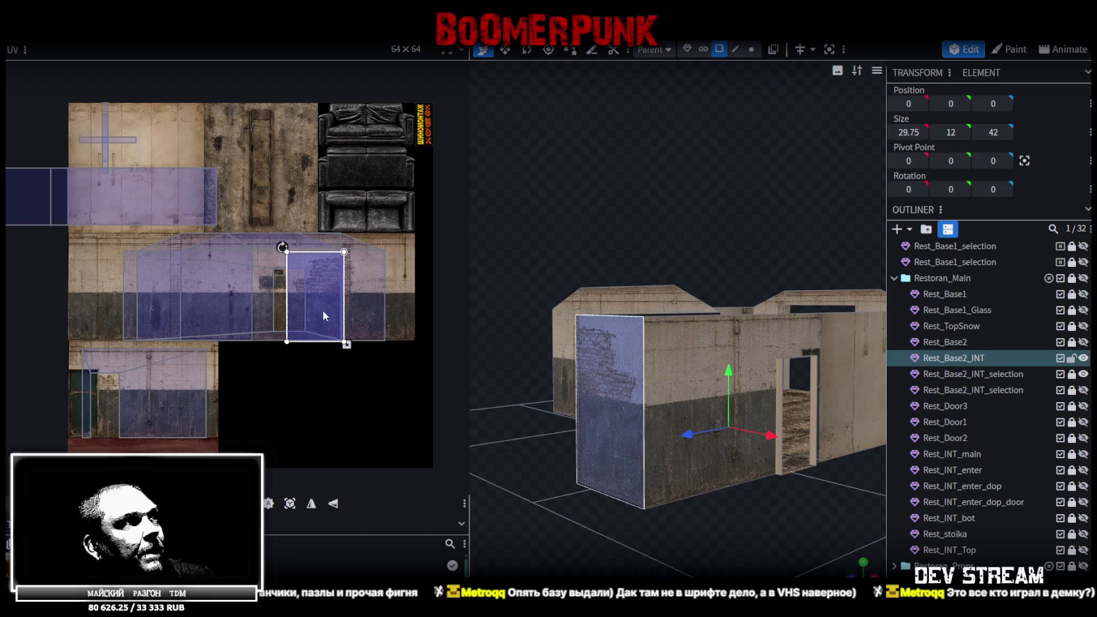
scroll(344, 293, up, 2)
scroll(316, 323, up, 2)
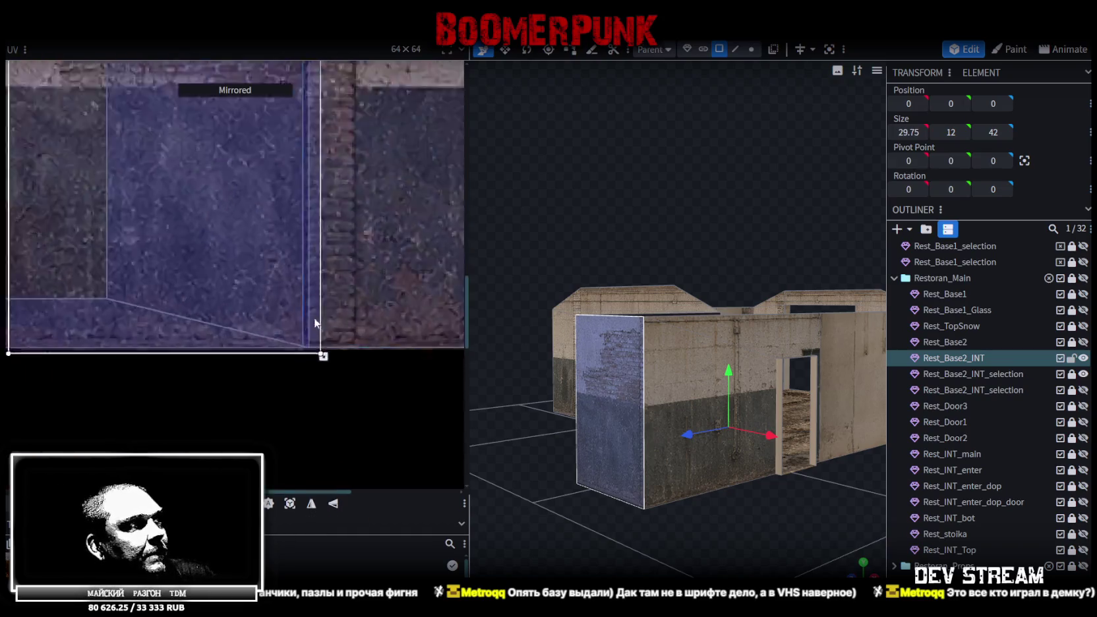
scroll(272, 323, up, 2)
mouse_move(261, 302)
mouse_down()
mouse_move(256, 315)
mouse_move(266, 314)
mouse_up()
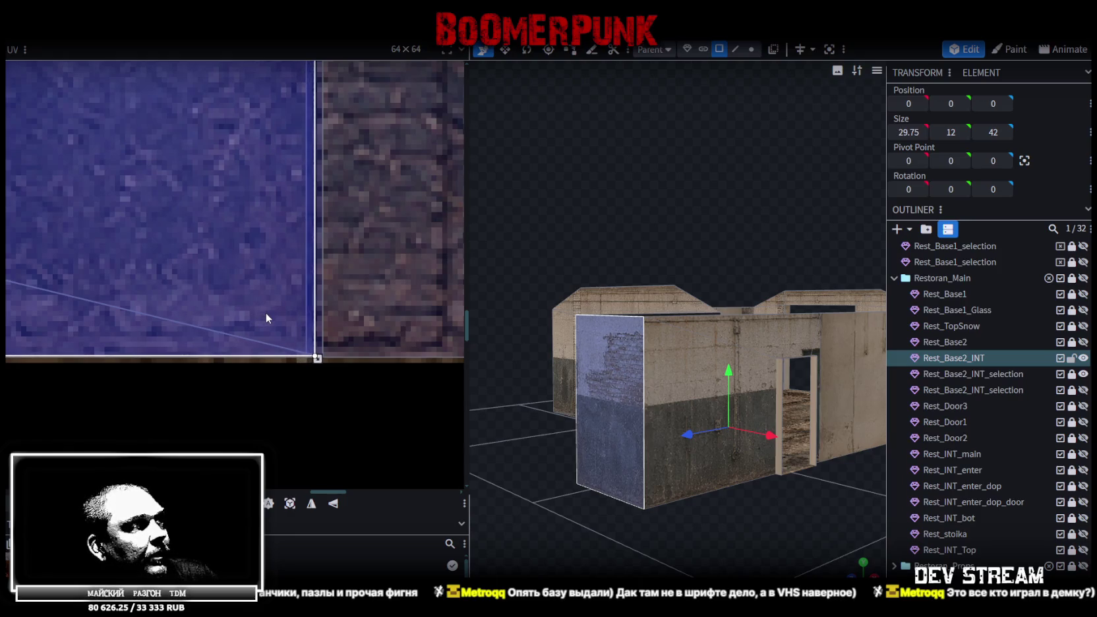
scroll(271, 319, down, 1)
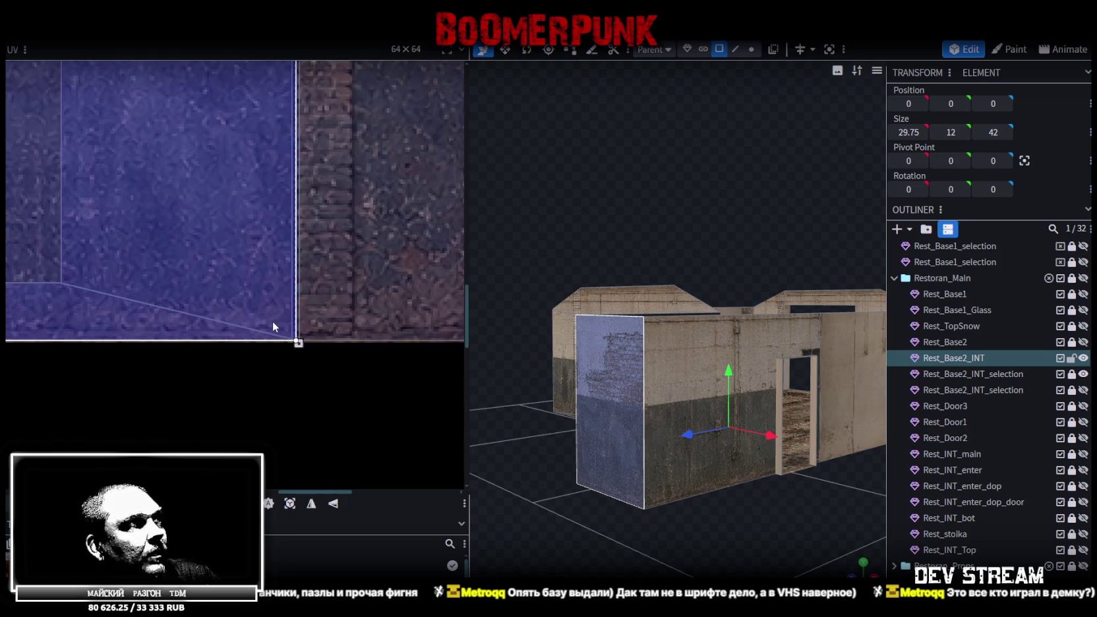
scroll(257, 327, down, 2)
scroll(218, 340, down, 2)
scroll(158, 310, up, 3)
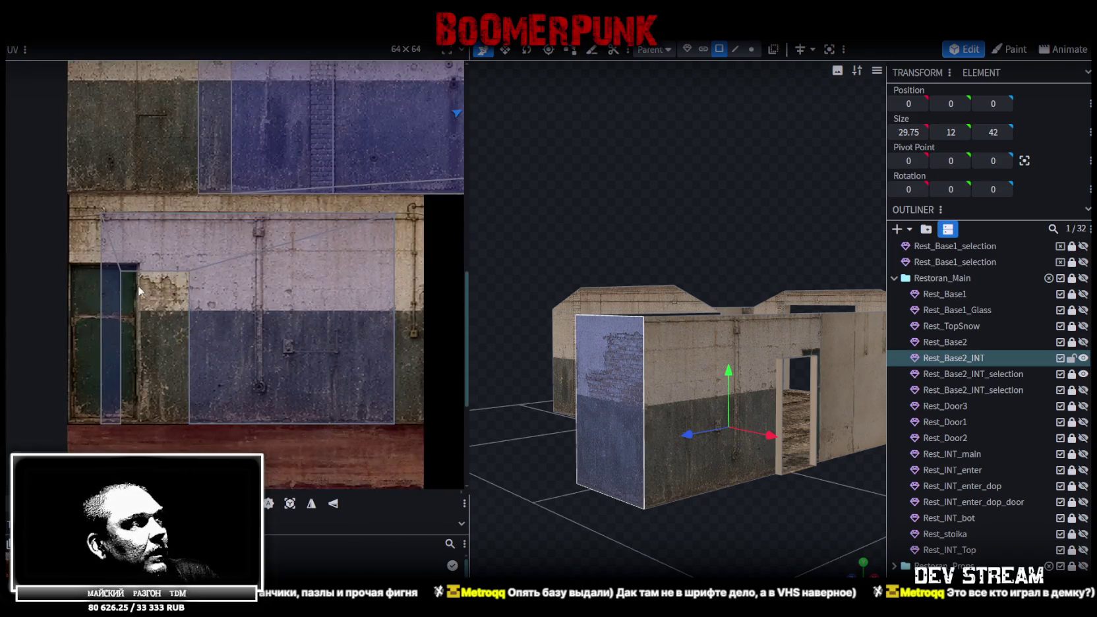
click(125, 277)
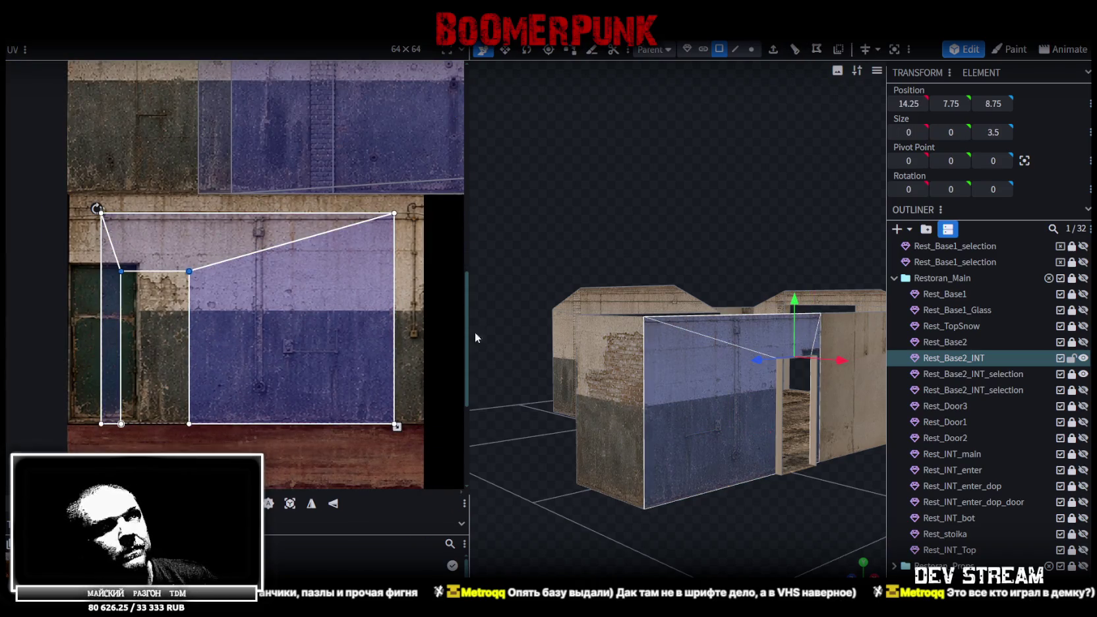
- Select all UV points of the door wall face and shift its mapping right
key(KP_1)
drag(680, 523, 539, 568)
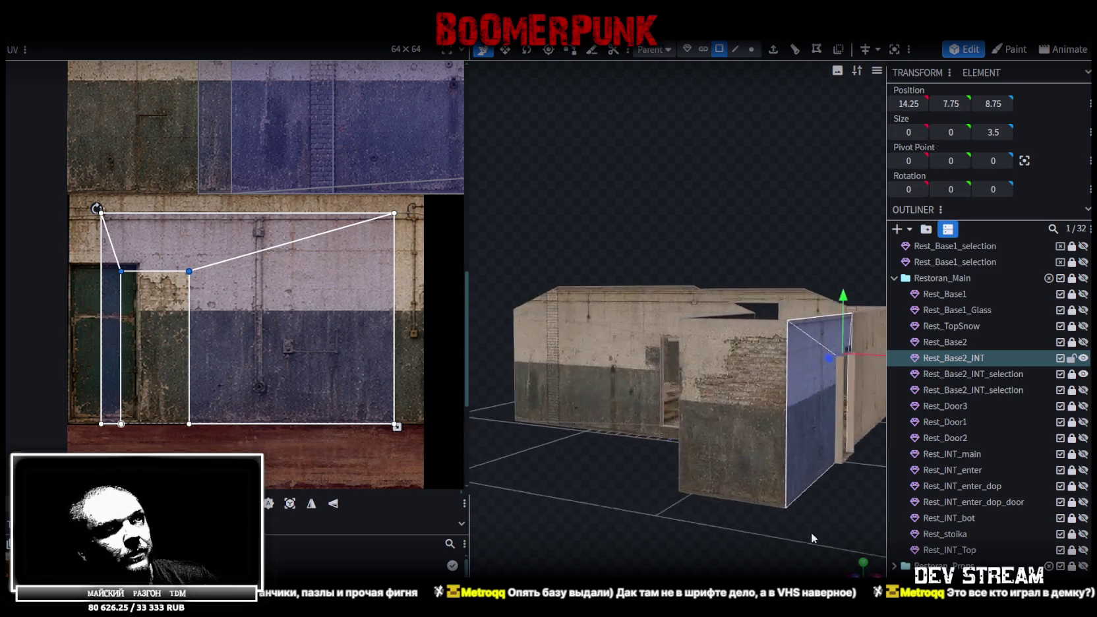
key(KP_1)
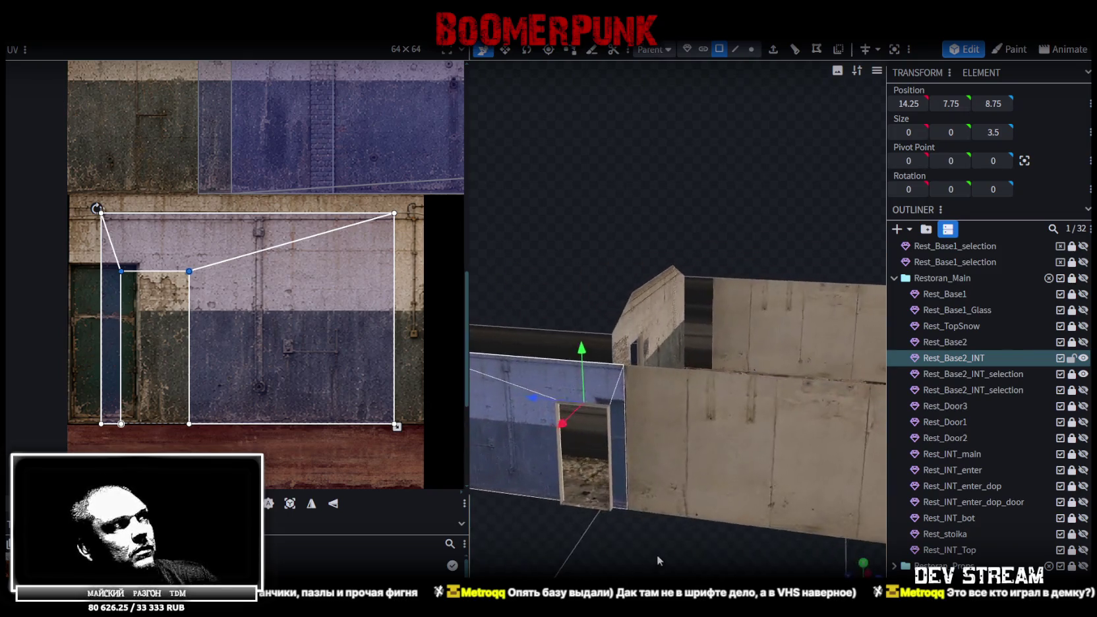
drag(682, 533, 722, 531)
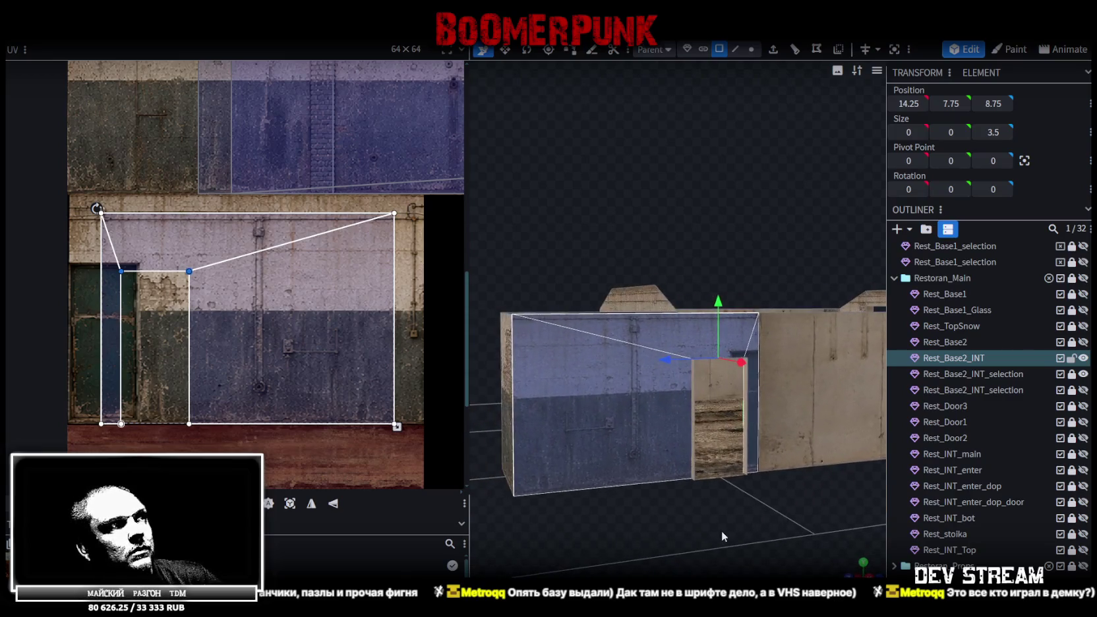
middle_drag(373, 449, 286, 426)
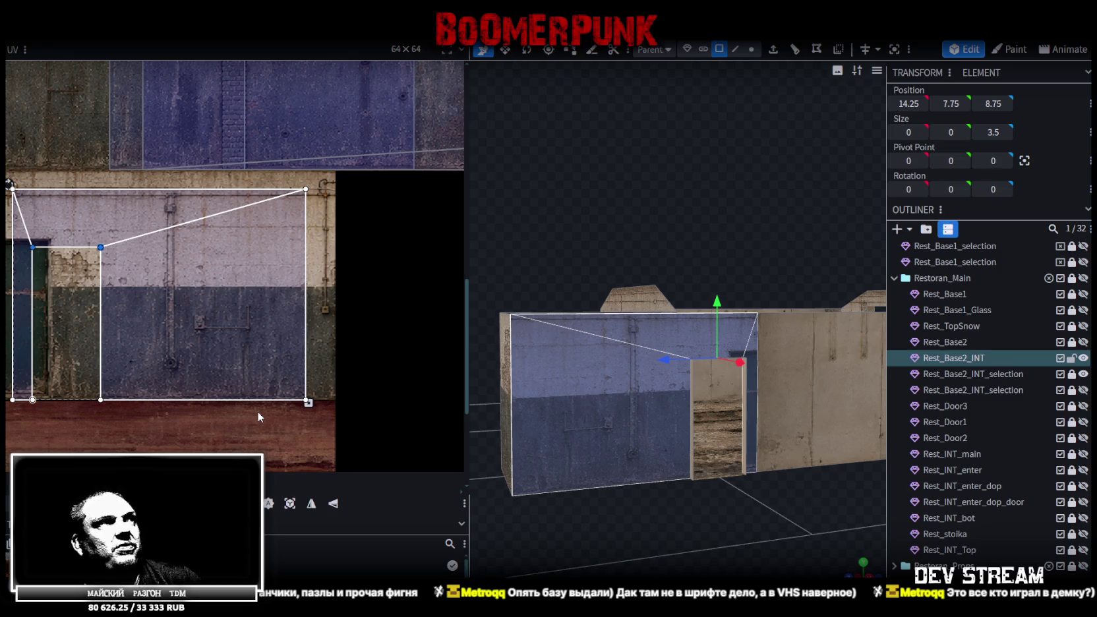
drag(6, 212, 314, 309)
middle_drag(225, 357, 267, 377)
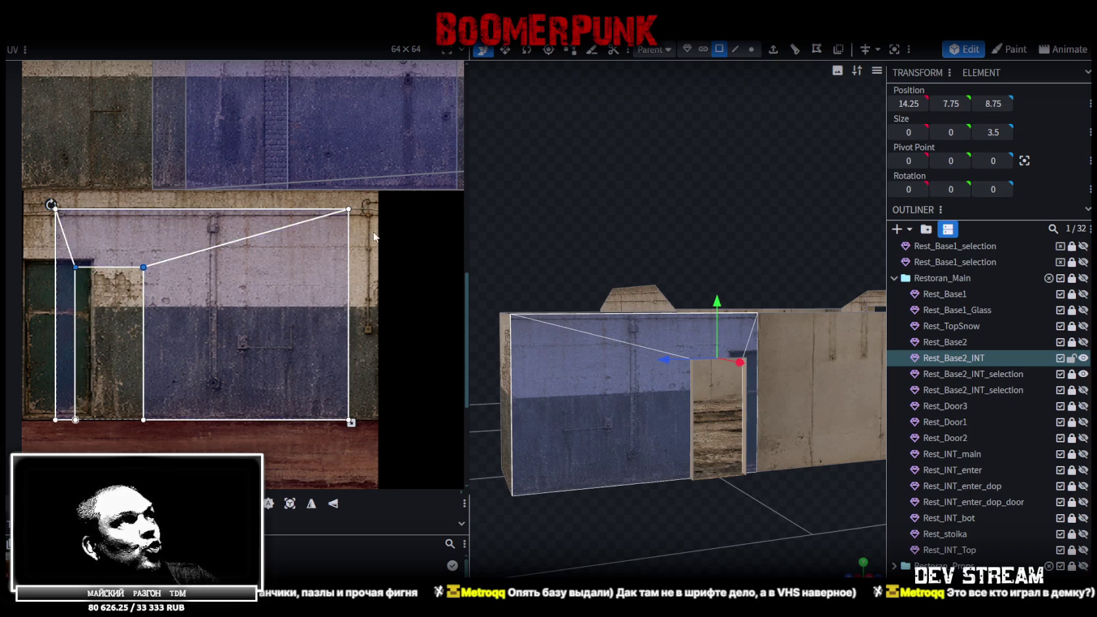
drag(359, 204, 27, 453)
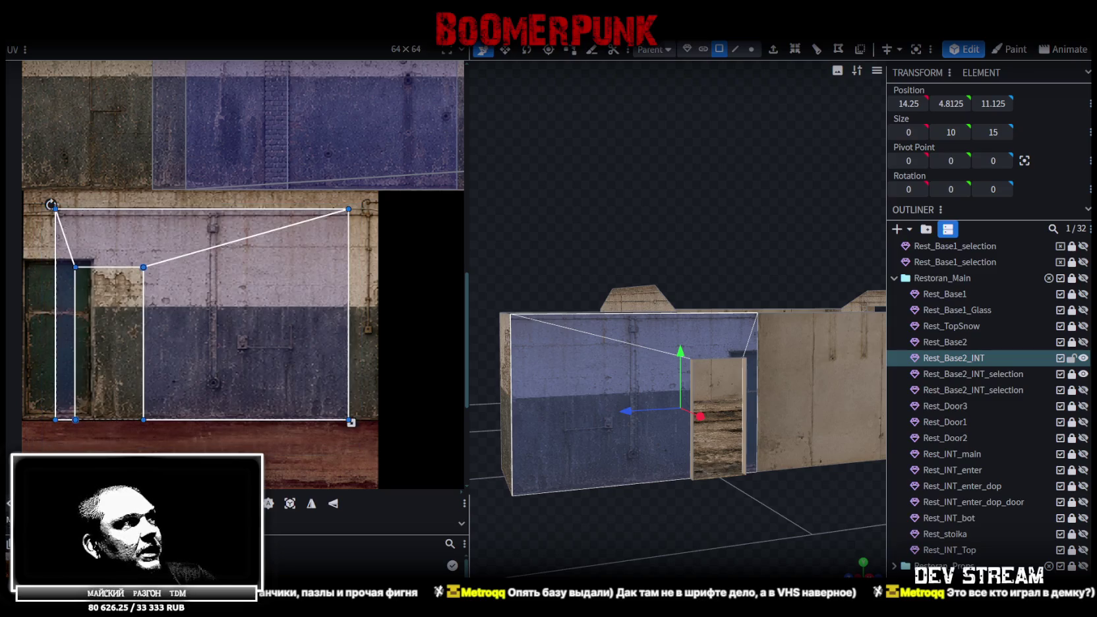
mouse_move(244, 316)
mouse_down()
mouse_move(272, 317)
mouse_move(261, 316)
mouse_up()
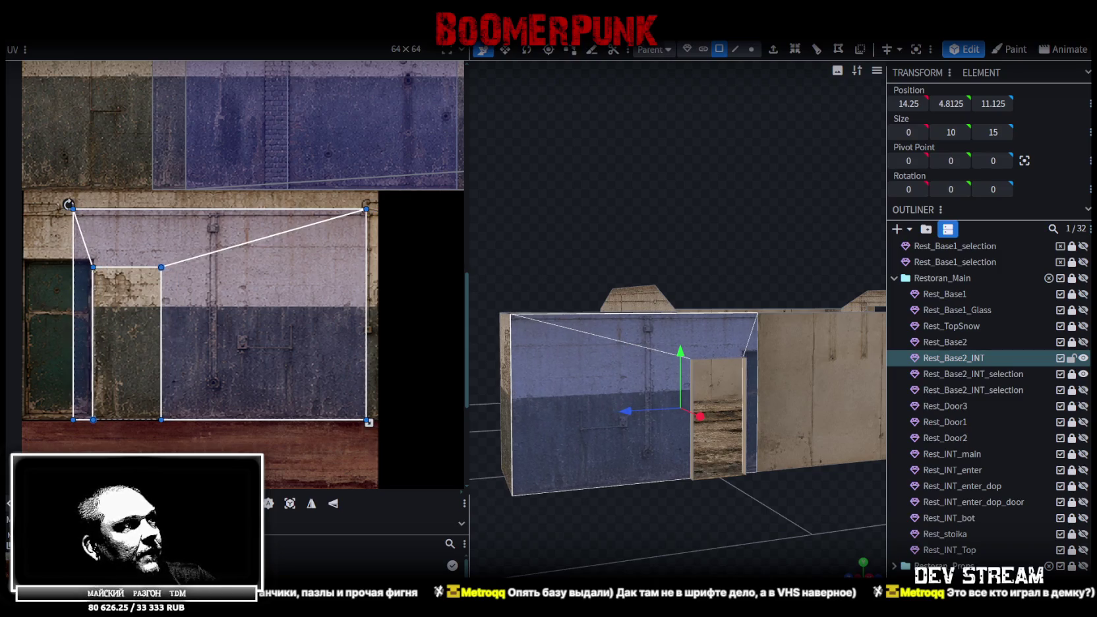
- Nudge the door-wall mapping left, then slightly right so the doorway cutout lines up with the painted door
scroll(270, 424, up, 1)
middle_drag(193, 439, 266, 439)
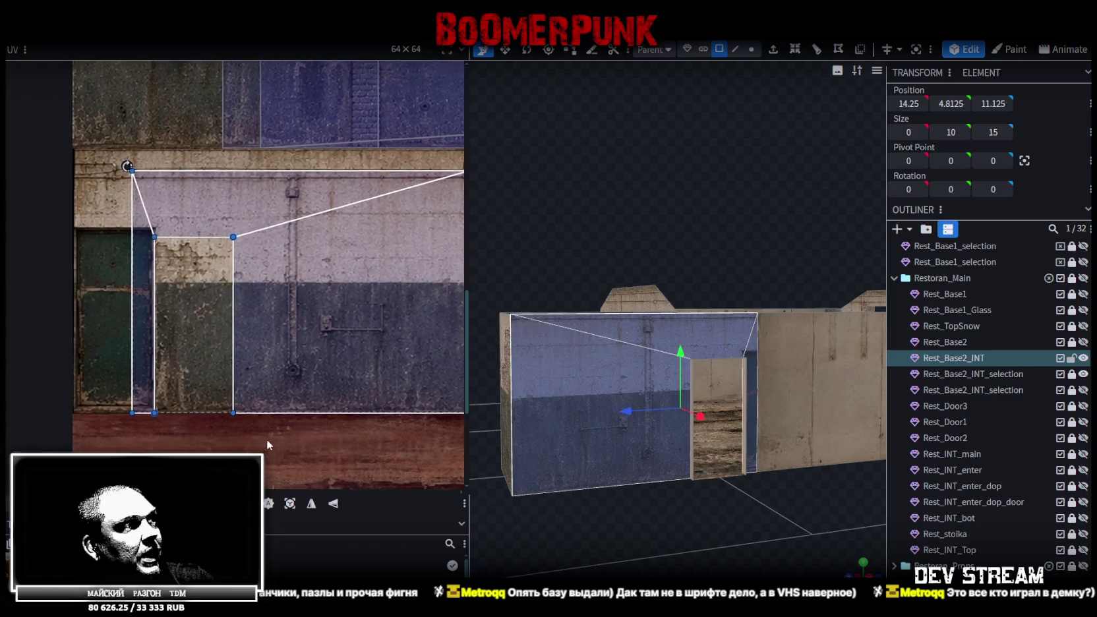
scroll(134, 340, up, 2)
scroll(134, 341, up, 1)
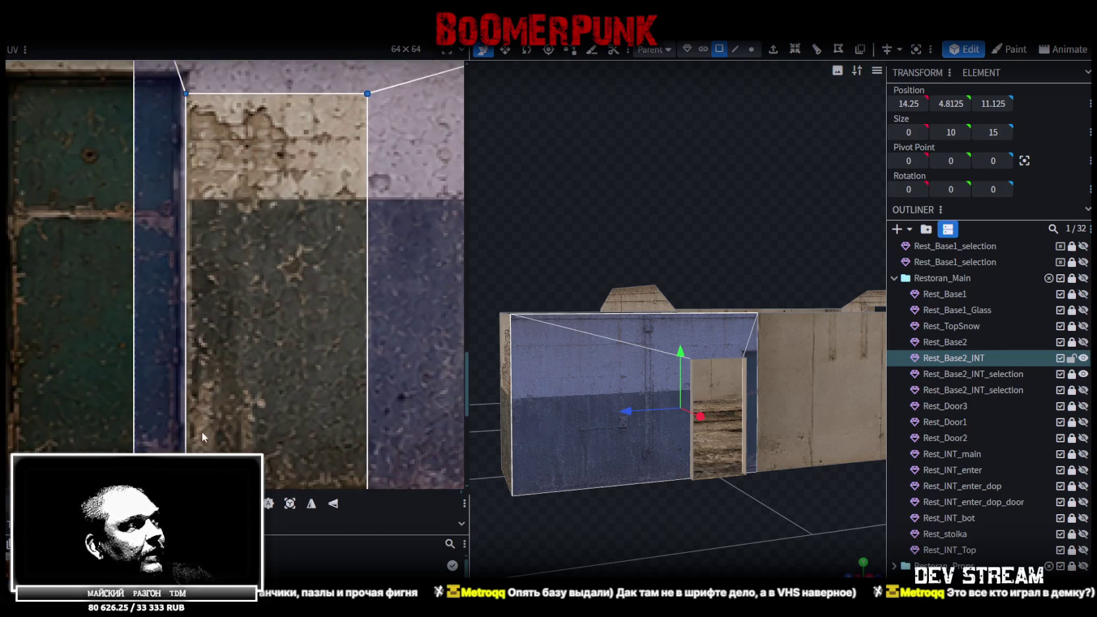
scroll(196, 366, up, 1)
key(Left)
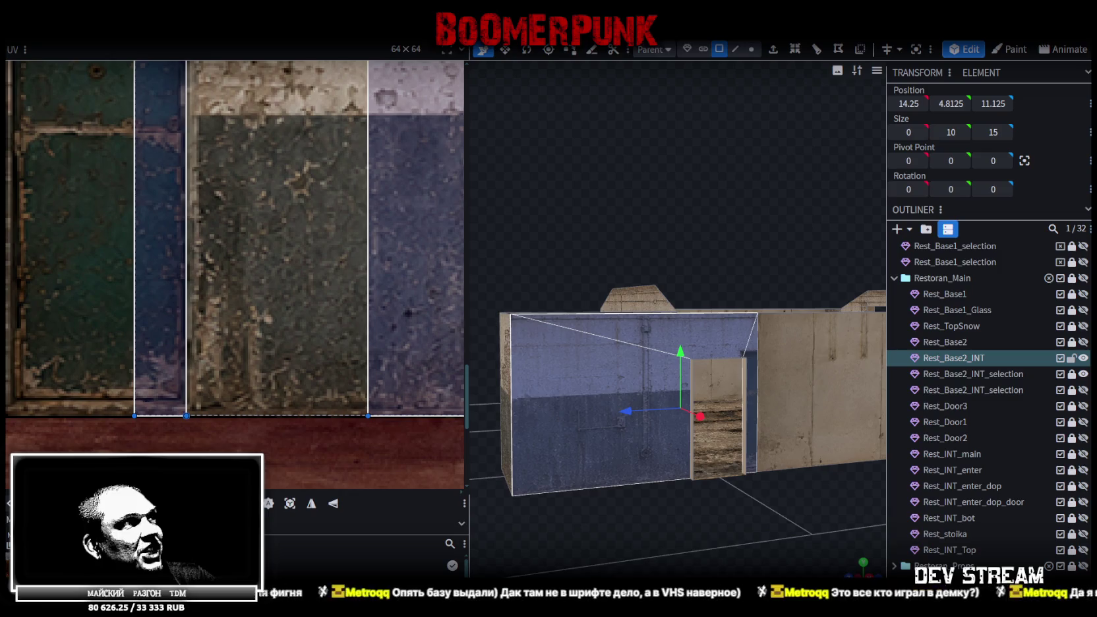
scroll(217, 410, down, 2)
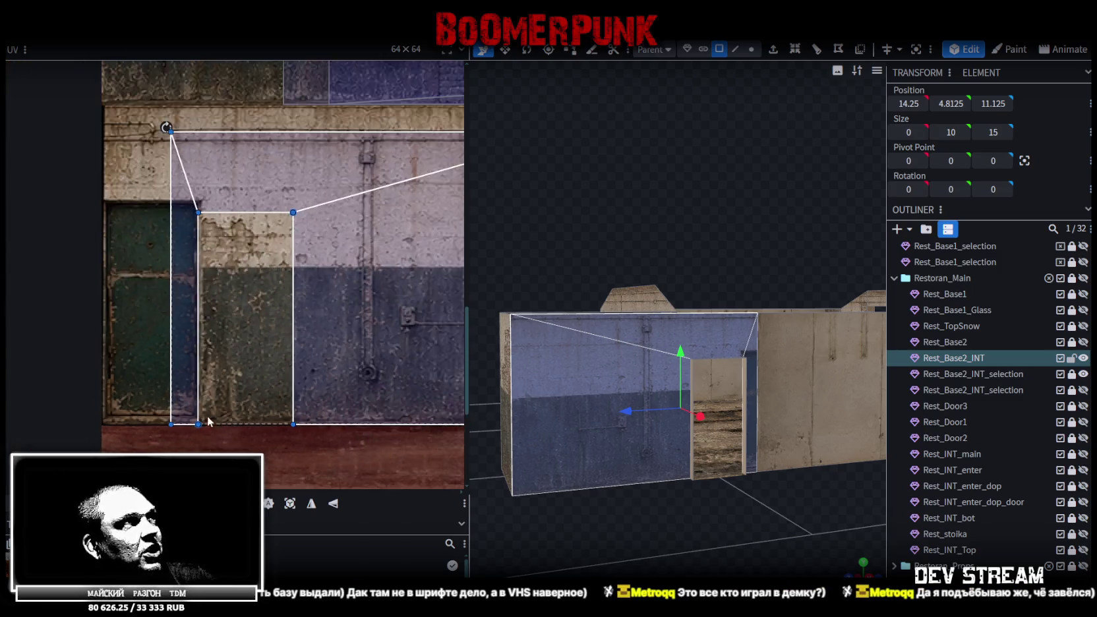
middle_drag(217, 410, 197, 408)
drag(142, 124, 153, 124)
- Widen the door-wall mapping's right edge over the grey-over-blue panel, then select the narrow doorway edge face
scroll(168, 405, up, 2)
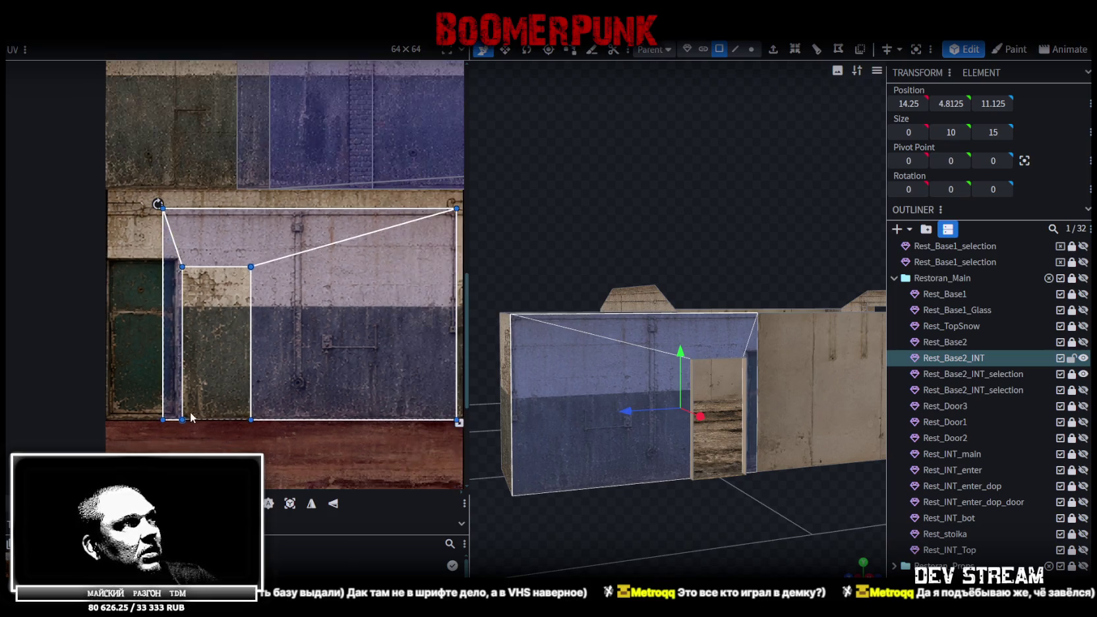
middle_drag(396, 435, 293, 416)
scroll(293, 417, down, 2)
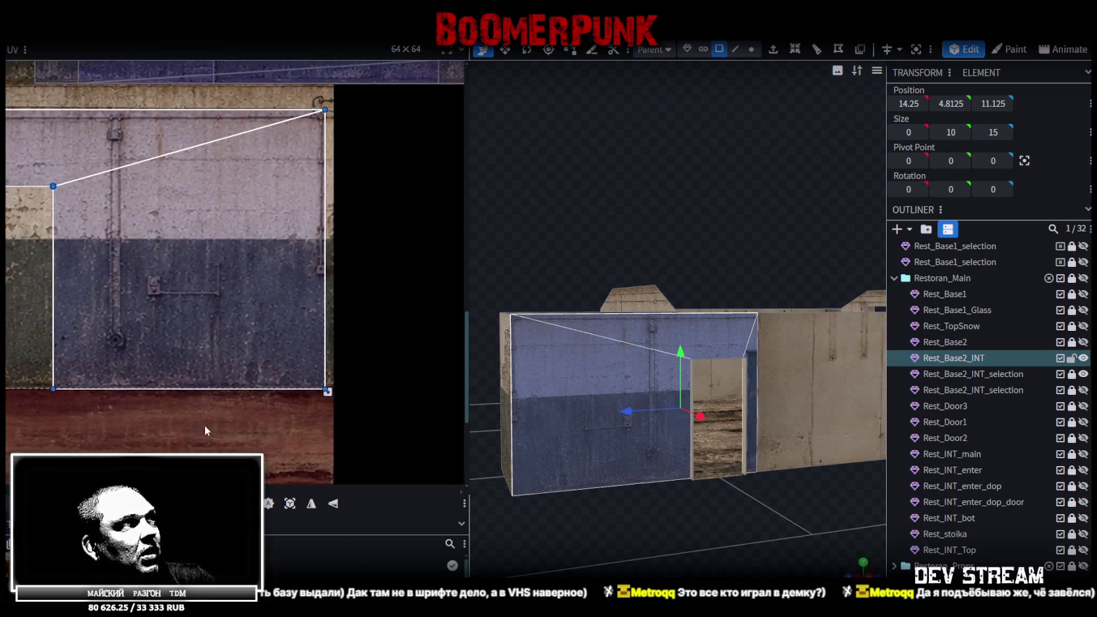
scroll(210, 409, up, 1)
scroll(212, 409, up, 1)
drag(405, 362, 415, 362)
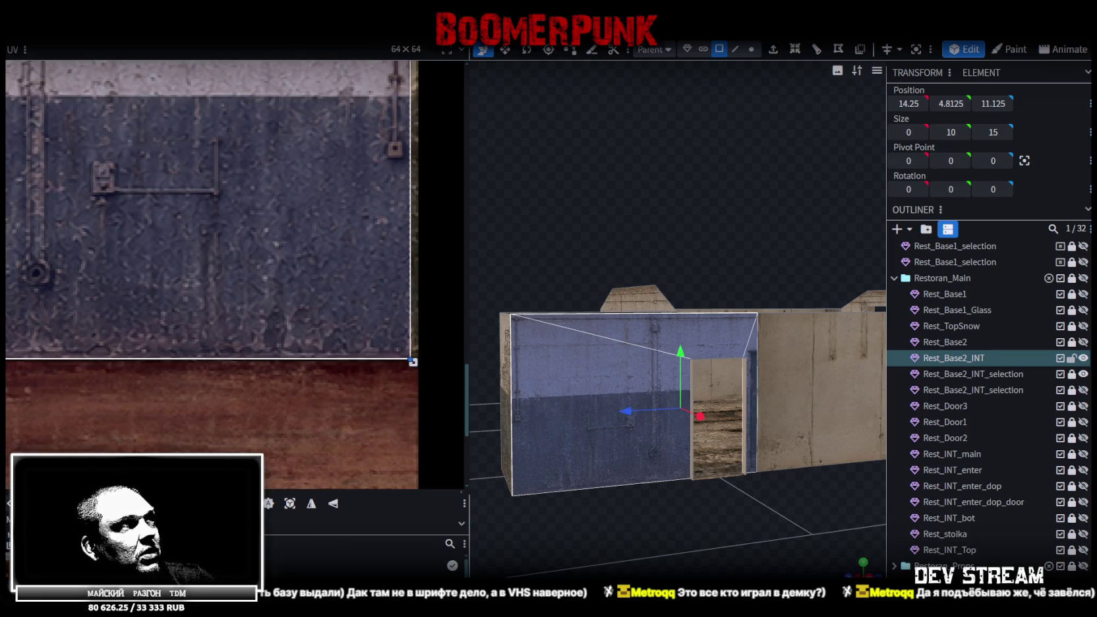
scroll(296, 396, down, 2)
scroll(95, 414, down, 2)
scroll(167, 357, up, 1)
scroll(167, 356, up, 1)
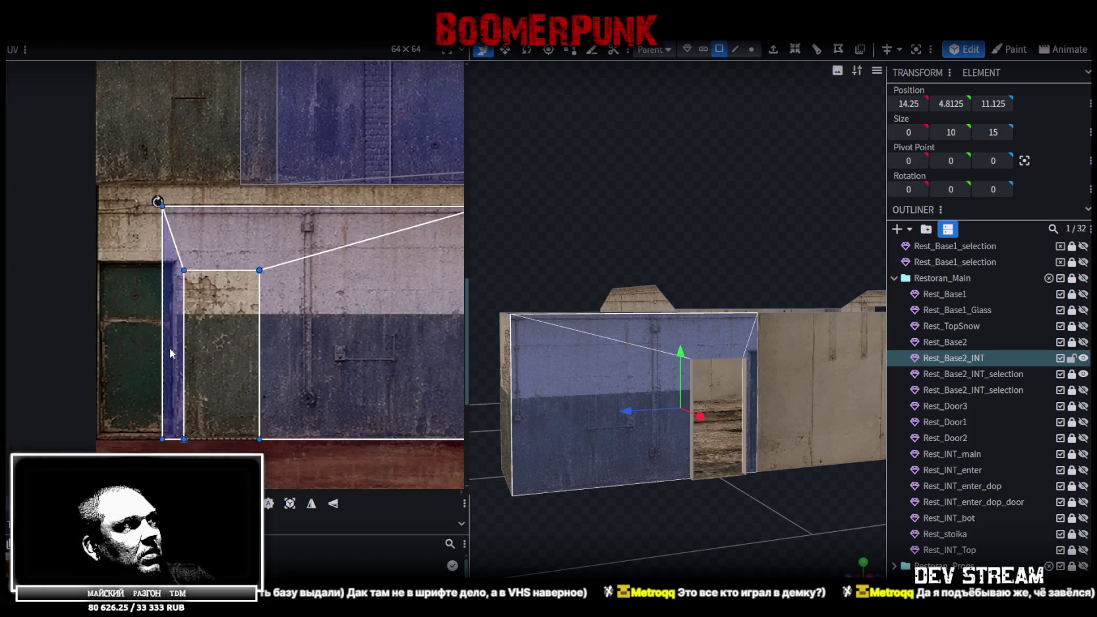
scroll(200, 332, up, 1)
click(214, 339)
drag(215, 340, 134, 308)
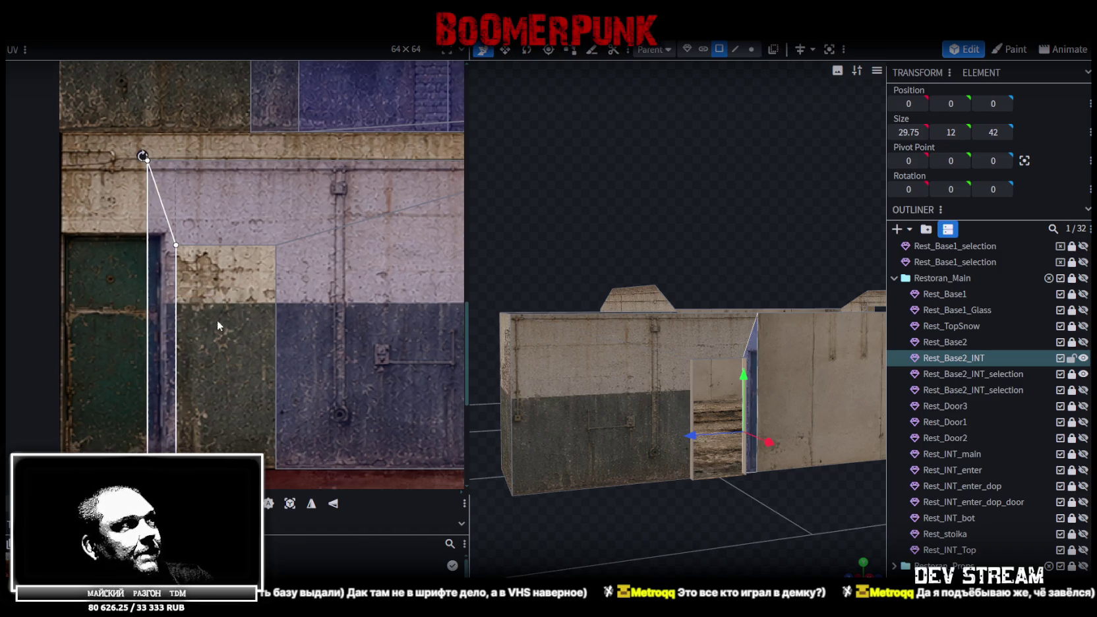
- Move the narrow doorway edge face's UV island right onto a plain concrete strip
scroll(217, 320, down, 3)
scroll(169, 283, right, 3)
drag(76, 251, 404, 250)
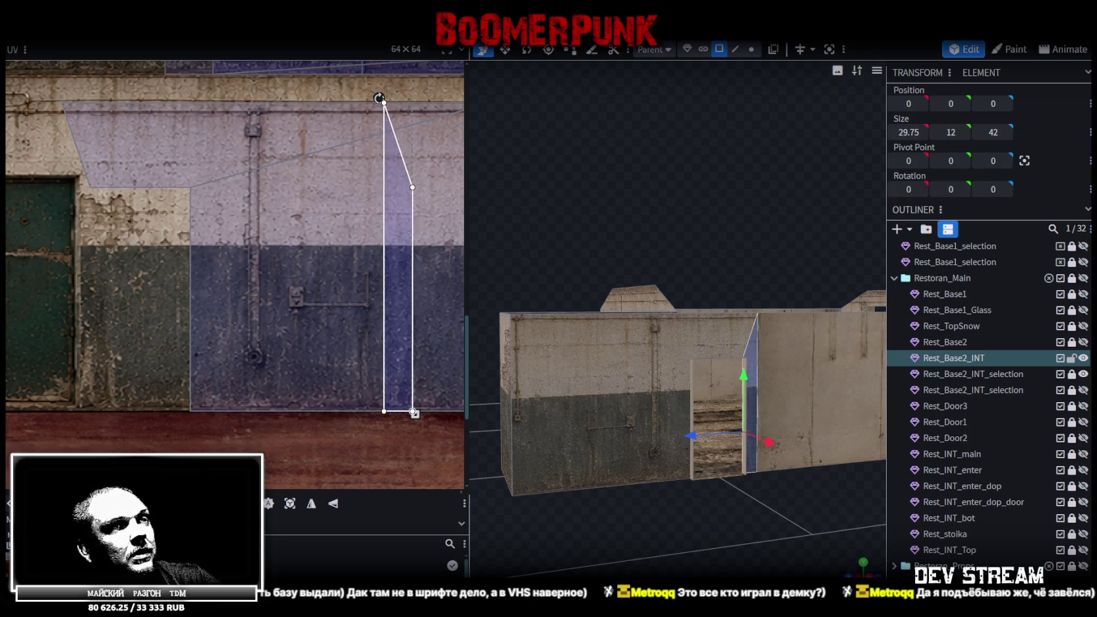
scroll(210, 408, up, 1)
mouse_move(210, 409)
middle_down()
mouse_move(13, 352)
mouse_move(116, 368)
middle_up()
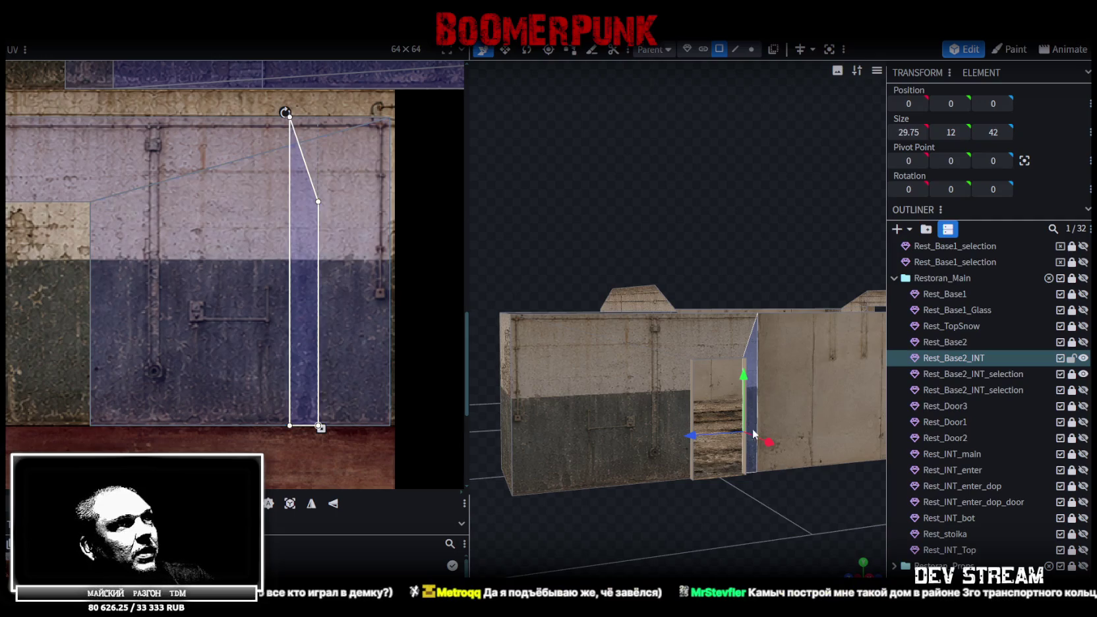
- Clear the selection and orbit the viewport to inspect the textured room interior
click(797, 523)
mouse_move(797, 524)
mouse_down()
mouse_move(764, 518)
mouse_move(771, 538)
mouse_move(813, 566)
mouse_move(725, 510)
mouse_move(687, 568)
mouse_up()
scroll(771, 518, up, 3)
mouse_move(734, 388)
mouse_down()
mouse_move(710, 275)
mouse_move(764, 278)
mouse_up()
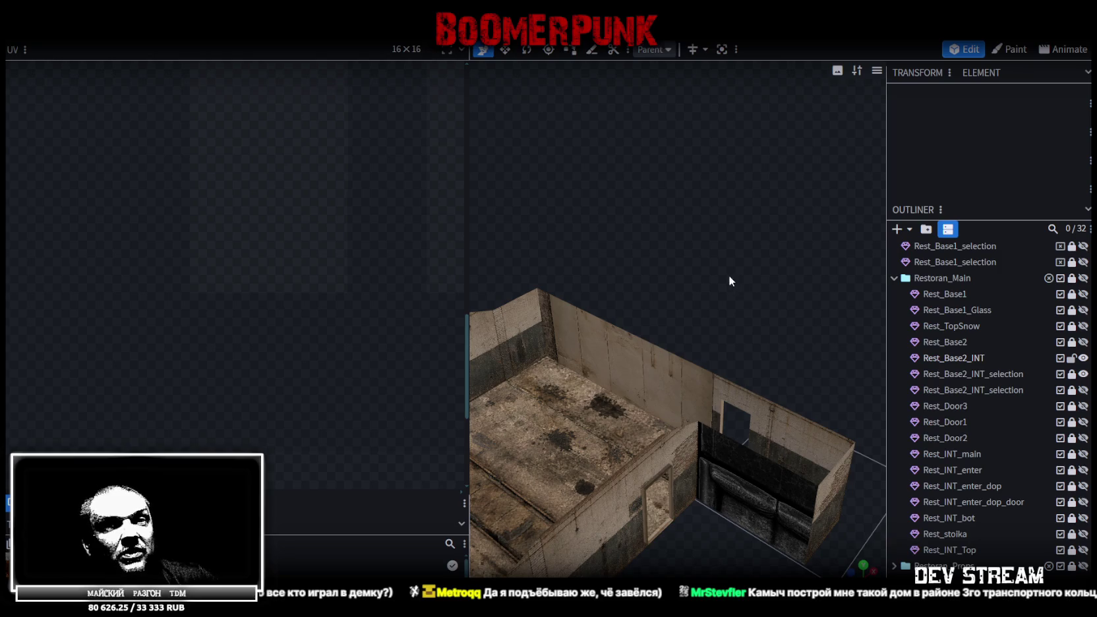
- Select the Rest_Base2_INT wall object and its front interior face
drag(465, 209, 216, 194)
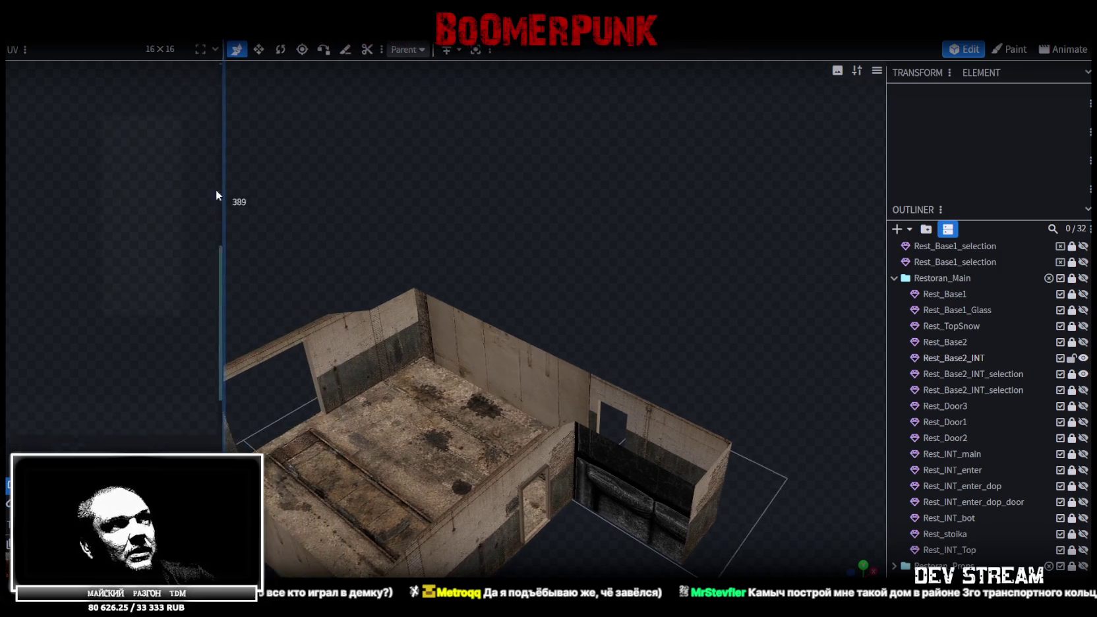
scroll(462, 418, up, 3)
click(453, 426)
click(453, 426)
mouse_move(426, 351)
mouse_down()
mouse_move(523, 221)
mouse_move(591, 232)
mouse_move(433, 249)
mouse_move(738, 449)
mouse_move(702, 432)
mouse_up()
scroll(101, 267, down, 2)
scroll(101, 267, down, 2)
scroll(79, 245, up, 2)
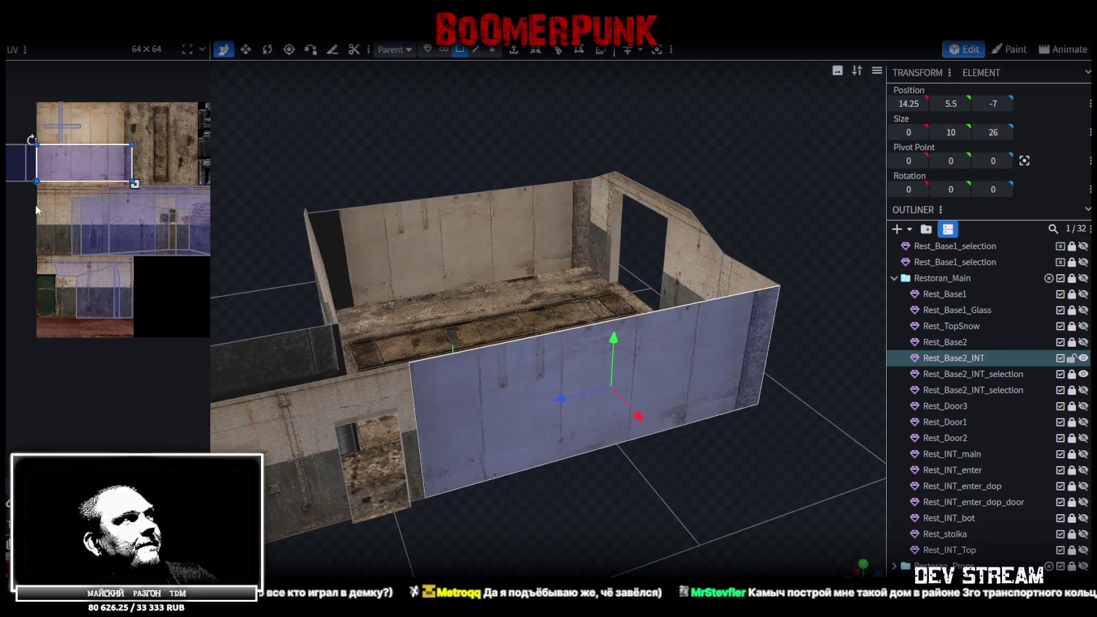
middle_drag(60, 227, 107, 226)
- Select the short partition's dark face and move its UV box onto the concrete texture
mouse_move(512, 358)
mouse_down()
mouse_move(549, 471)
mouse_move(394, 396)
mouse_up()
click(341, 334)
middle_drag(135, 239, 72, 222)
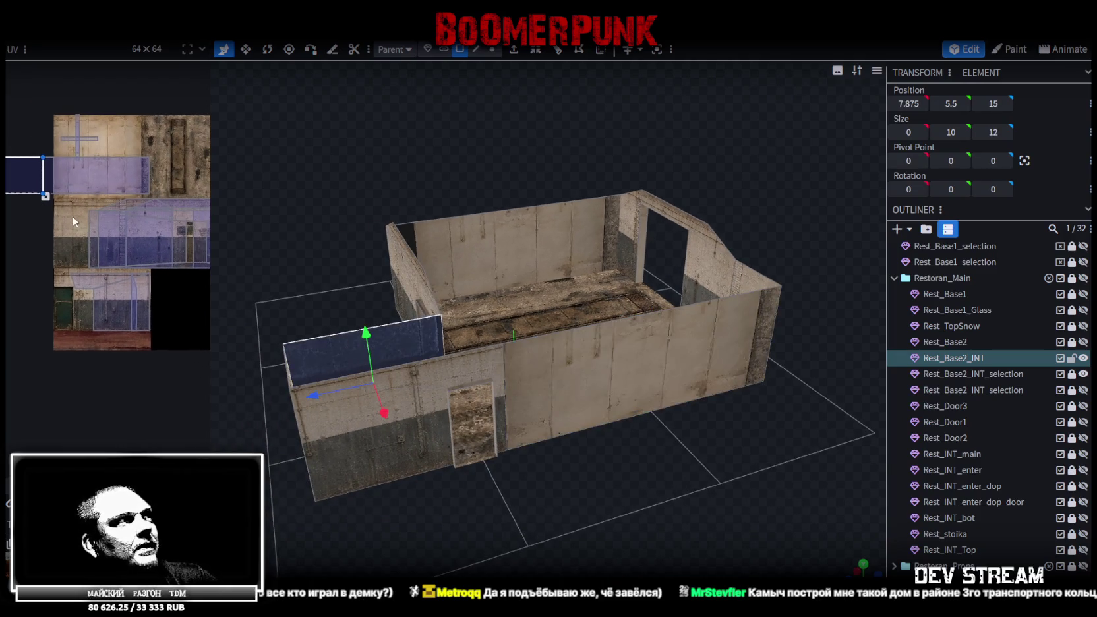
drag(28, 178, 75, 225)
scroll(75, 225, up, 2)
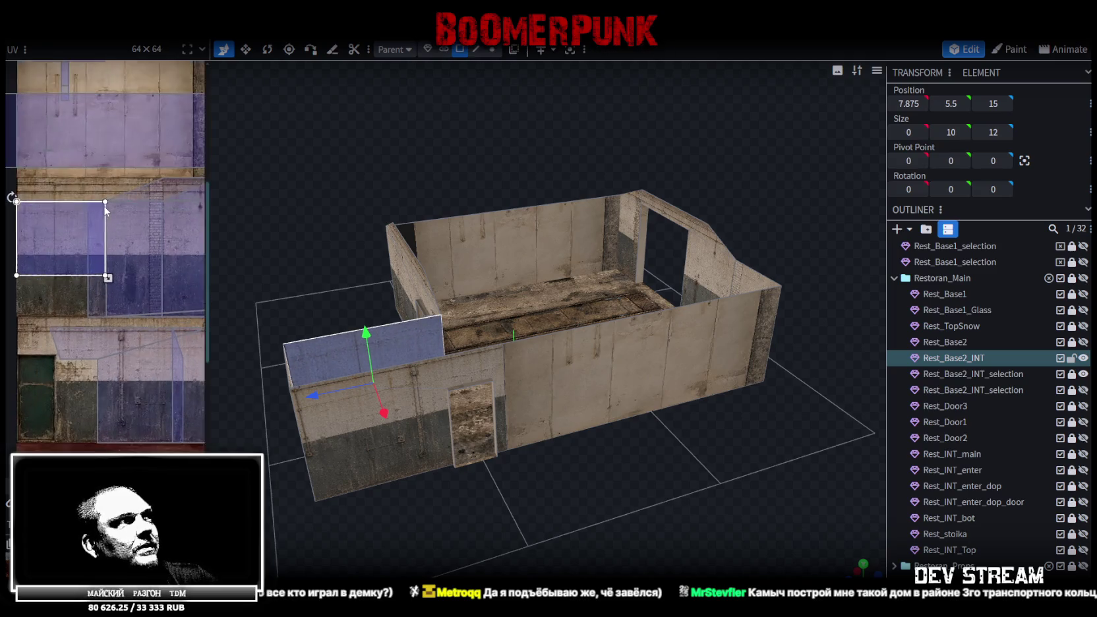
scroll(104, 206, up, 2)
scroll(69, 218, up, 2)
- Enlarge the partition face's UV box toward the lower right and shift it slightly right
click(74, 225)
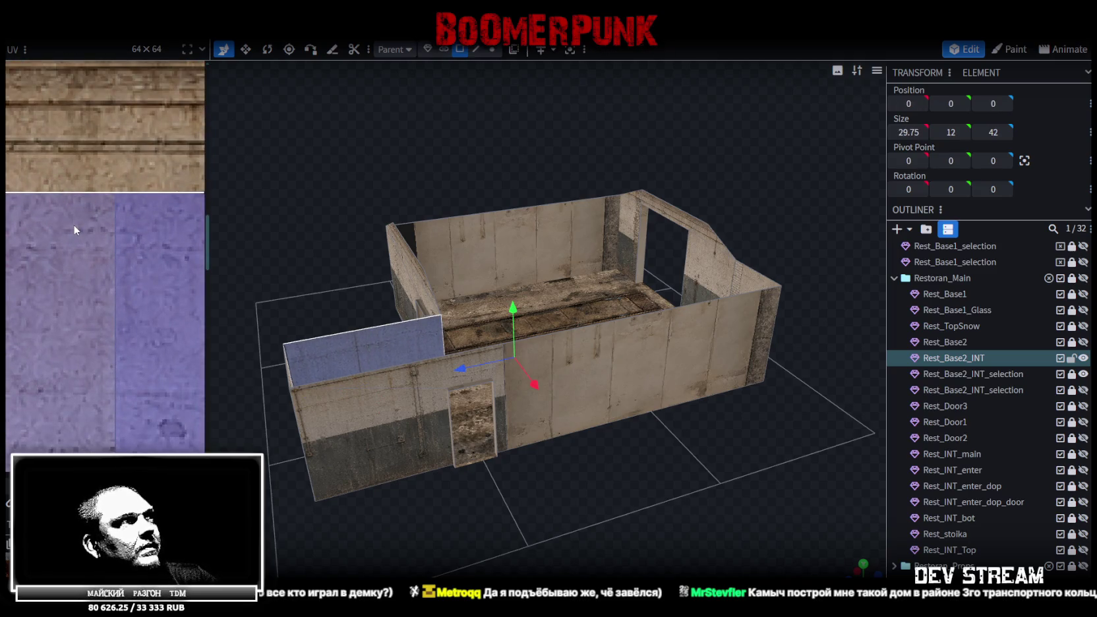
scroll(86, 224, down, 3)
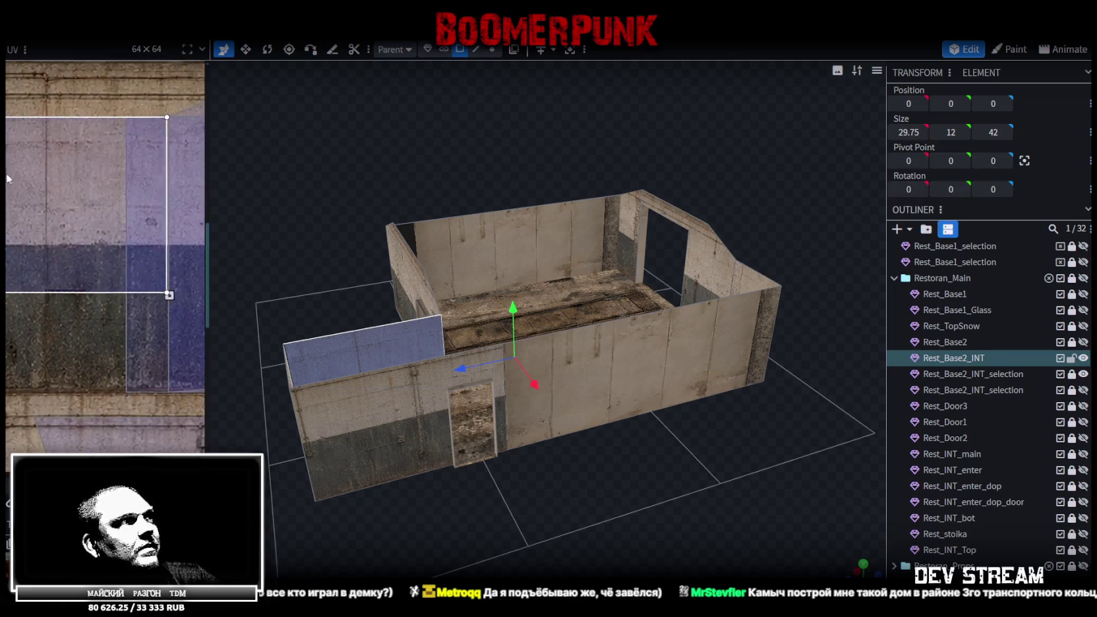
scroll(73, 217, up, 2)
scroll(93, 234, up, 1)
drag(59, 242, 187, 327)
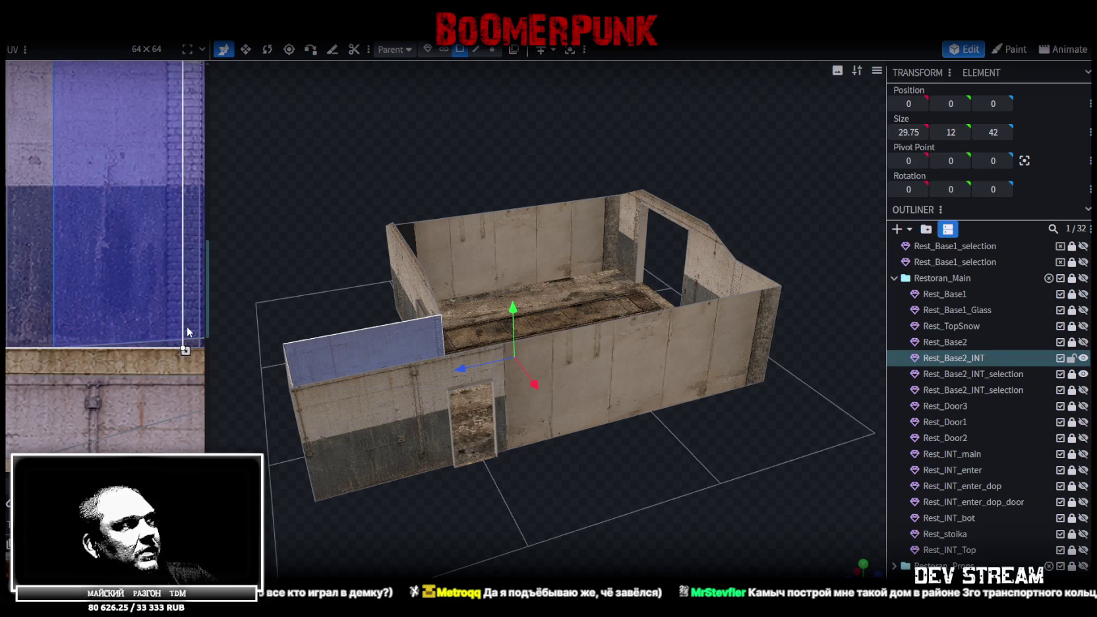
drag(186, 326, 185, 327)
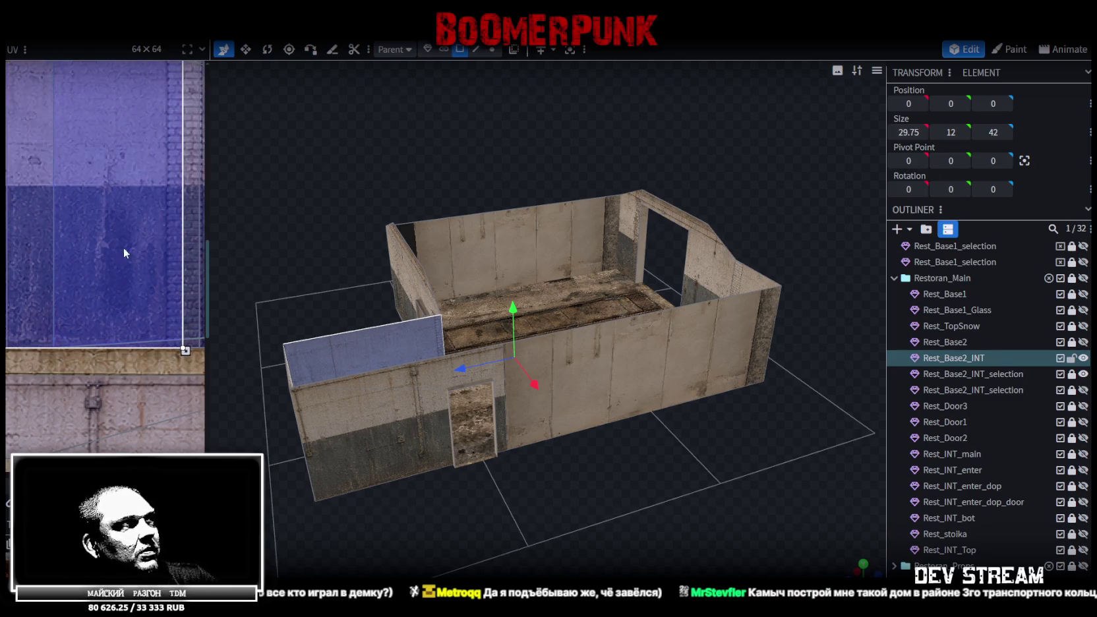
scroll(124, 250, down, 3)
scroll(485, 431, up, 2)
scroll(600, 396, up, 2)
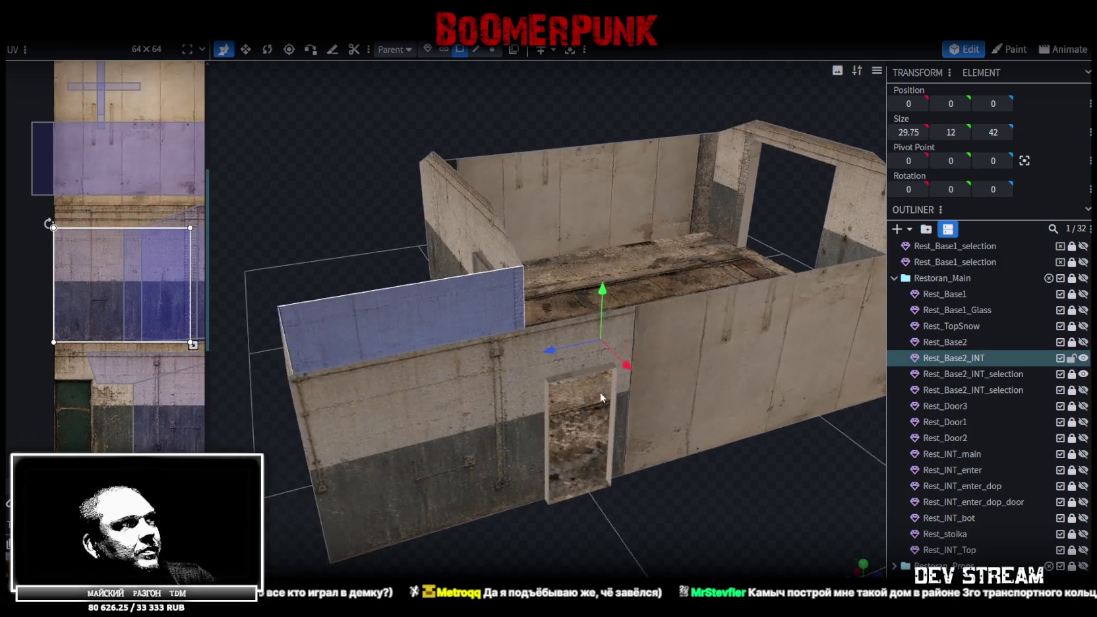
scroll(383, 236, up, 2)
scroll(375, 243, up, 2)
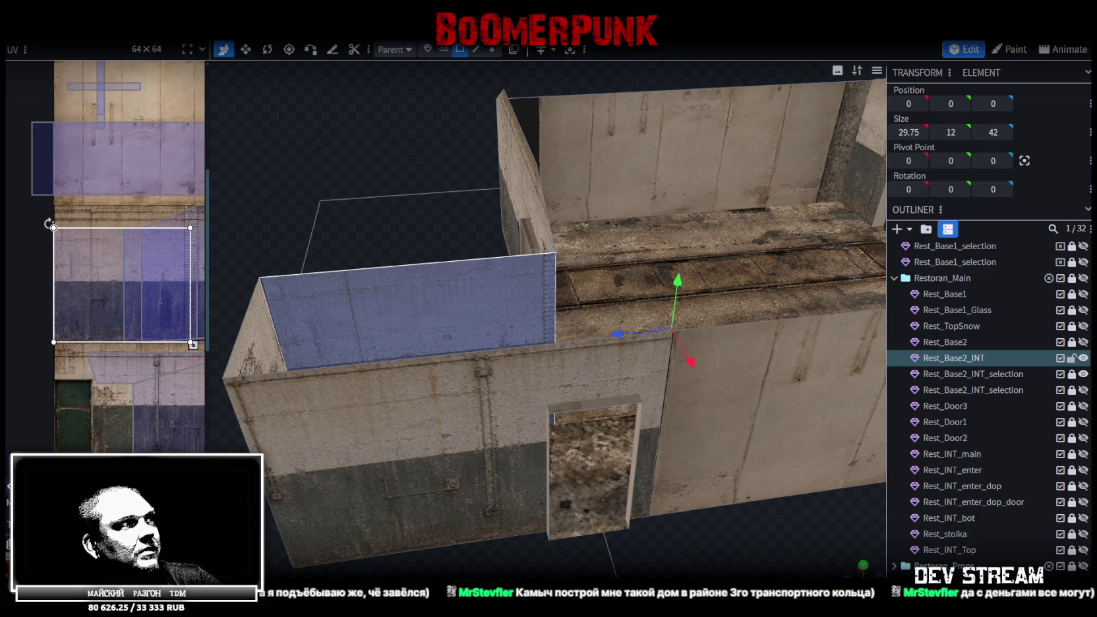
drag(122, 285, 126, 285)
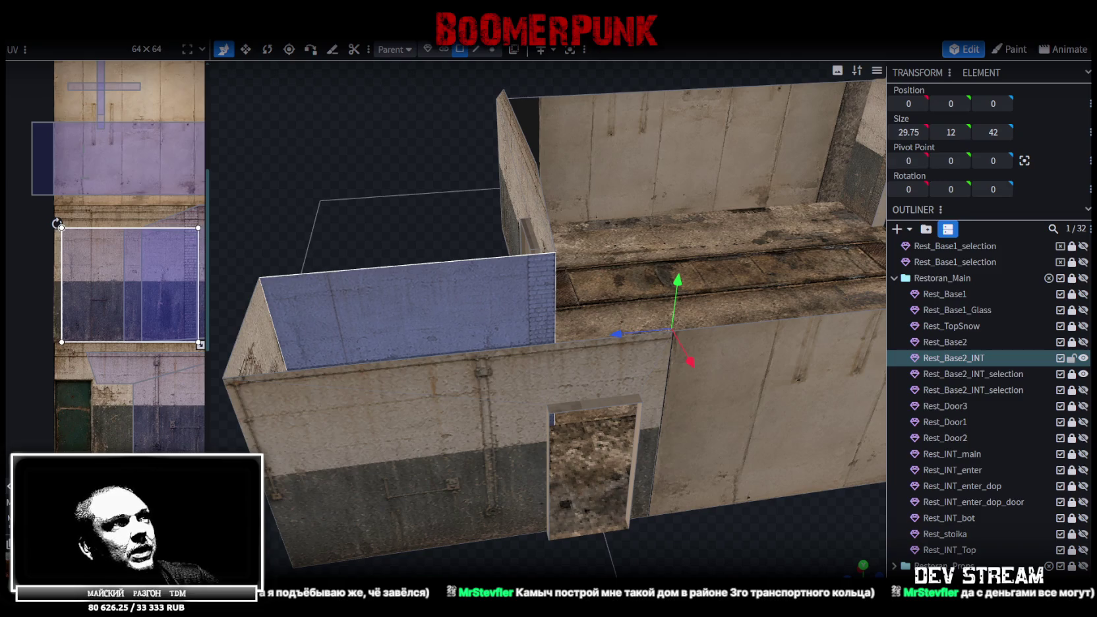
- Select the far wall's upper face, then the front wall face from a reoriented view
middle_drag(95, 278, 44, 329)
scroll(44, 329, down, 2)
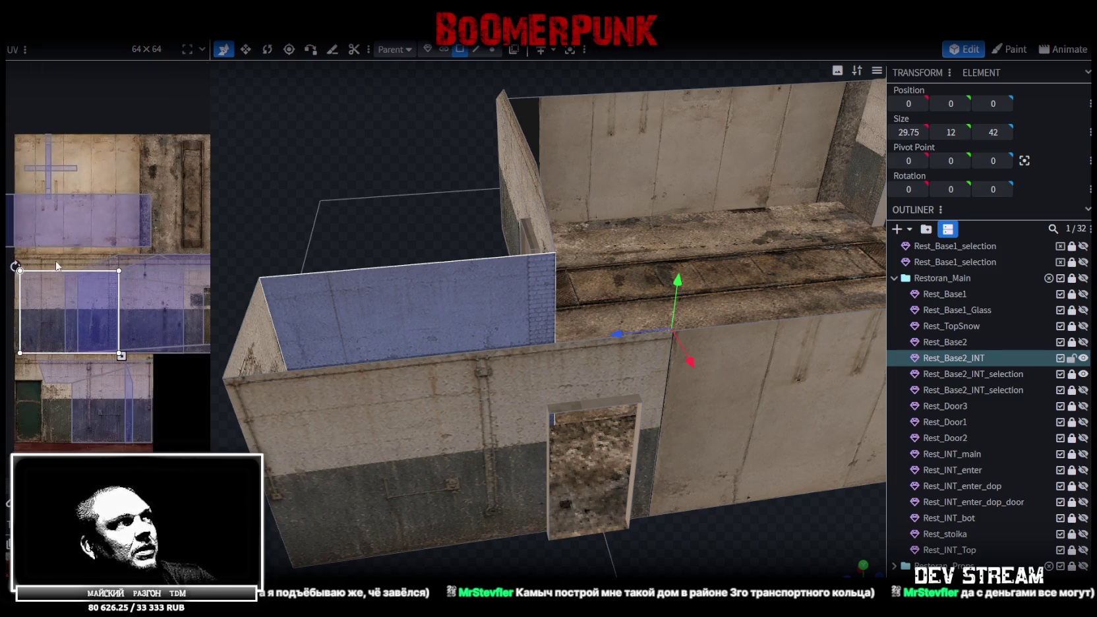
click(65, 229)
scroll(525, 378, down, 2)
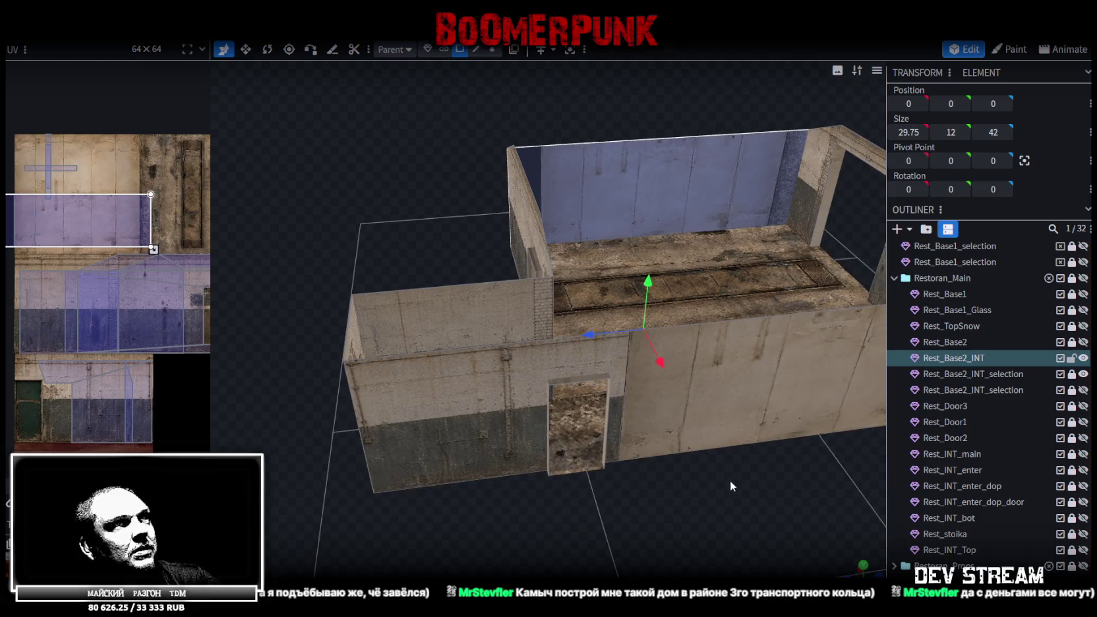
drag(730, 480, 676, 465)
click(689, 353)
- Move the front wall's UV mapping to another atlas area and shift it down-left
scroll(168, 258, down, 2)
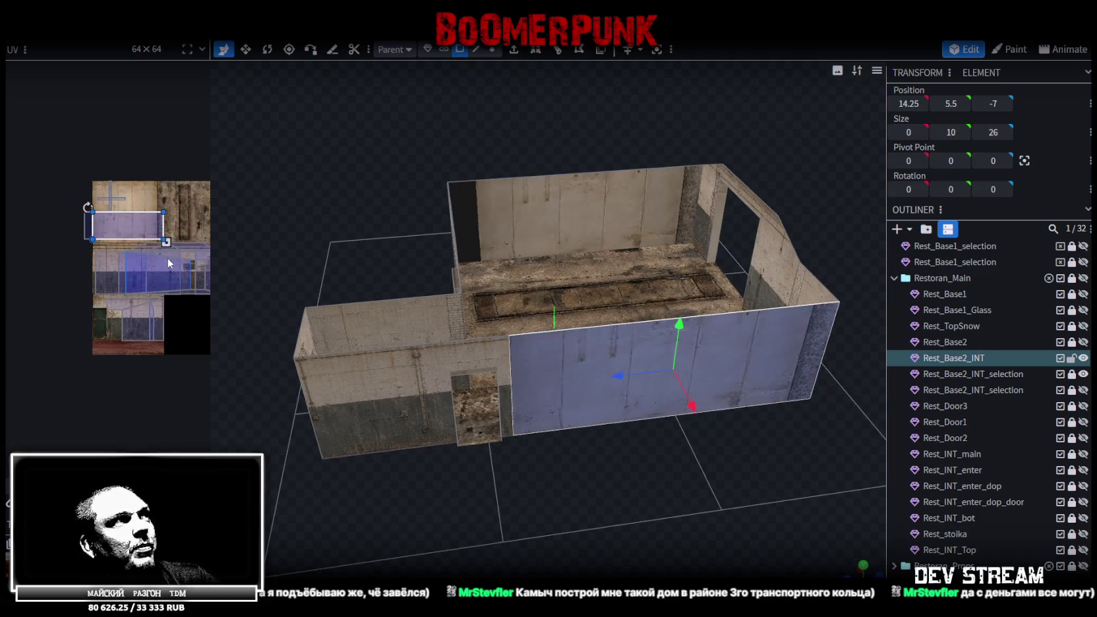
scroll(167, 258, up, 1)
mouse_move(592, 336)
mouse_down()
mouse_move(658, 530)
mouse_move(633, 487)
mouse_up()
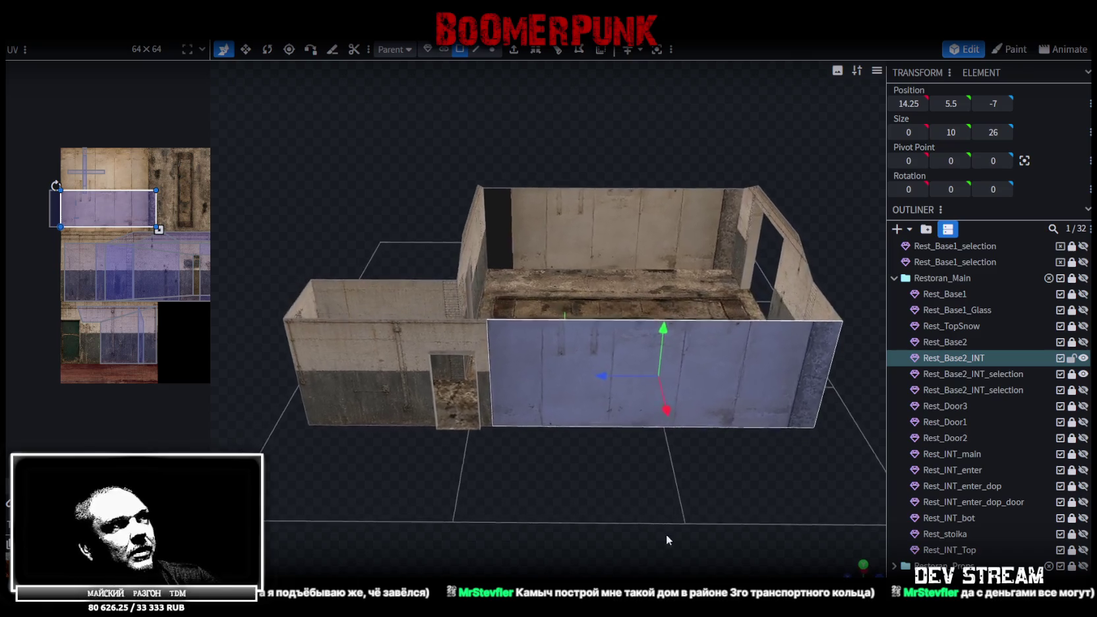
middle_drag(159, 226, 101, 201)
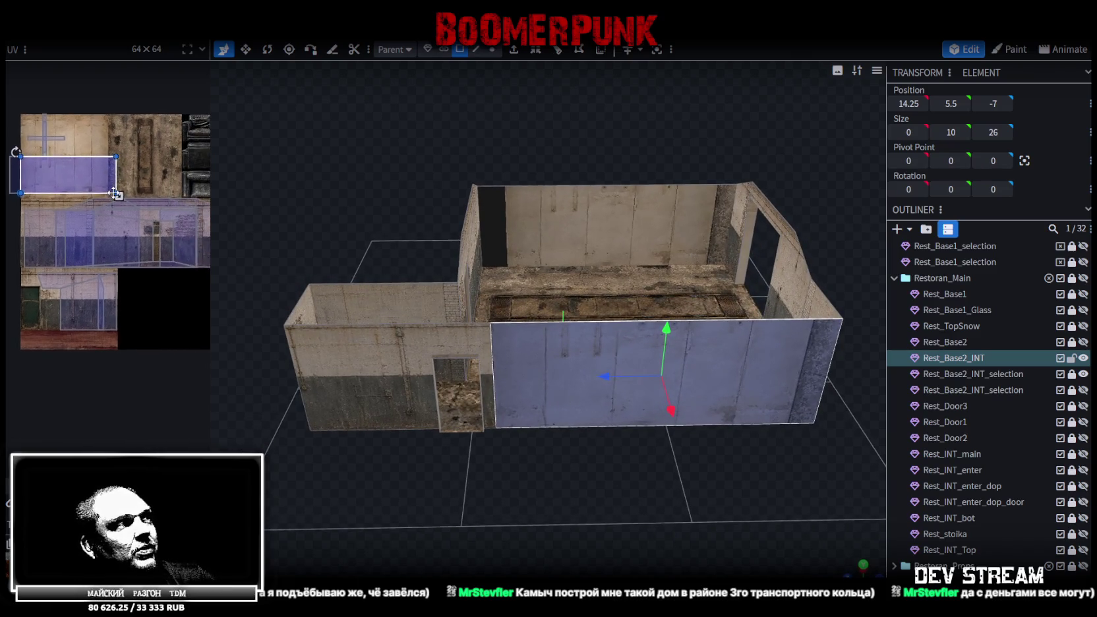
drag(58, 176, 101, 215)
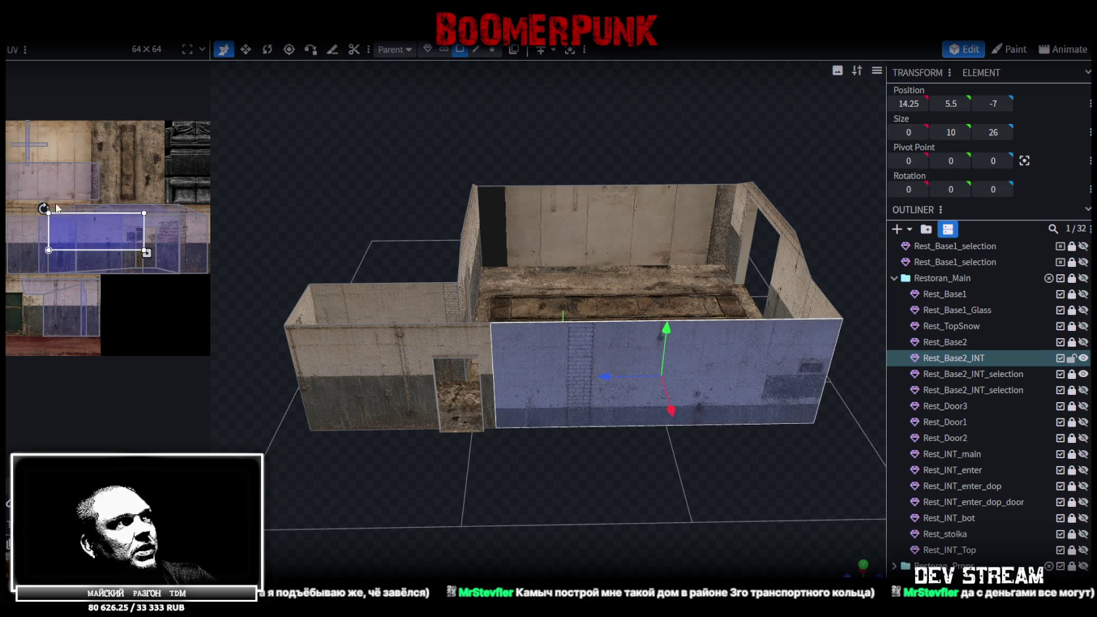
scroll(91, 217, up, 3)
scroll(91, 217, up, 2)
drag(79, 268, 60, 326)
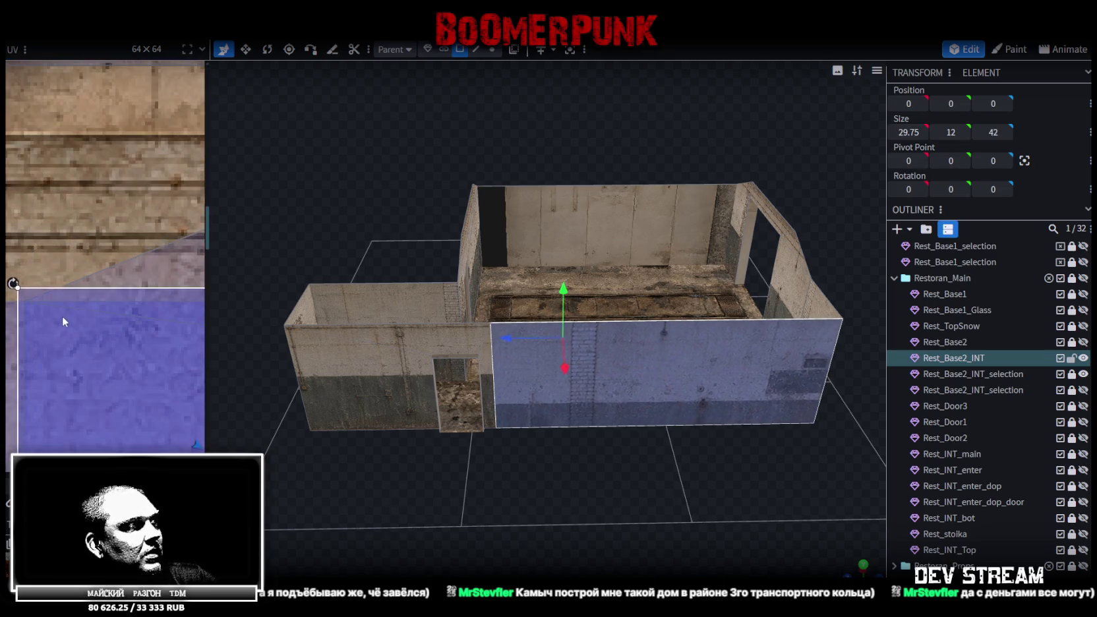
scroll(58, 325, down, 1)
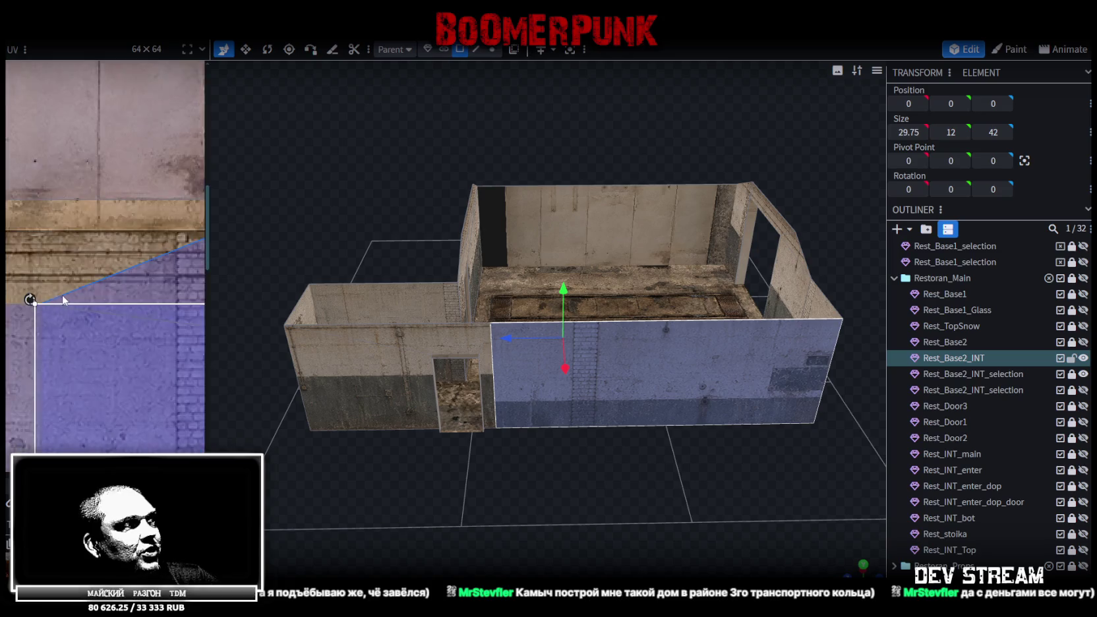
scroll(58, 325, down, 2)
- Extend the front wall's UV area leftward along the pale-over-dark concrete strip
middle_drag(55, 310, 151, 274)
scroll(127, 263, down, 1)
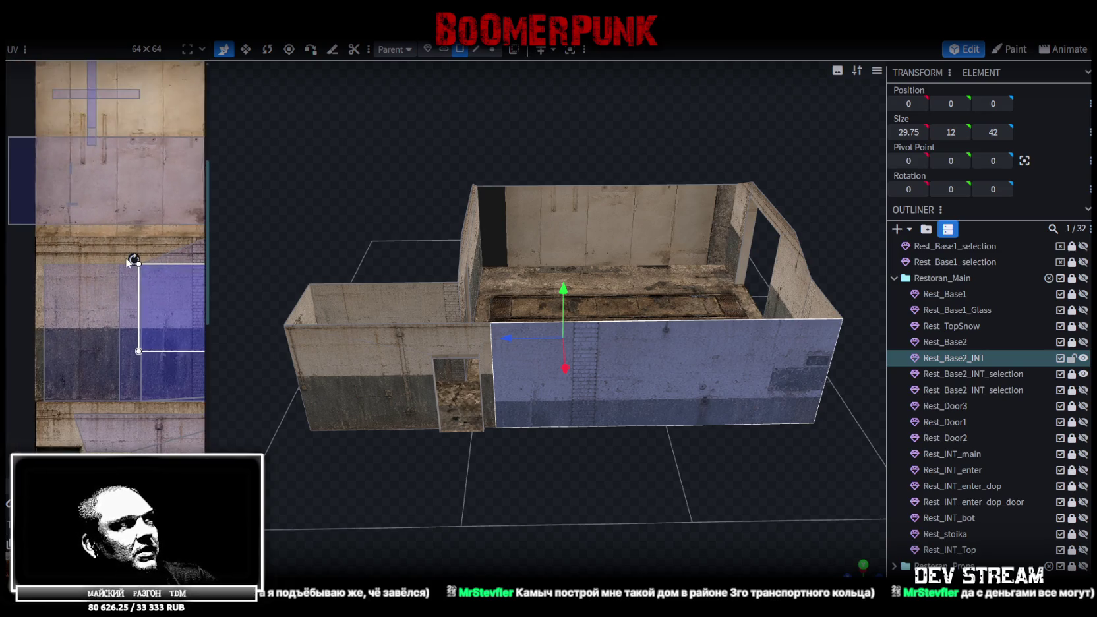
scroll(118, 264, up, 2)
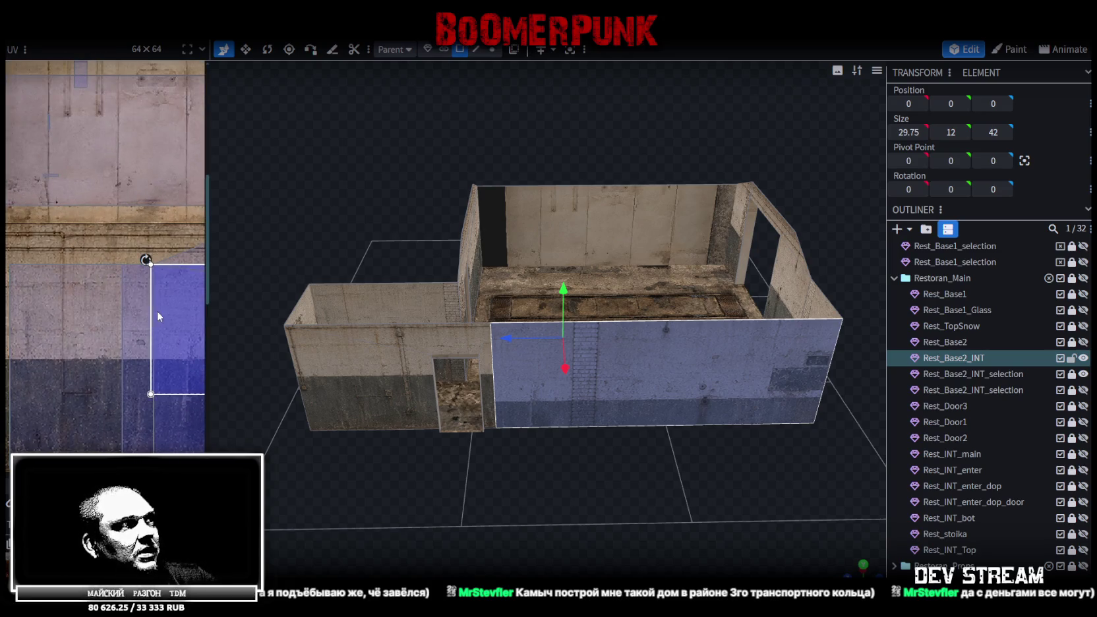
scroll(120, 309, down, 1)
scroll(120, 309, down, 1)
middle_drag(120, 309, 107, 286)
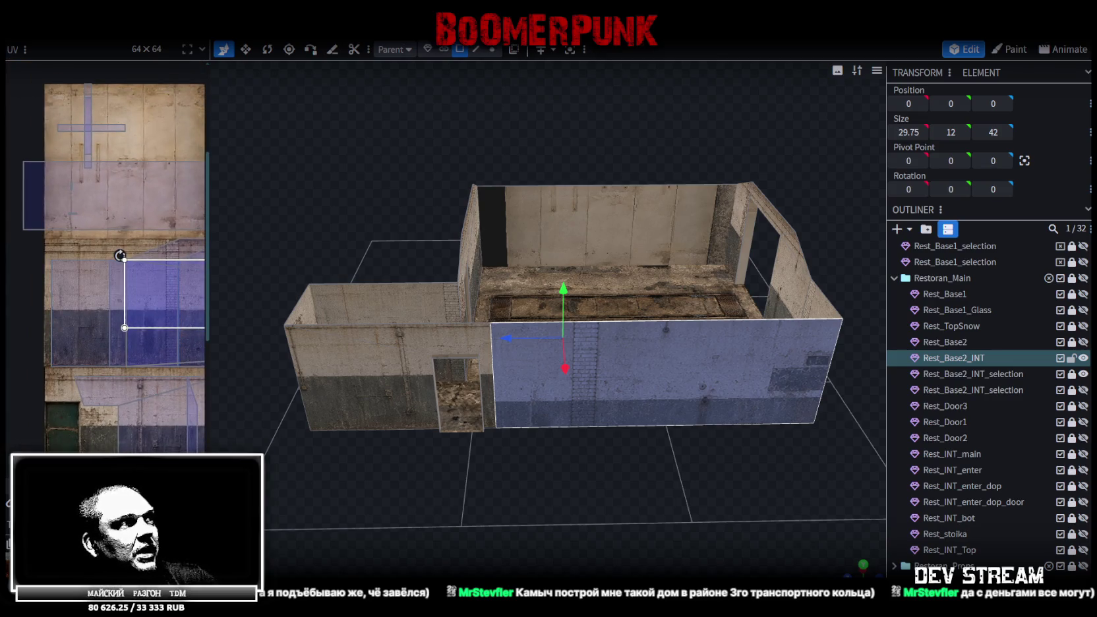
drag(120, 256, 77, 256)
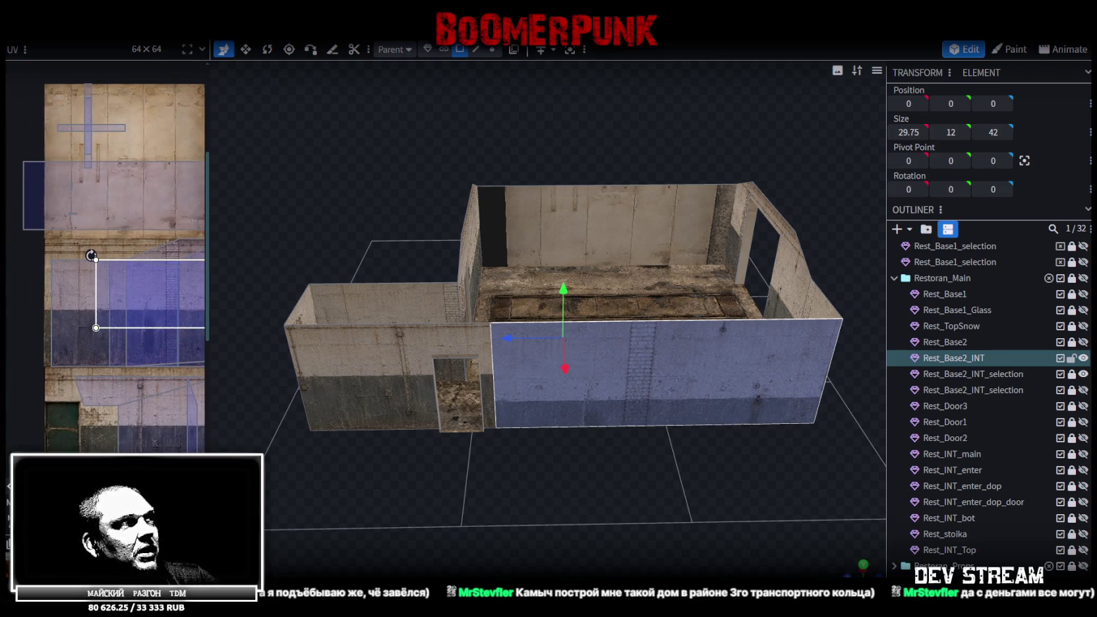
drag(78, 255, 75, 255)
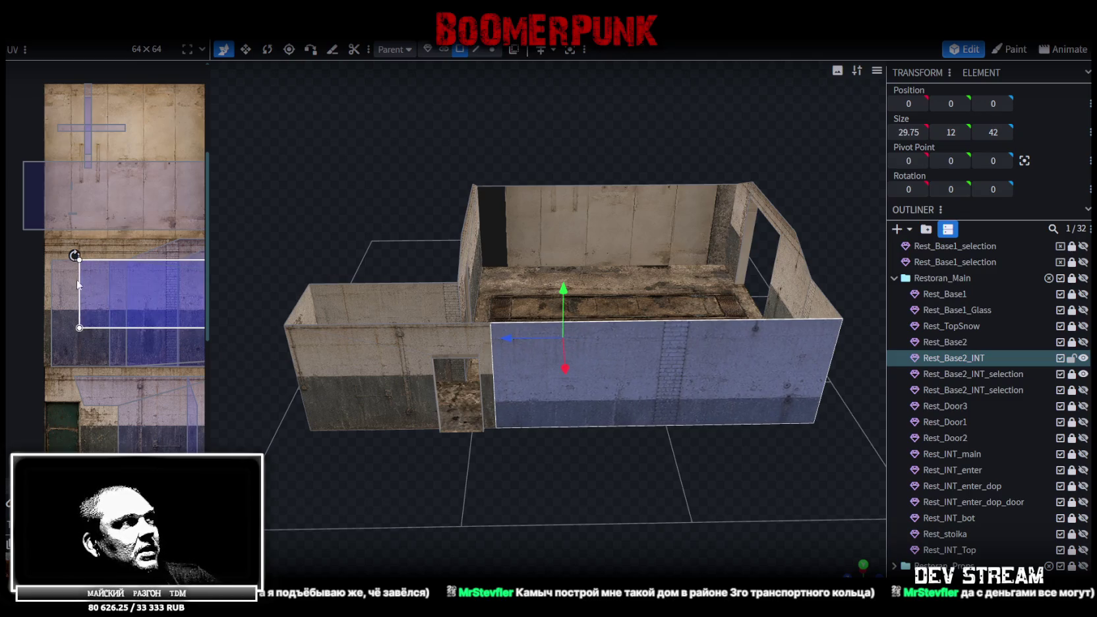
- Widen the UV editor panel by dragging its divider
scroll(58, 276, up, 2)
scroll(58, 276, up, 1)
scroll(69, 259, up, 1)
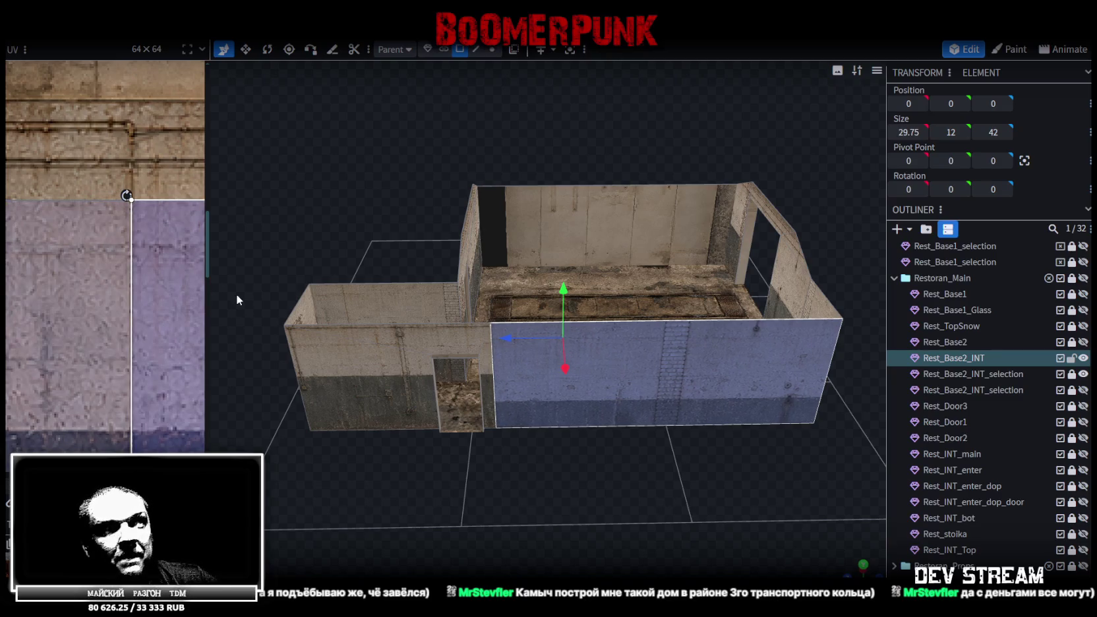
scroll(182, 295, down, 2)
scroll(161, 304, down, 1)
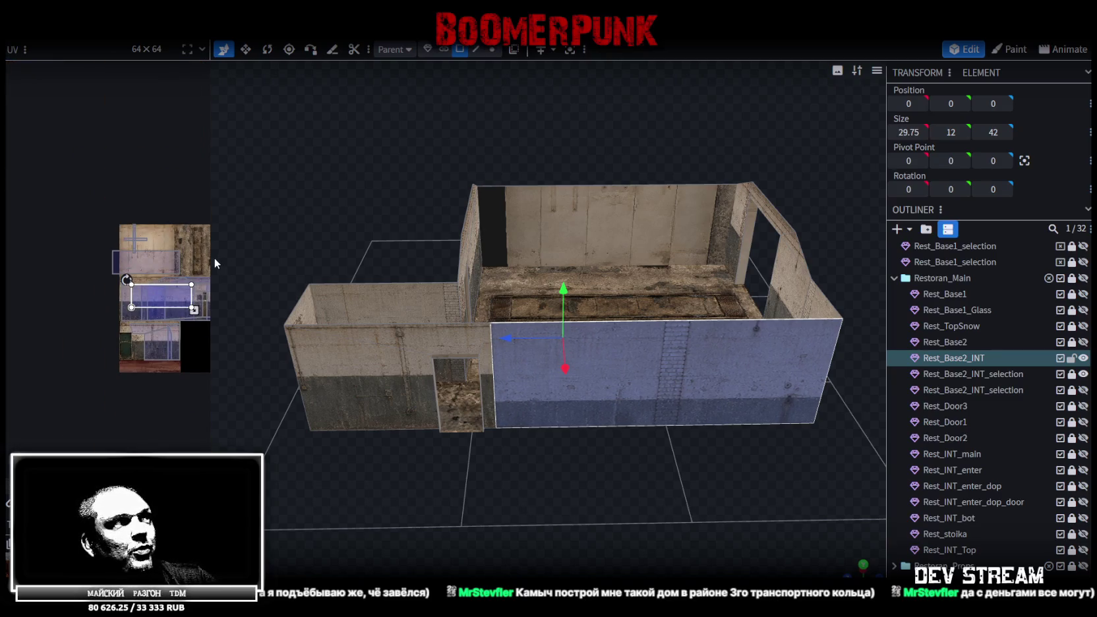
drag(213, 258, 381, 277)
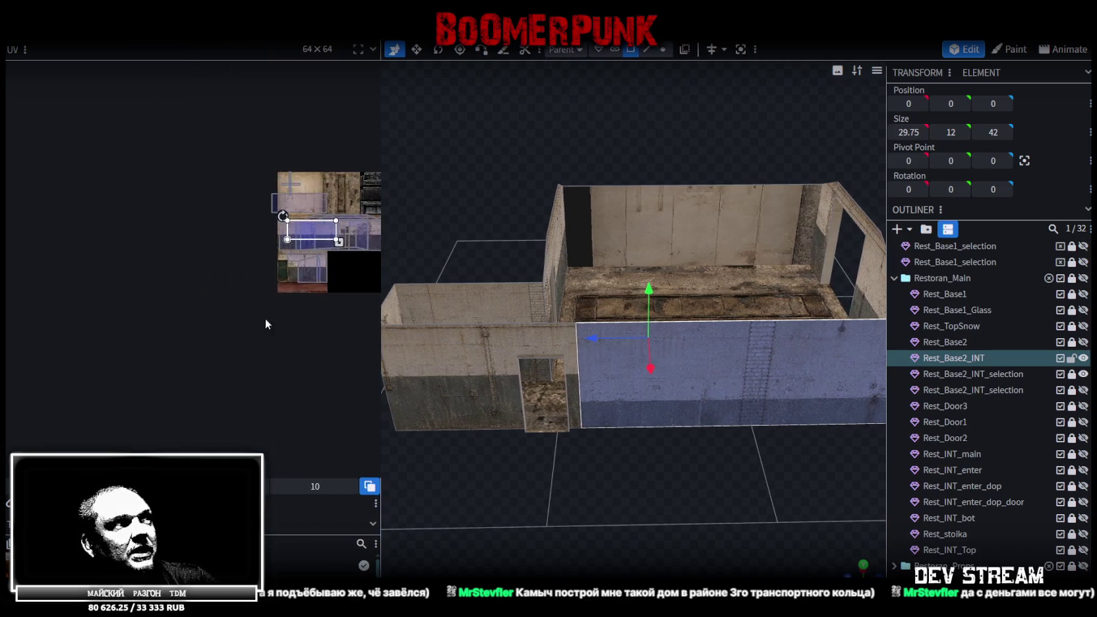
- Stretch the front wall's UV area wider by dragging its corner handle
scroll(198, 326, up, 2)
scroll(171, 277, up, 2)
scroll(152, 284, up, 2)
scroll(126, 294, up, 2)
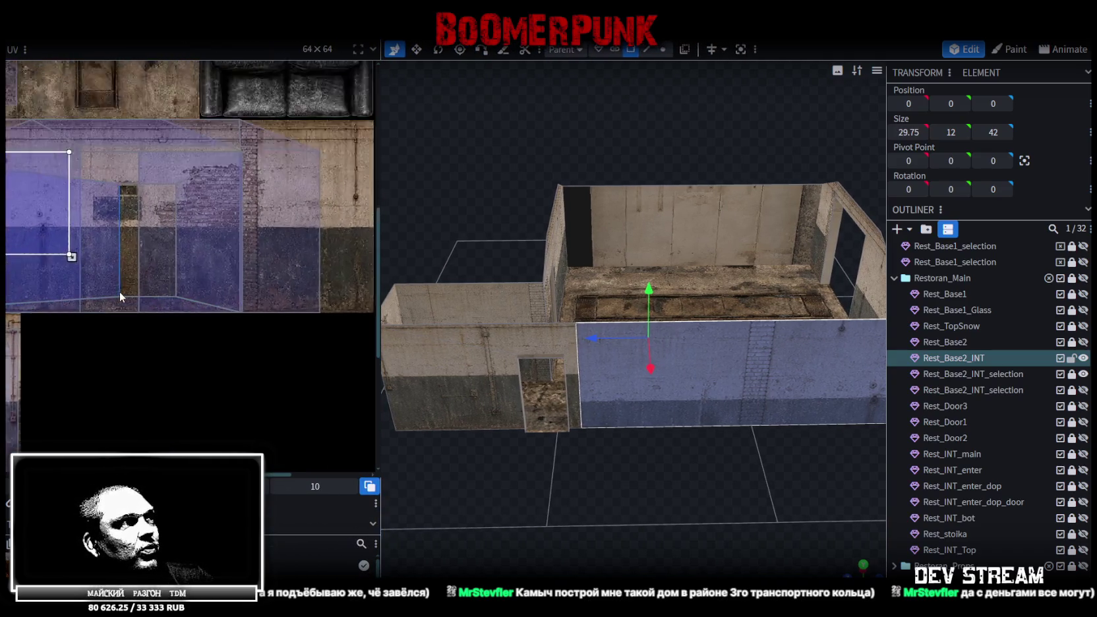
scroll(120, 291, up, 1)
mouse_move(79, 253)
mouse_down()
mouse_move(251, 288)
mouse_move(239, 310)
mouse_up()
scroll(238, 311, up, 2)
scroll(250, 395, up, 2)
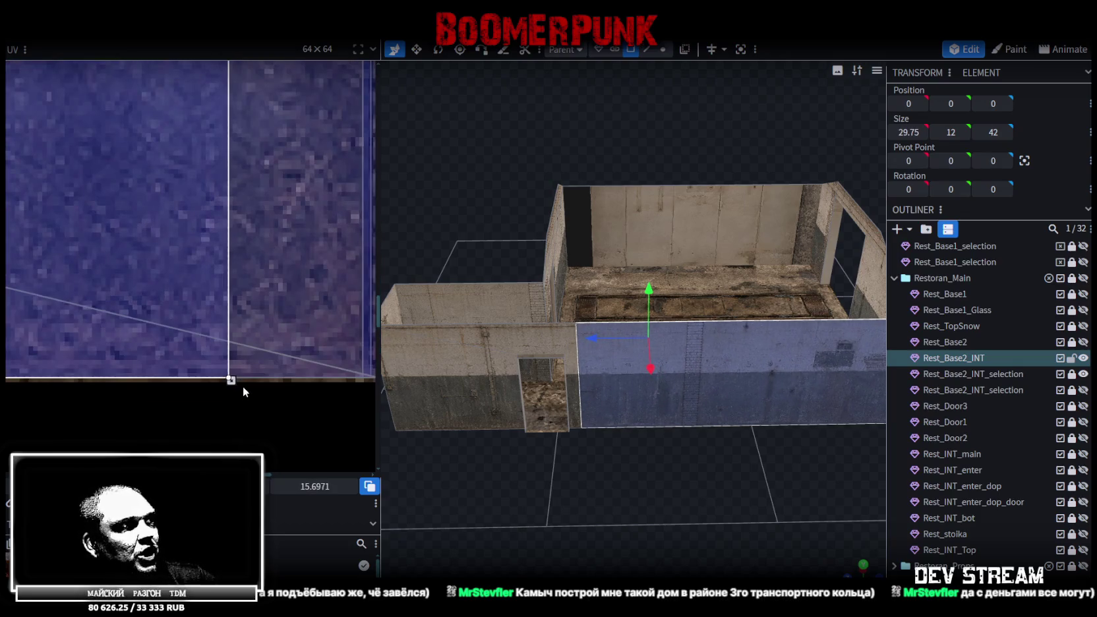
scroll(227, 322, down, 2)
scroll(227, 322, down, 2)
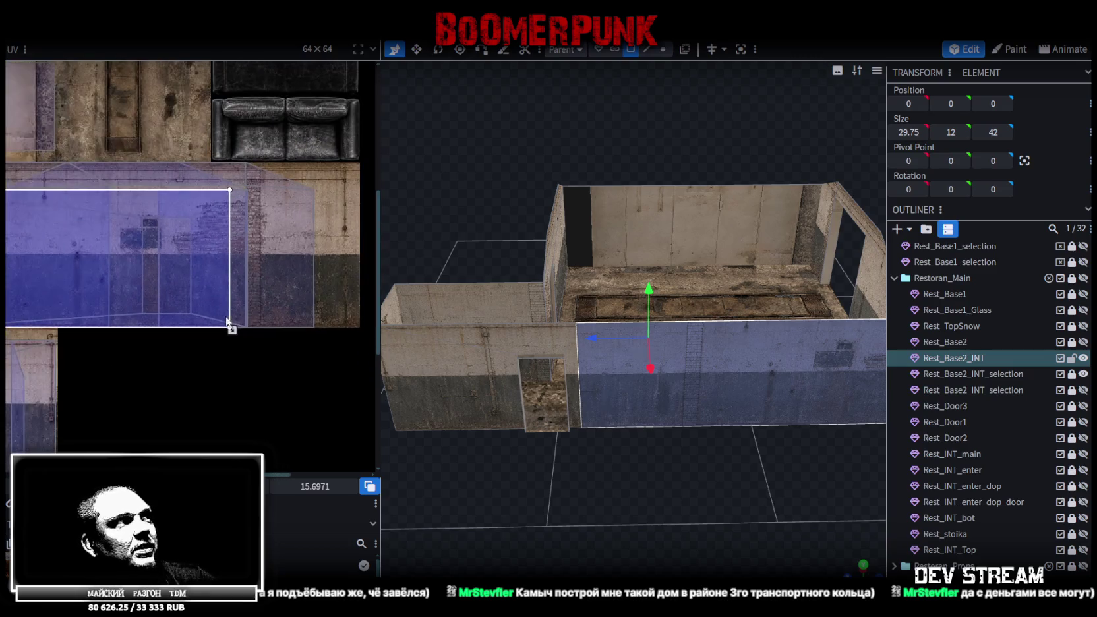
scroll(665, 473, down, 2)
mouse_move(664, 474)
mouse_down()
mouse_move(611, 473)
mouse_move(371, 389)
mouse_up()
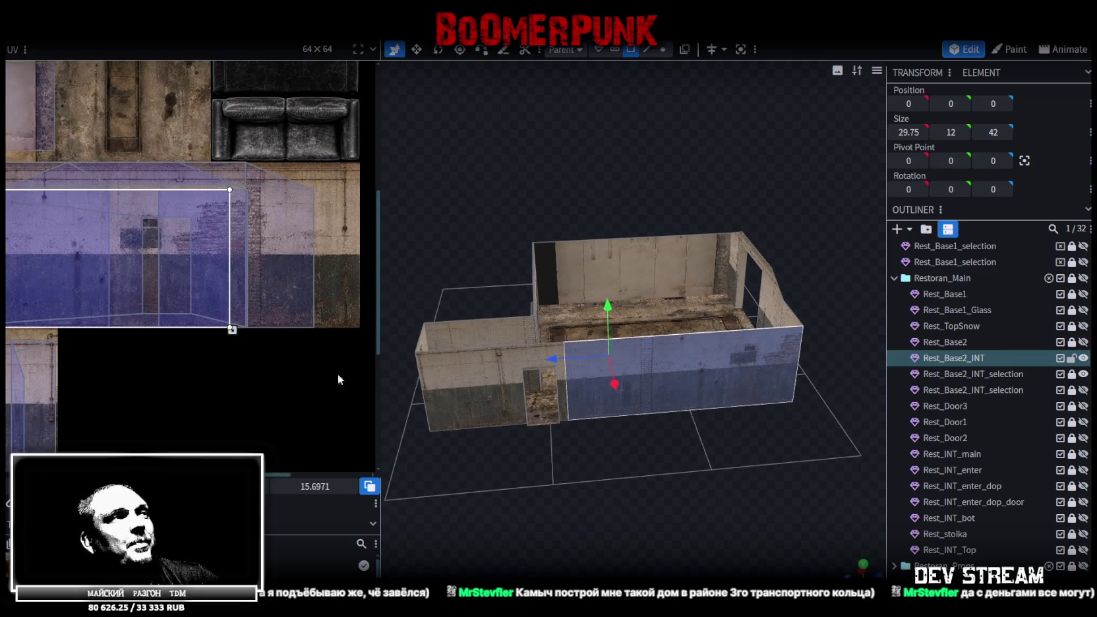
- Extend the UV area's right edge until its size reads about 15.6971
drag(229, 327, 259, 327)
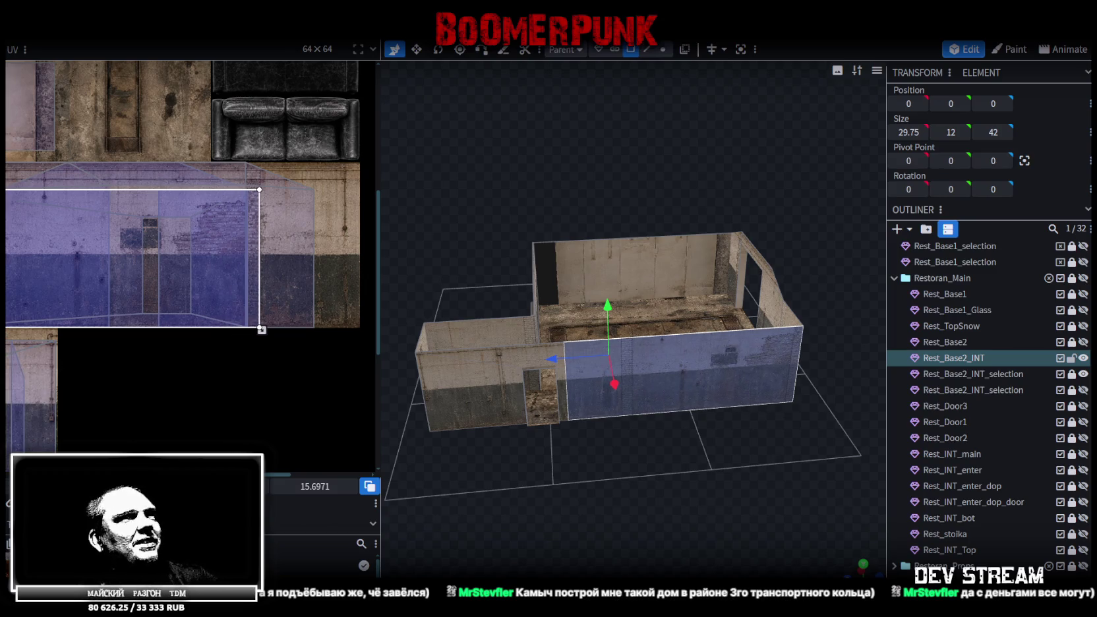
scroll(224, 305, up, 1)
scroll(214, 343, up, 2)
scroll(205, 330, up, 1)
scroll(158, 361, up, 2)
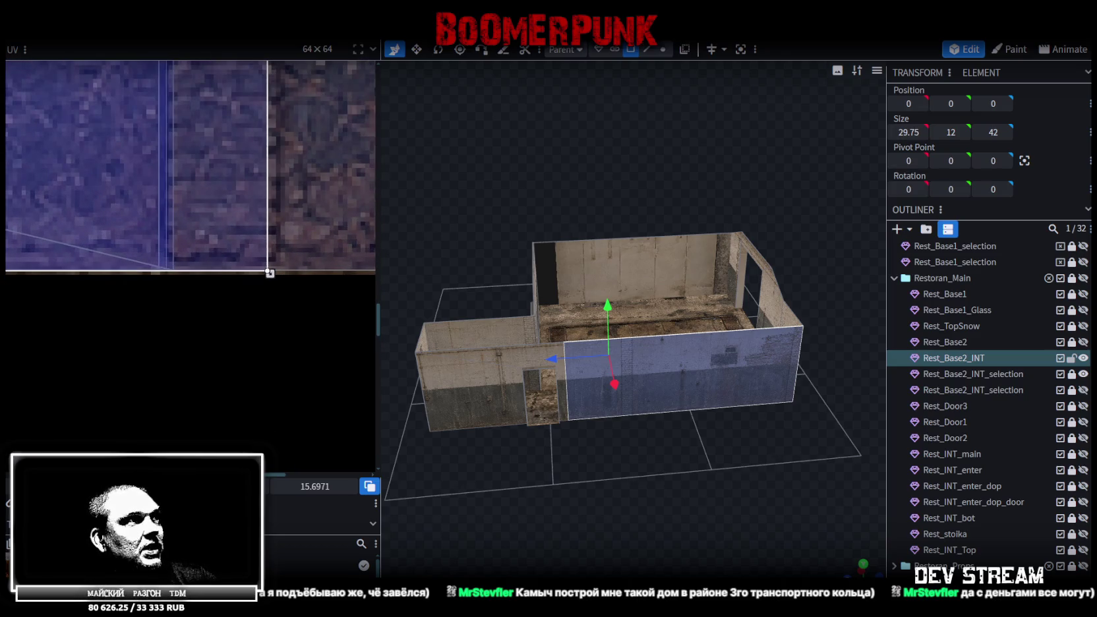
mouse_move(270, 273)
mouse_down()
mouse_move(307, 272)
mouse_move(281, 272)
mouse_up()
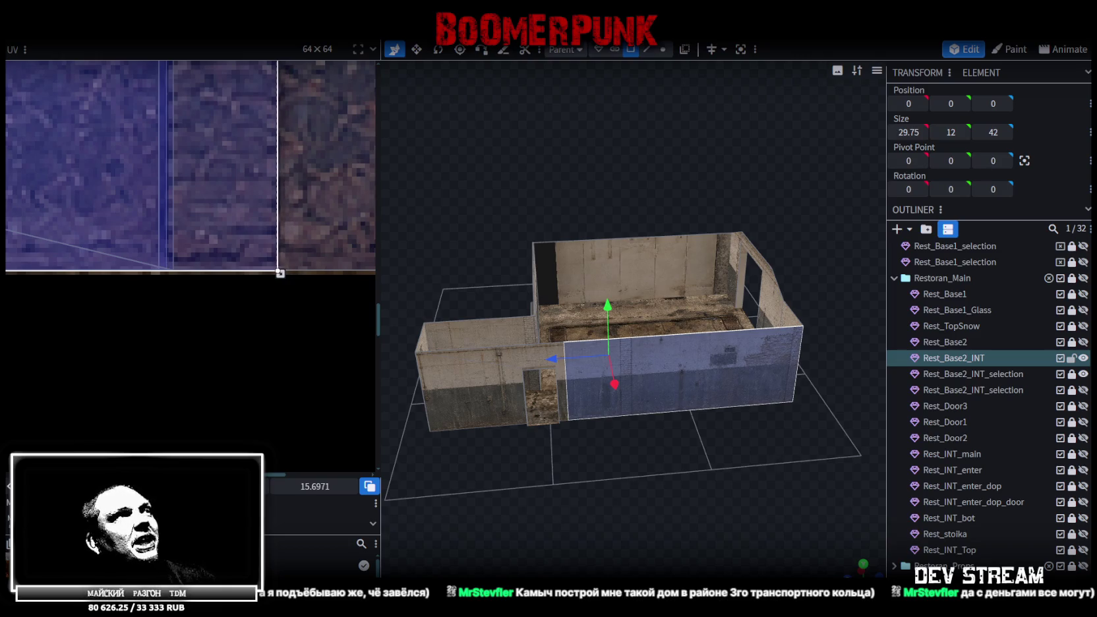
scroll(232, 299, down, 2)
scroll(217, 287, down, 2)
scroll(213, 279, down, 1)
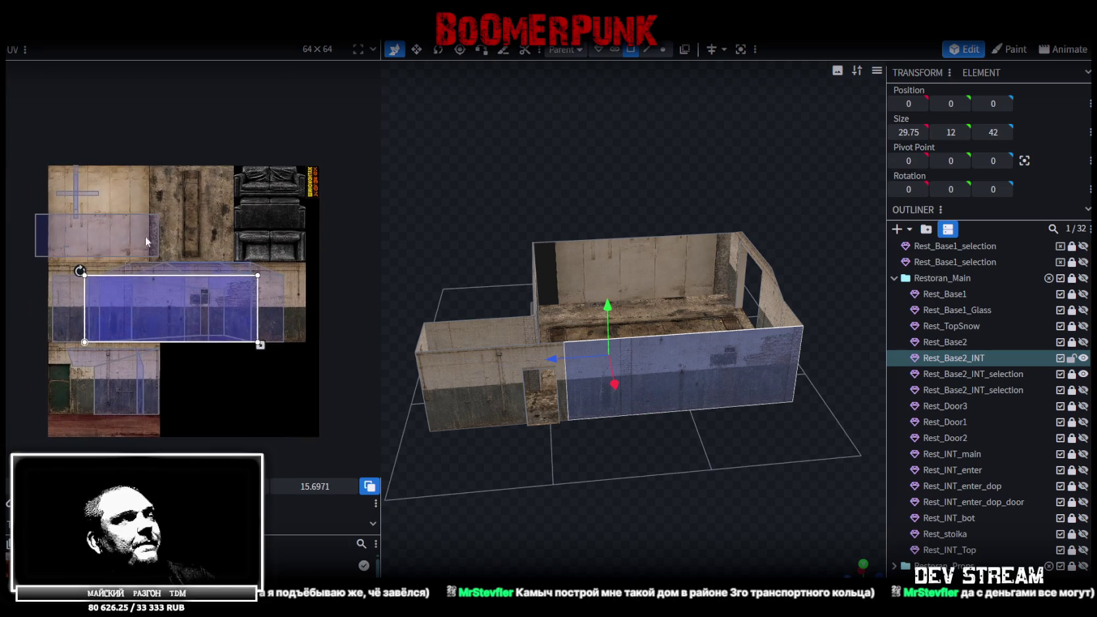
- Place the back wall's inner face UV on the concrete wall strip and stretch it across
mouse_move(77, 231)
mouse_down()
mouse_move(169, 271)
mouse_move(145, 302)
mouse_move(106, 287)
mouse_up()
scroll(47, 270, up, 1)
scroll(48, 271, up, 3)
scroll(106, 267, up, 2)
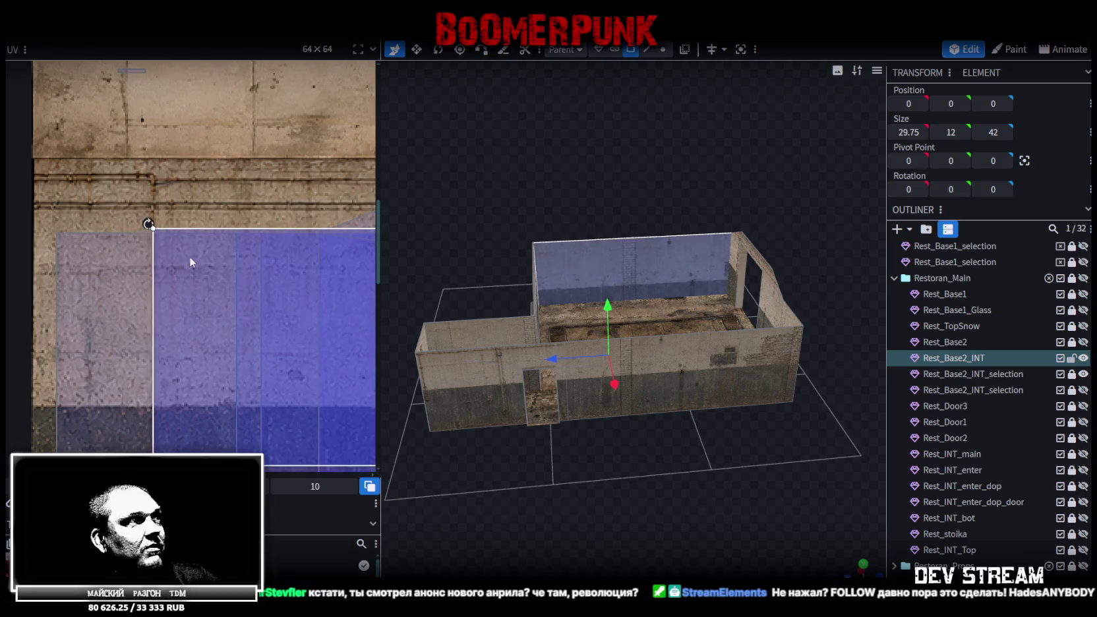
scroll(187, 264, up, 2)
scroll(160, 206, up, 1)
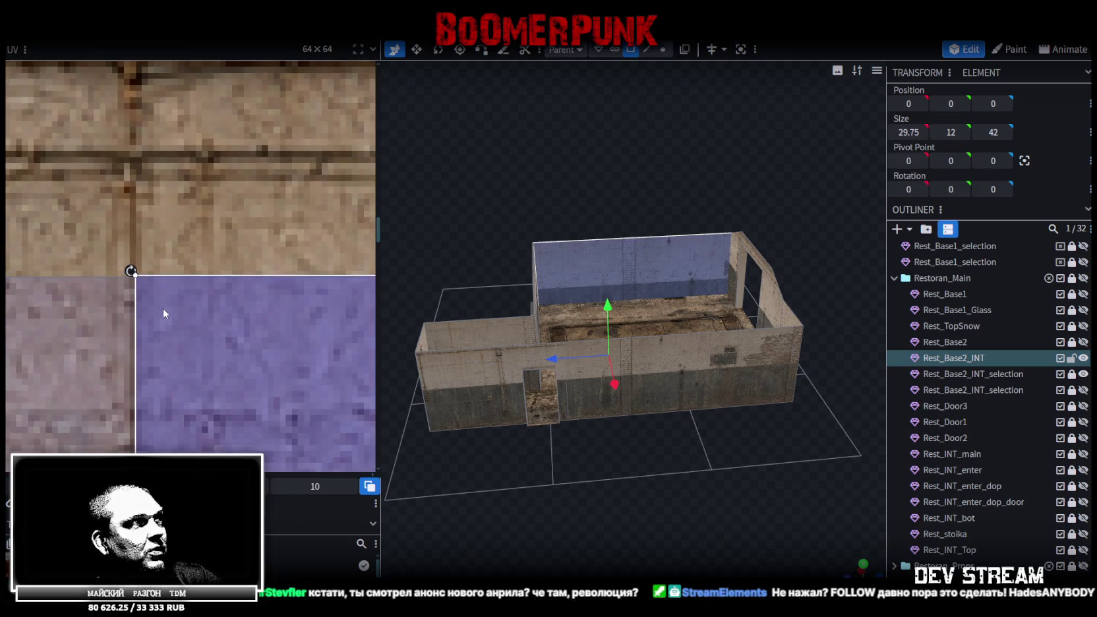
scroll(162, 311, down, 2)
scroll(160, 305, down, 2)
scroll(165, 284, down, 2)
scroll(189, 262, up, 2)
scroll(185, 270, up, 1)
scroll(99, 235, up, 2)
mouse_move(55, 240)
mouse_down()
mouse_move(279, 285)
mouse_move(270, 310)
mouse_up()
scroll(270, 309, up, 3)
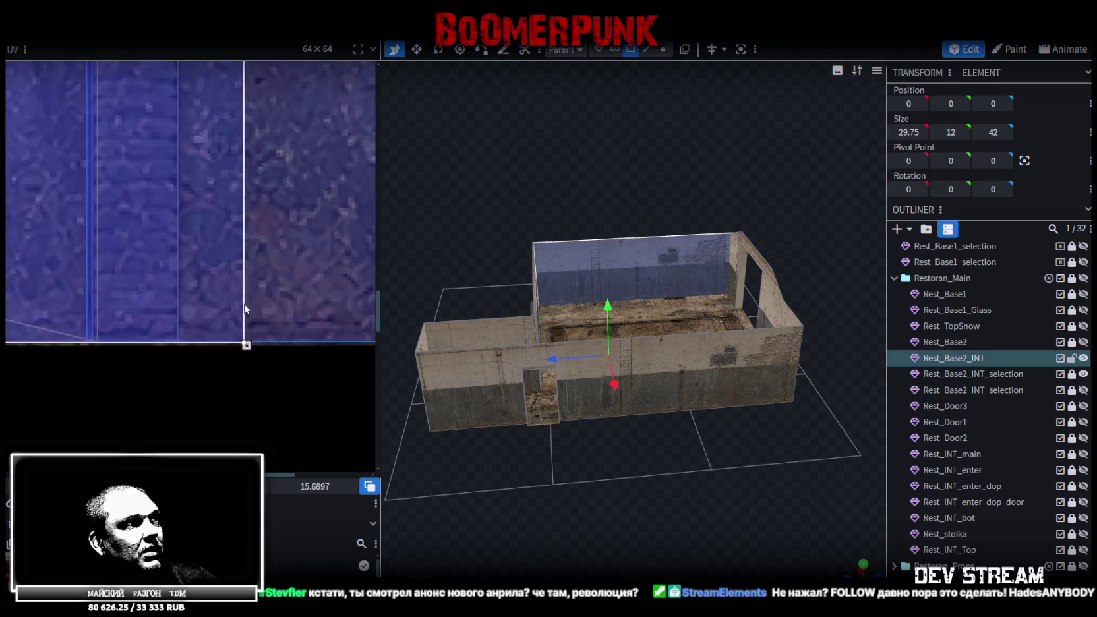
scroll(267, 334, down, 1)
scroll(267, 328, down, 2)
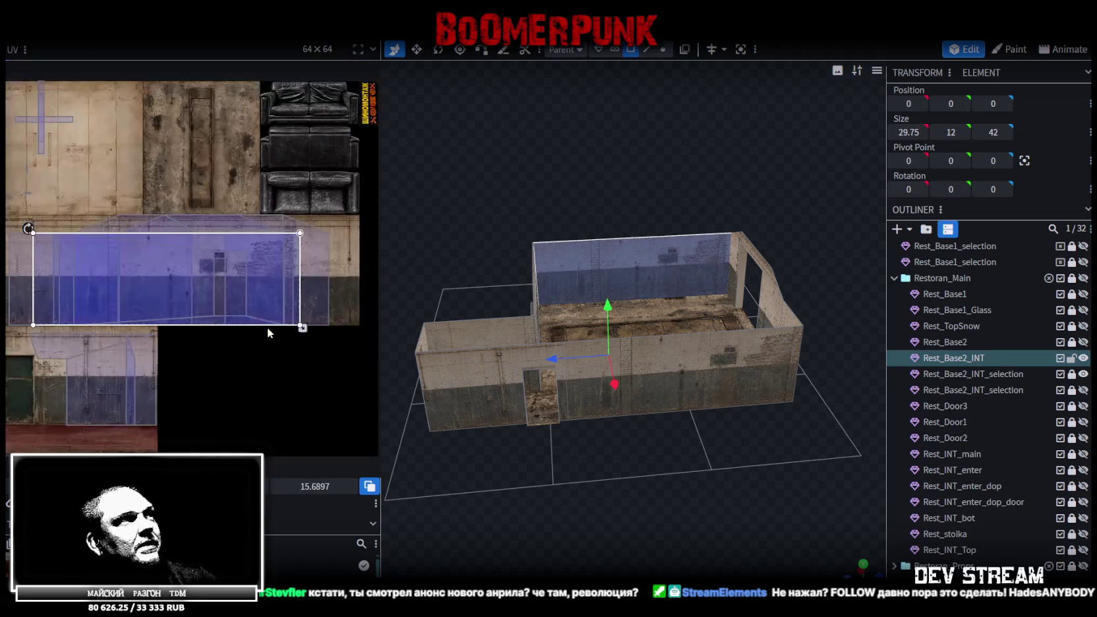
- Mirror the back wall UV and extend its right edge to about 15.69 units wide
click(162, 464)
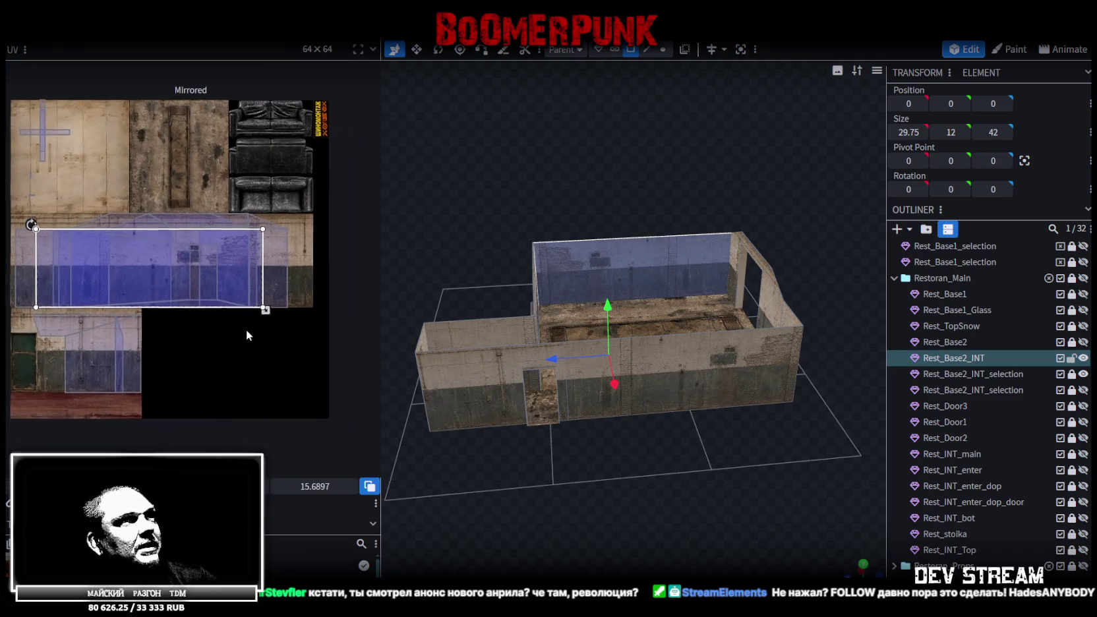
scroll(260, 324, up, 2)
drag(213, 300, 290, 302)
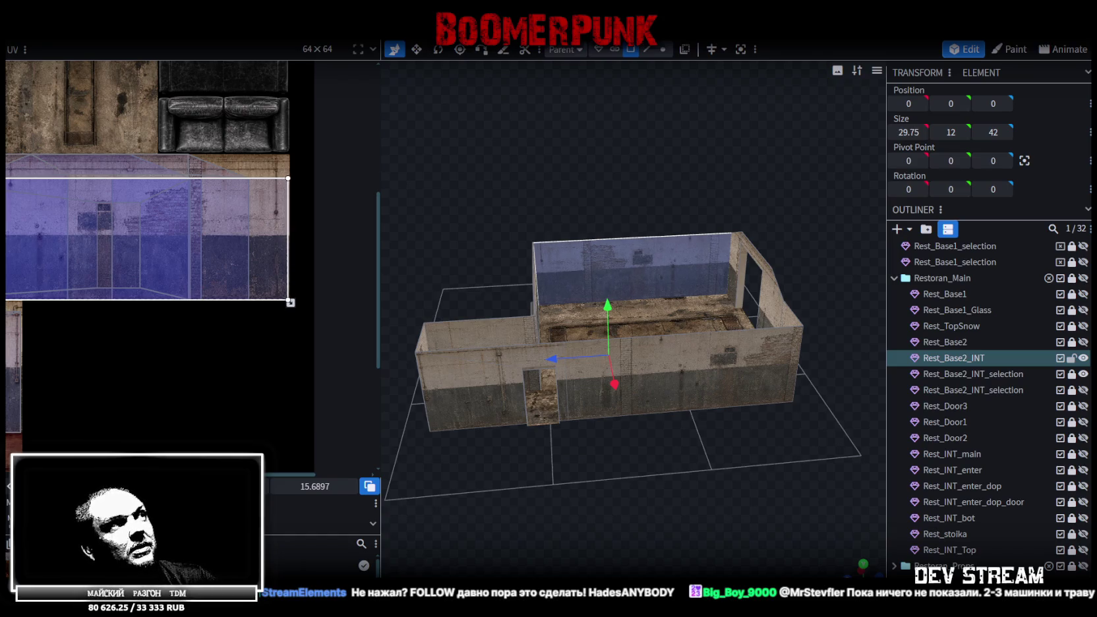
scroll(192, 378, up, 2)
scroll(272, 375, up, 2)
scroll(204, 431, up, 2)
scroll(181, 330, up, 2)
scroll(183, 308, up, 1)
scroll(156, 347, up, 2)
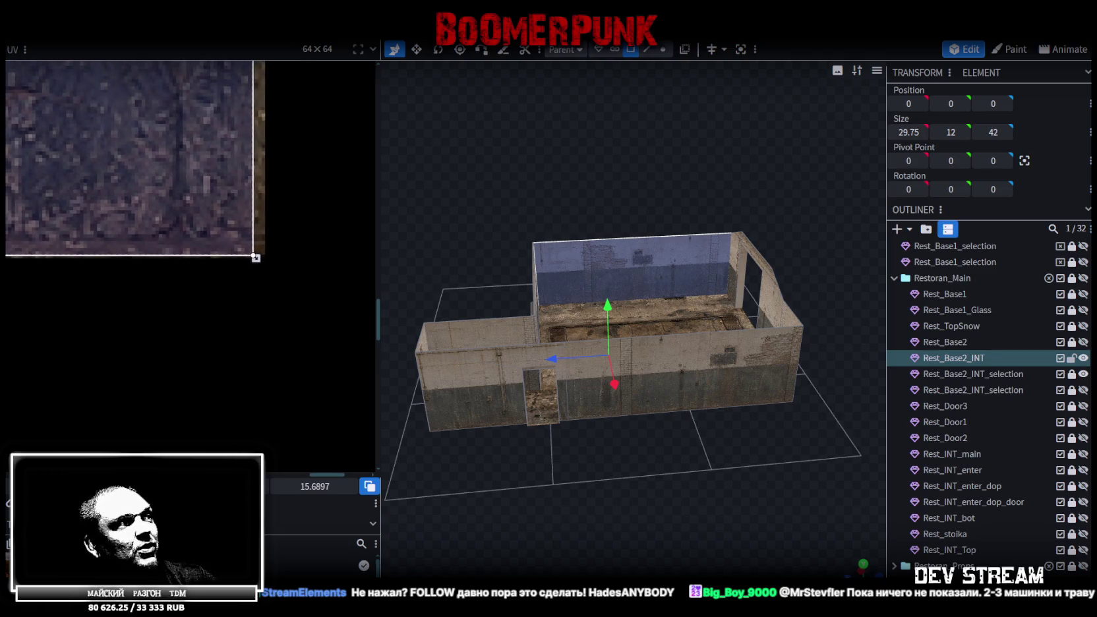
drag(256, 257, 266, 257)
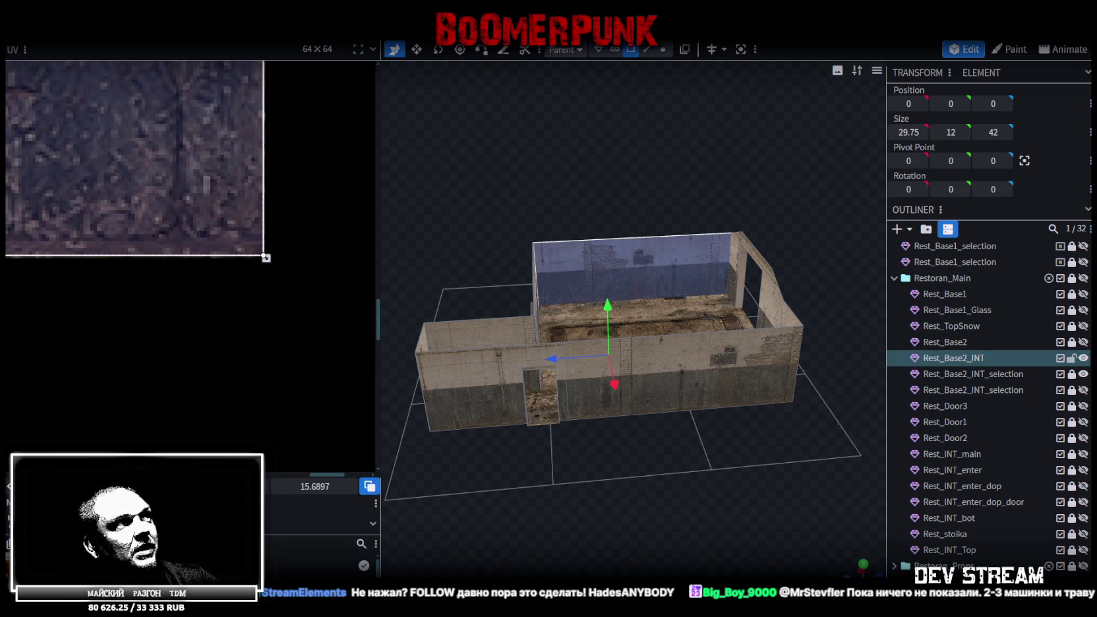
scroll(254, 280, up, 2)
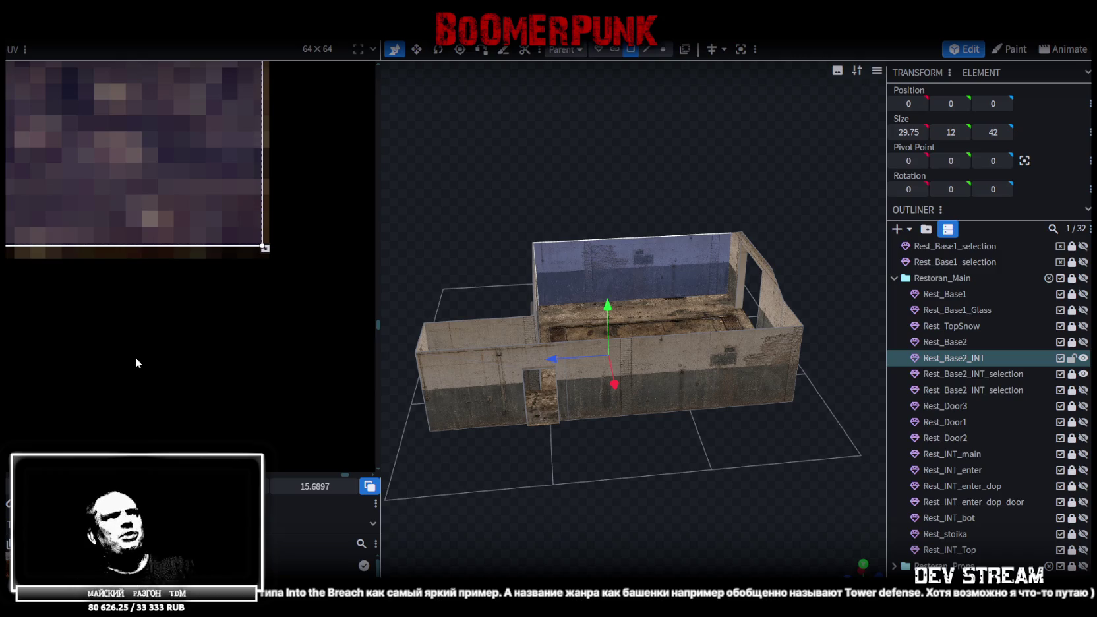
scroll(690, 482, up, 3)
- Orbit to the building's front and select the 26-unit front interior wall panel
mouse_move(690, 482)
mouse_down()
mouse_move(792, 487)
mouse_move(727, 365)
mouse_move(594, 499)
mouse_move(566, 492)
mouse_up()
click(722, 353)
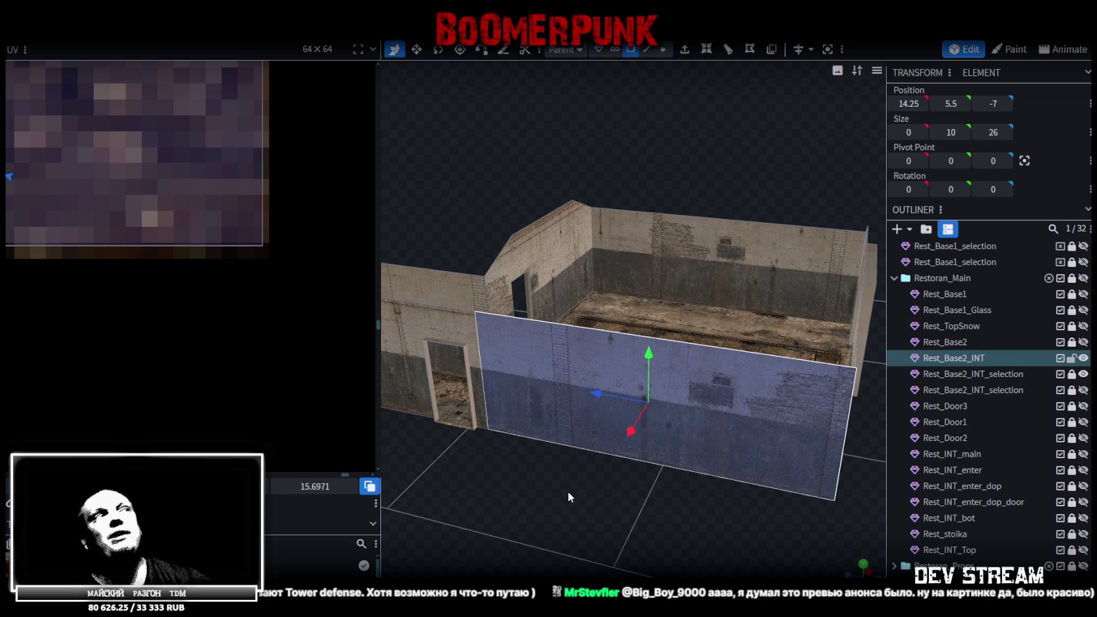
scroll(189, 251, down, 3)
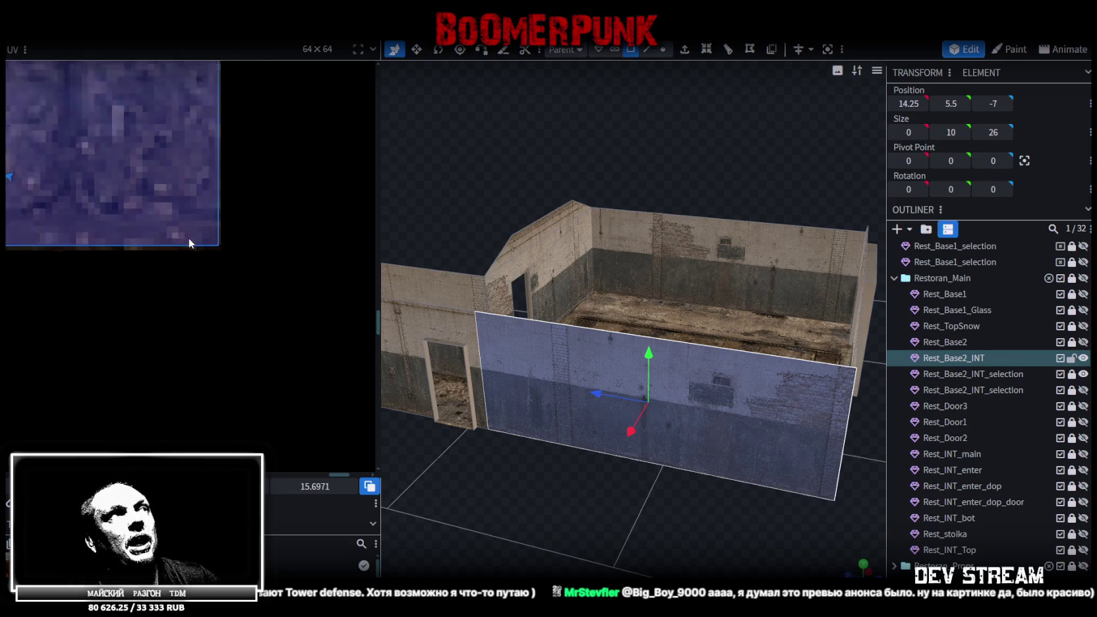
scroll(206, 307, down, 3)
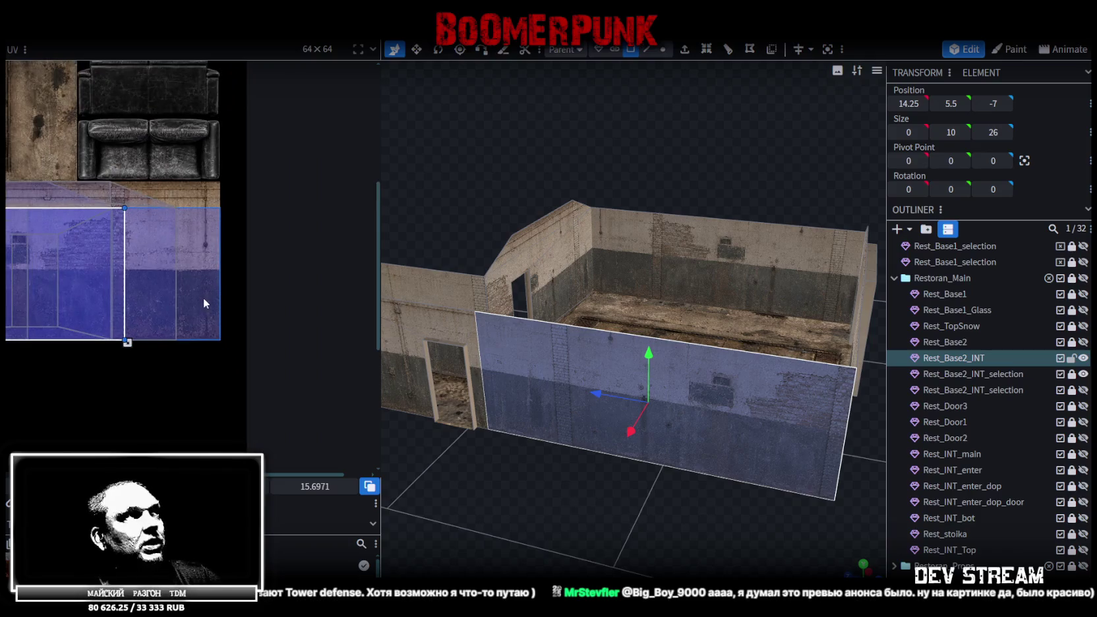
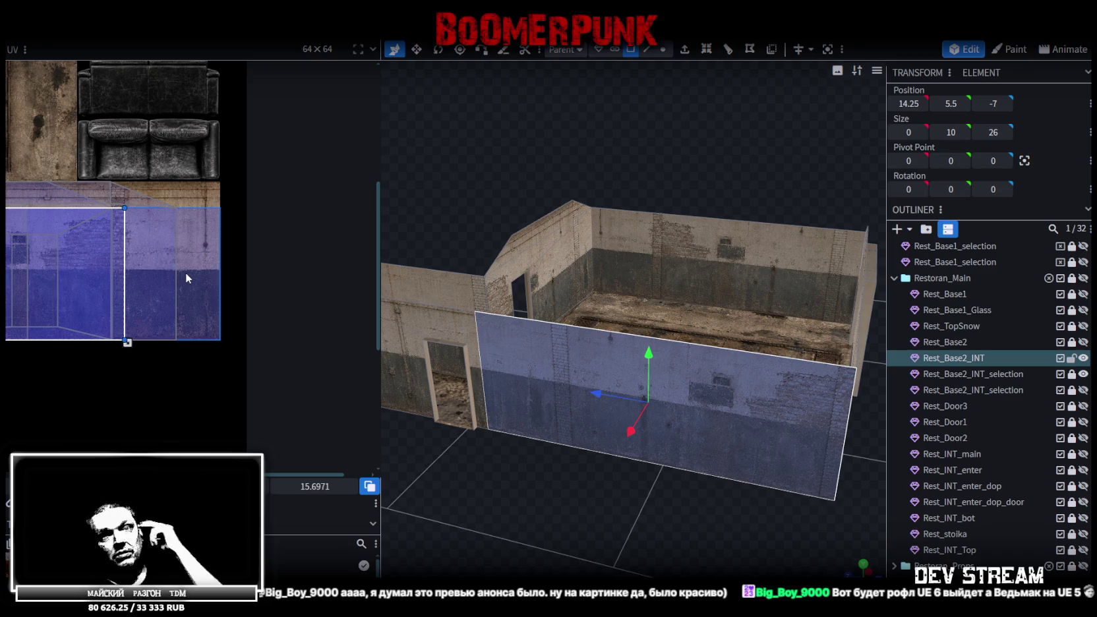
- Orbit above the building and select the short inner wall face
mouse_move(508, 498)
mouse_down()
mouse_move(620, 463)
mouse_move(572, 440)
mouse_up()
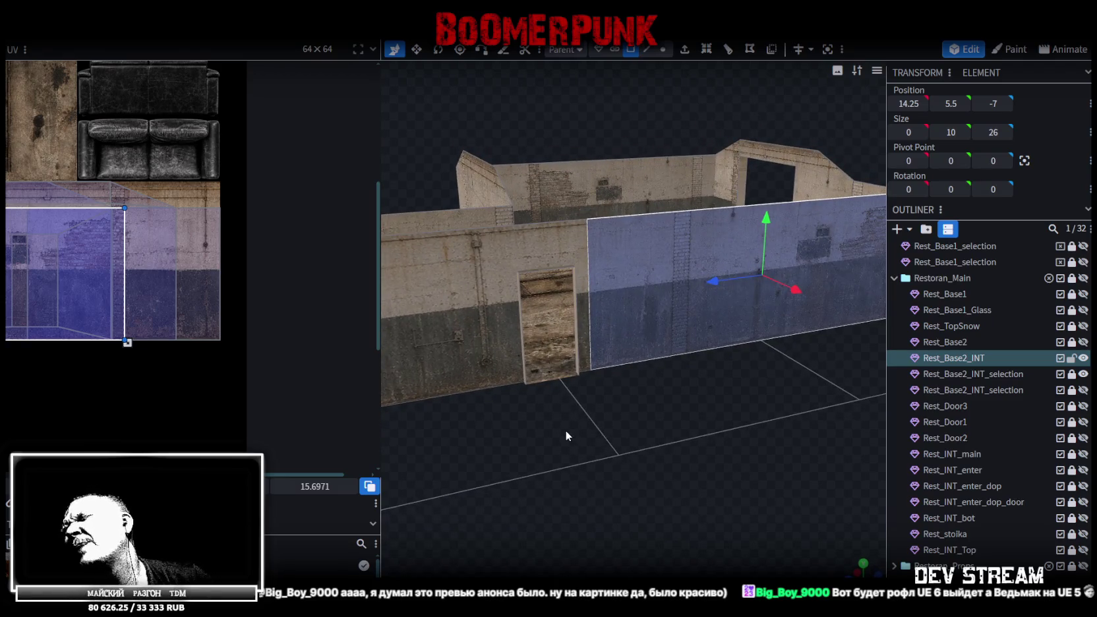
mouse_move(569, 439)
mouse_down()
mouse_move(583, 457)
mouse_move(518, 471)
mouse_move(536, 470)
mouse_move(616, 417)
mouse_move(453, 427)
mouse_move(718, 479)
mouse_move(480, 436)
mouse_move(499, 426)
mouse_move(749, 446)
mouse_move(711, 377)
mouse_up()
click(712, 377)
mouse_move(772, 453)
mouse_down()
mouse_move(556, 506)
mouse_move(570, 401)
mouse_up()
click(551, 287)
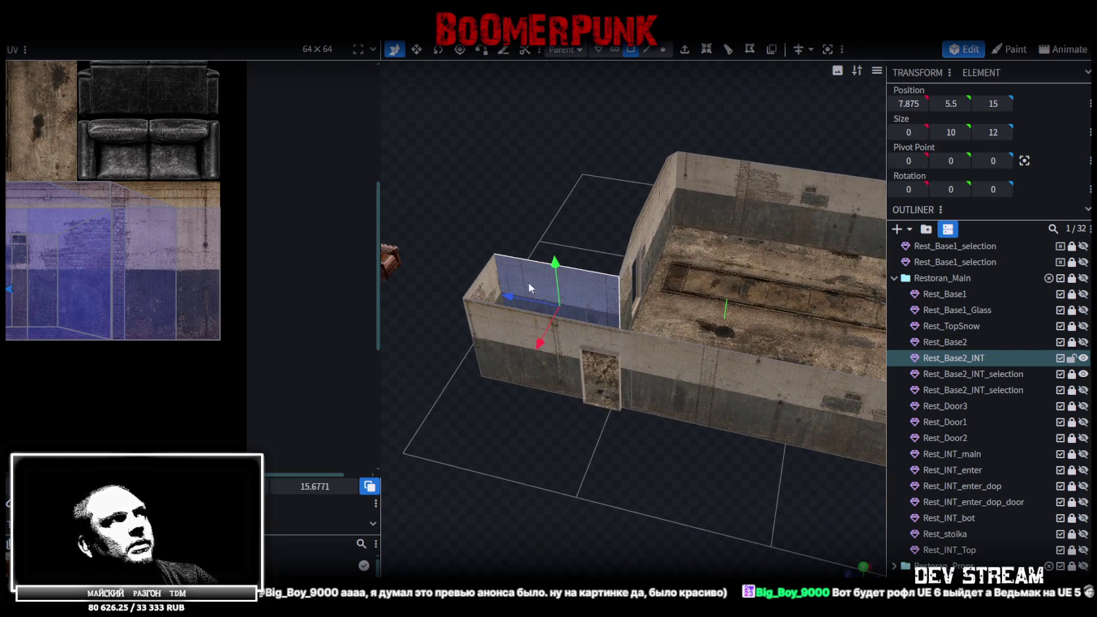
- Slide the face's UV box right onto a new stretch of the wall texture, then select the whole wall mesh
scroll(125, 217, down, 3)
scroll(124, 218, down, 2)
scroll(96, 217, up, 2)
scroll(96, 217, up, 3)
scroll(187, 262, down, 2)
scroll(168, 243, up, 2)
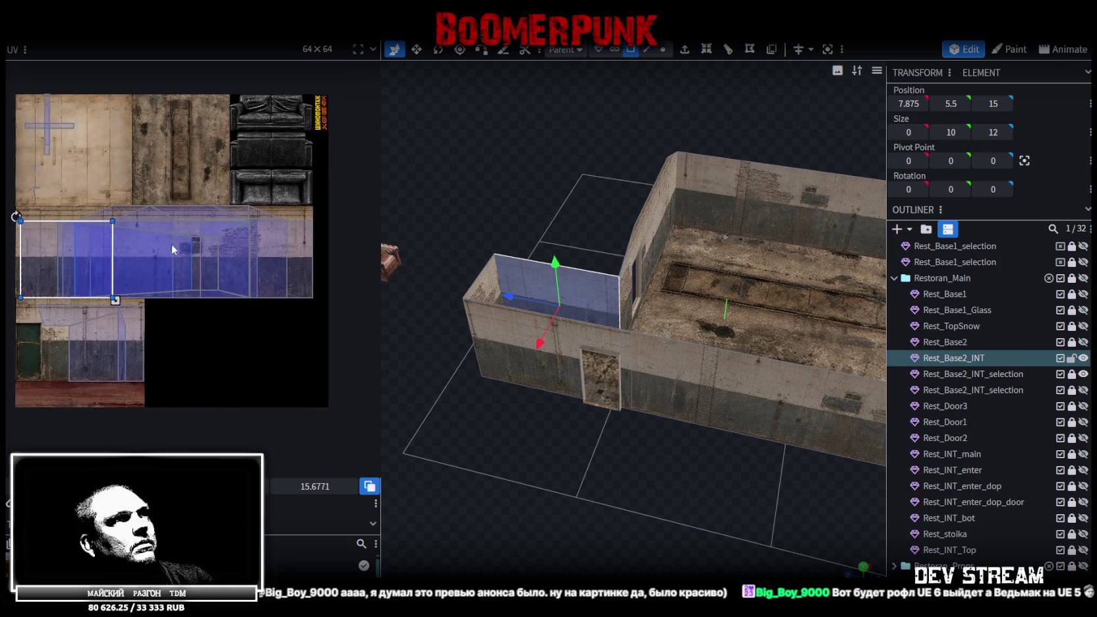
mouse_move(527, 449)
mouse_down()
mouse_move(499, 464)
mouse_move(488, 456)
mouse_up()
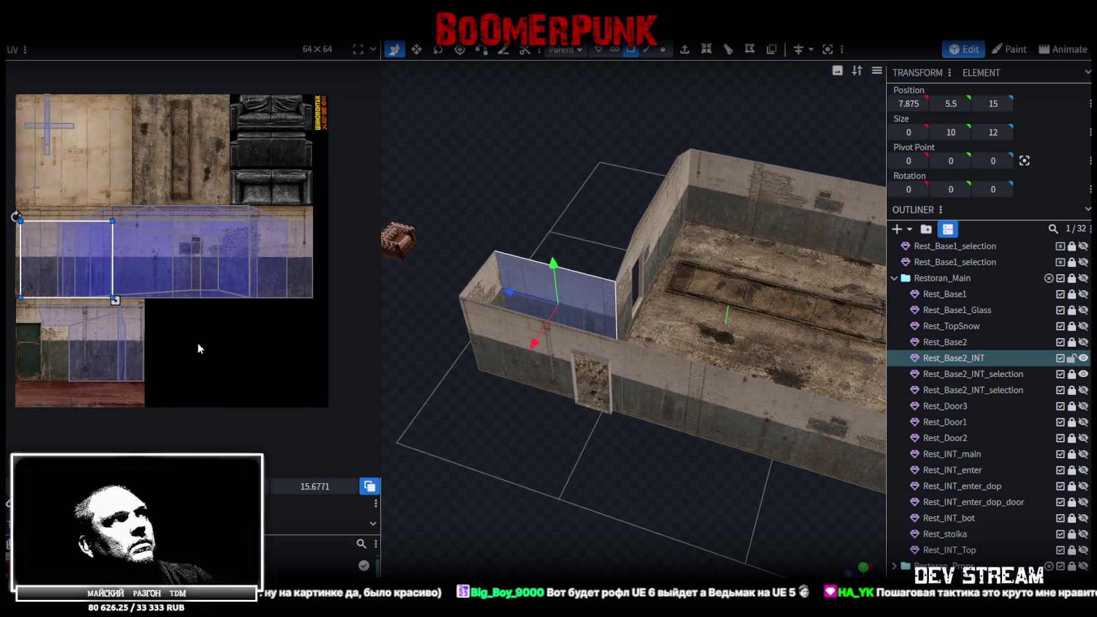
drag(89, 264, 235, 265)
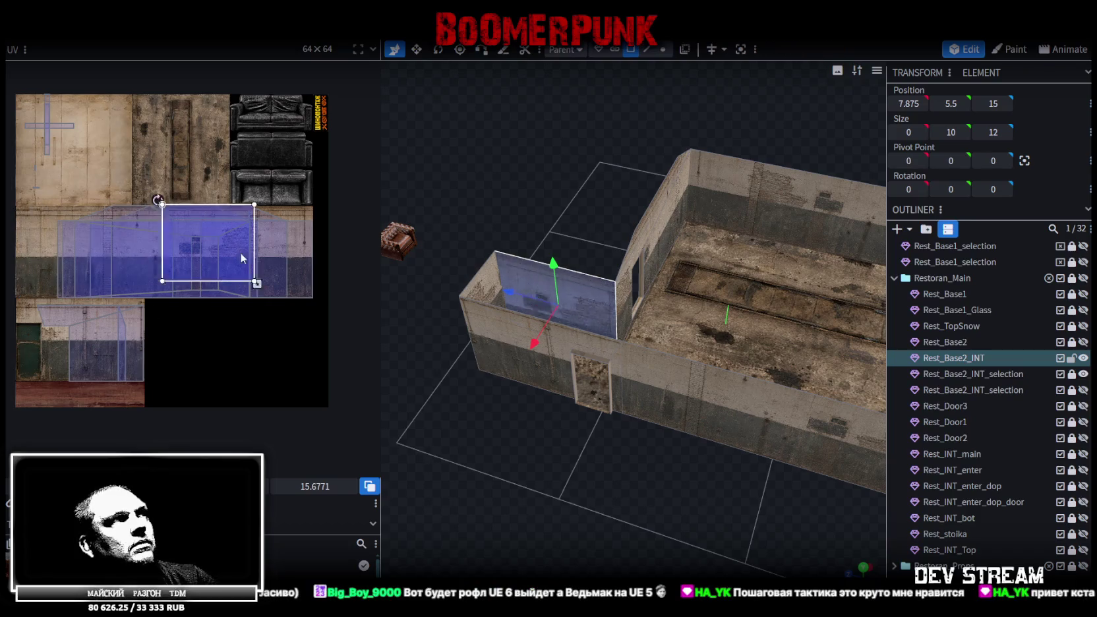
scroll(229, 263, up, 4)
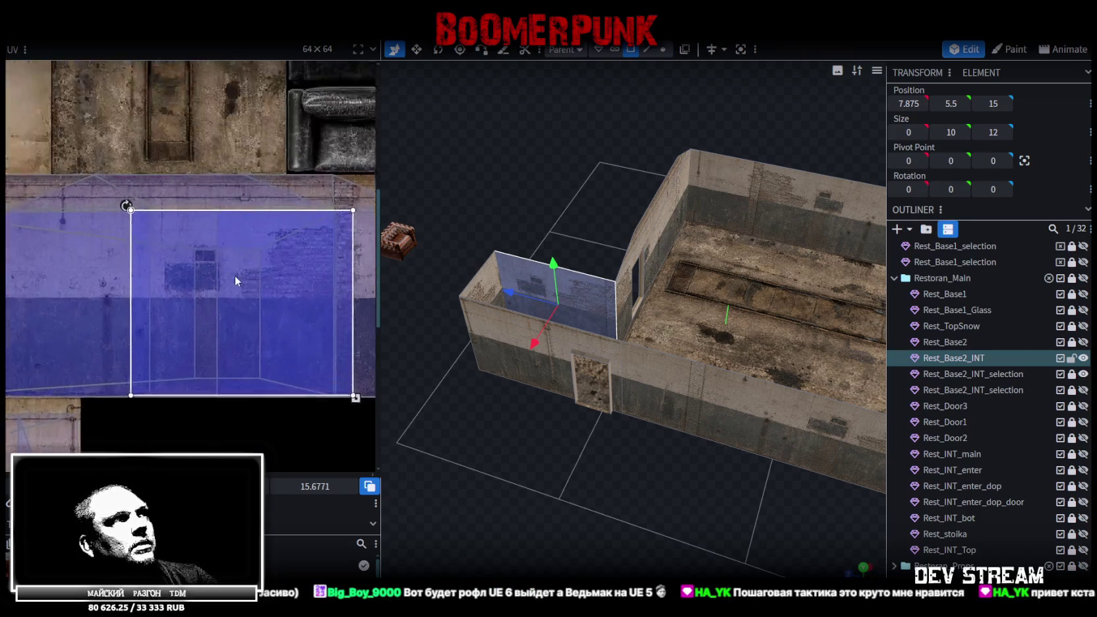
scroll(201, 276, up, 2)
scroll(249, 327, up, 3)
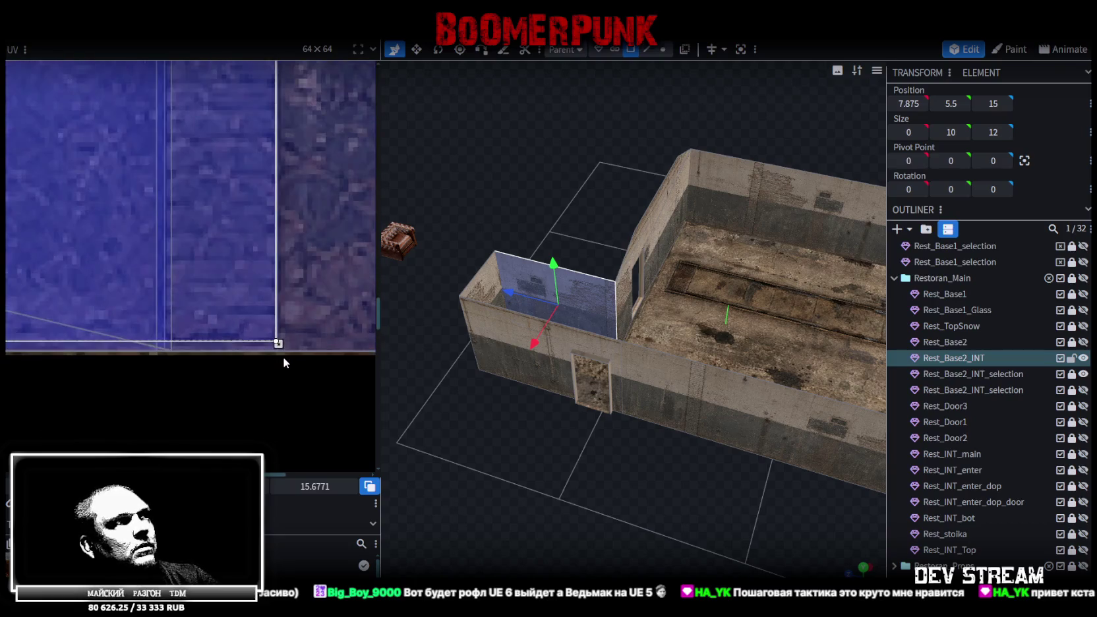
click(218, 289)
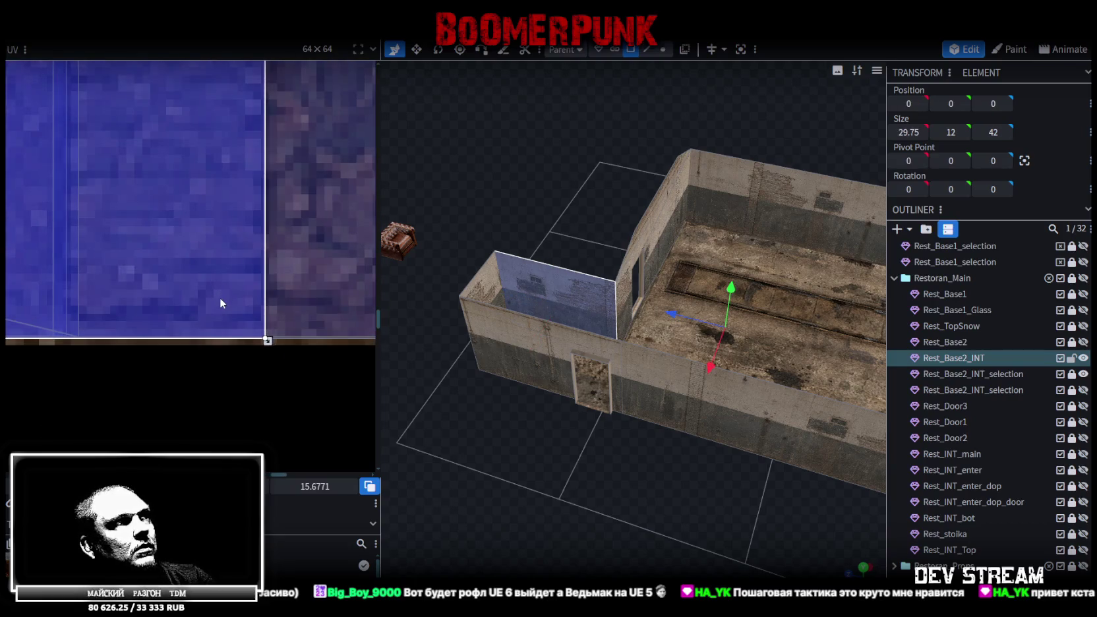
- Deselect everything and select the corner wall face inside the room
click(551, 488)
mouse_move(551, 487)
mouse_down()
mouse_move(553, 504)
mouse_move(685, 552)
mouse_move(520, 492)
mouse_up()
scroll(527, 428, up, 3)
click(517, 331)
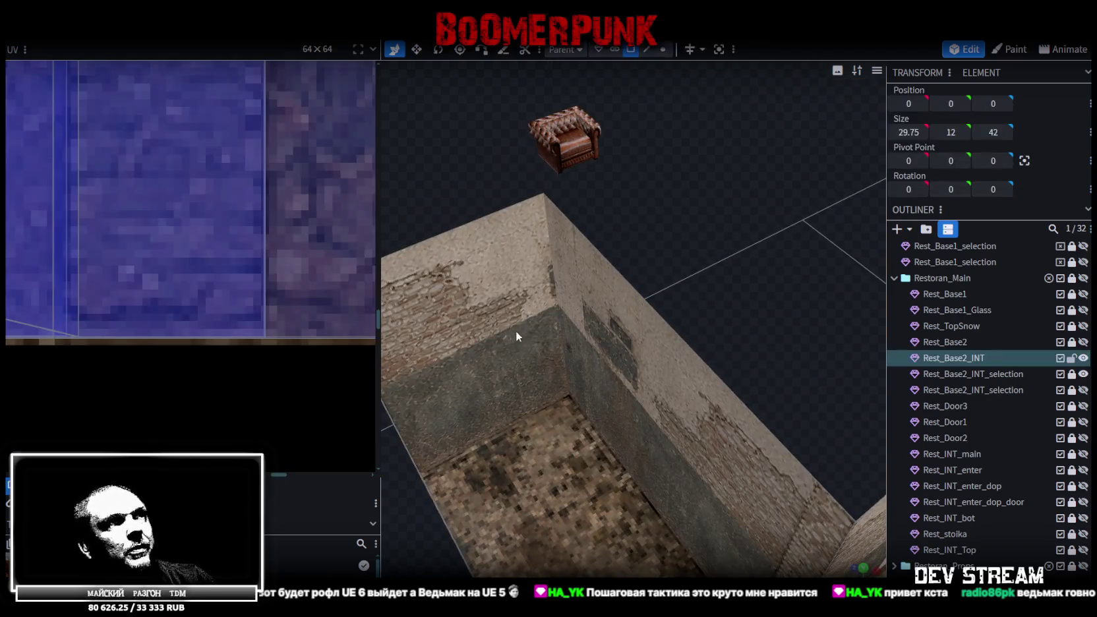
- Slide the corner face's UV box left onto the plain concrete area of the texture
scroll(159, 267, down, 1)
scroll(159, 268, down, 1)
scroll(92, 269, down, 2)
scroll(249, 321, down, 1)
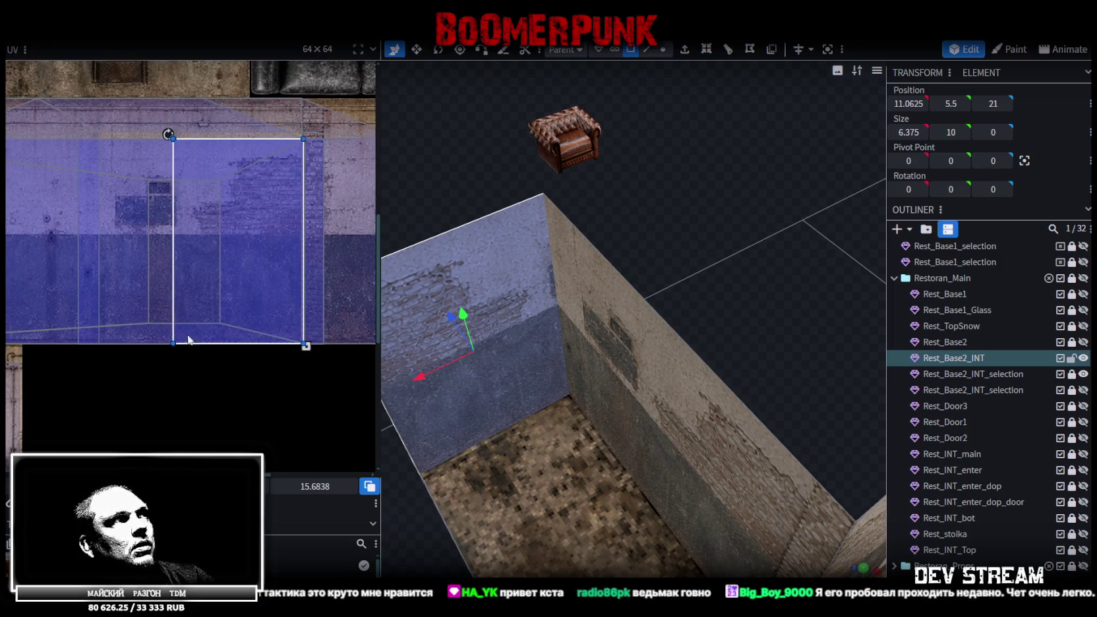
scroll(156, 316, down, 1)
scroll(155, 315, up, 1)
scroll(131, 347, right, 1)
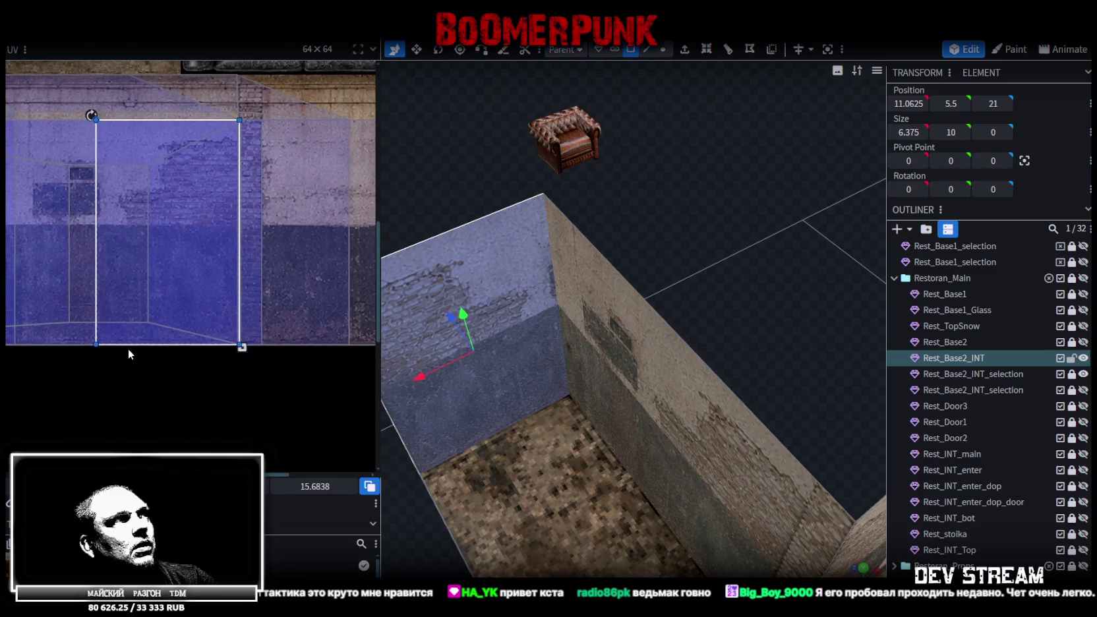
scroll(133, 348, left, 1)
scroll(176, 345, down, 2)
scroll(162, 350, up, 1)
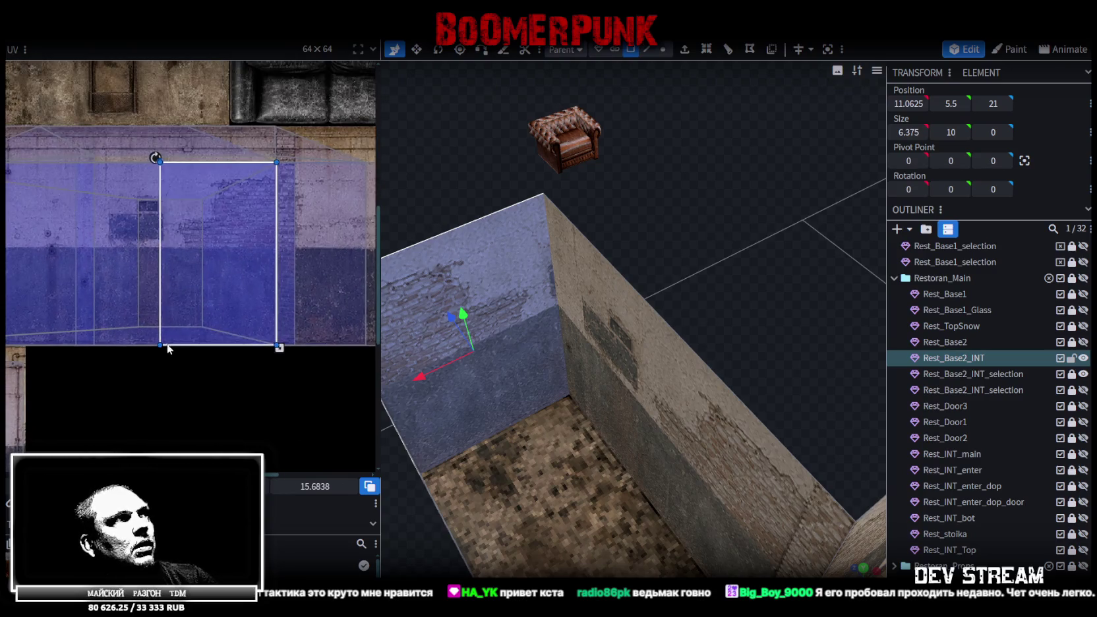
drag(219, 254, 169, 254)
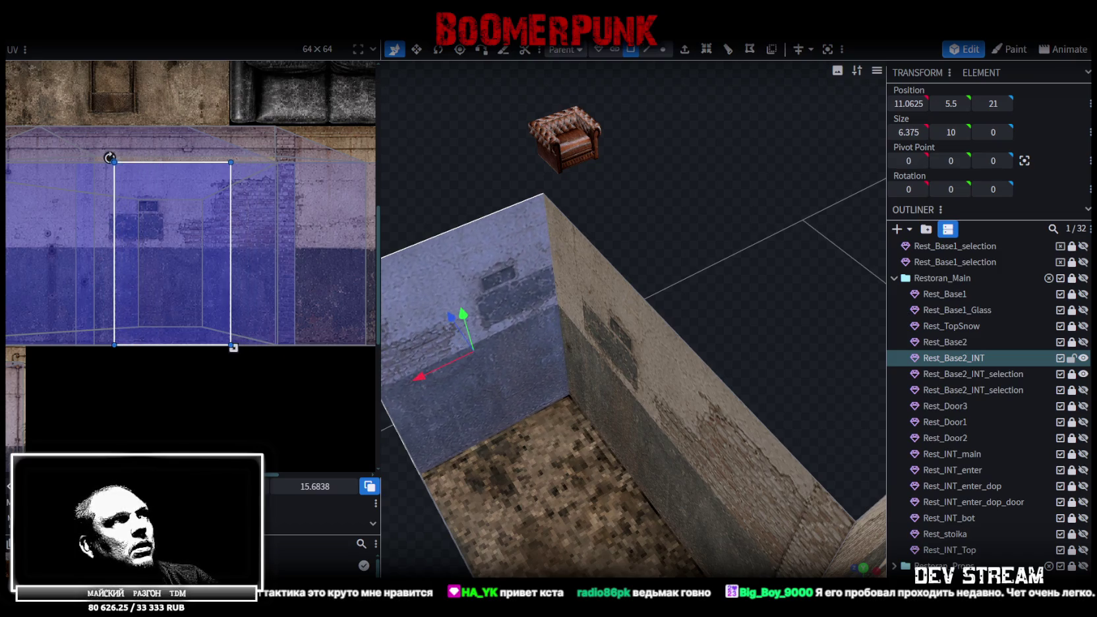
scroll(99, 425, down, 2)
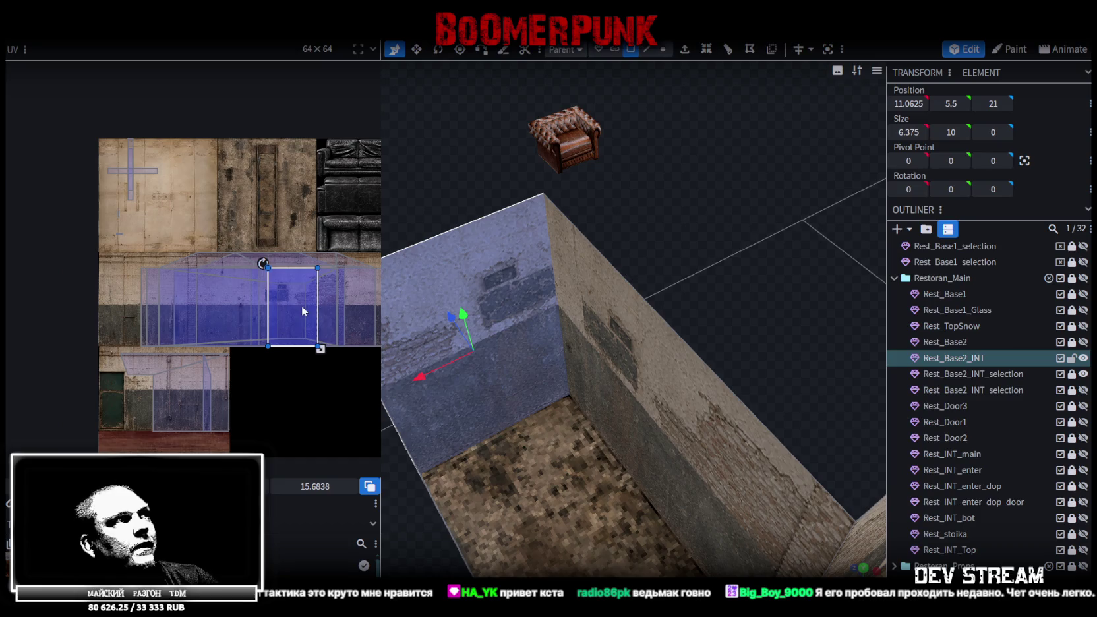
drag(293, 314, 128, 314)
scroll(144, 286, up, 3)
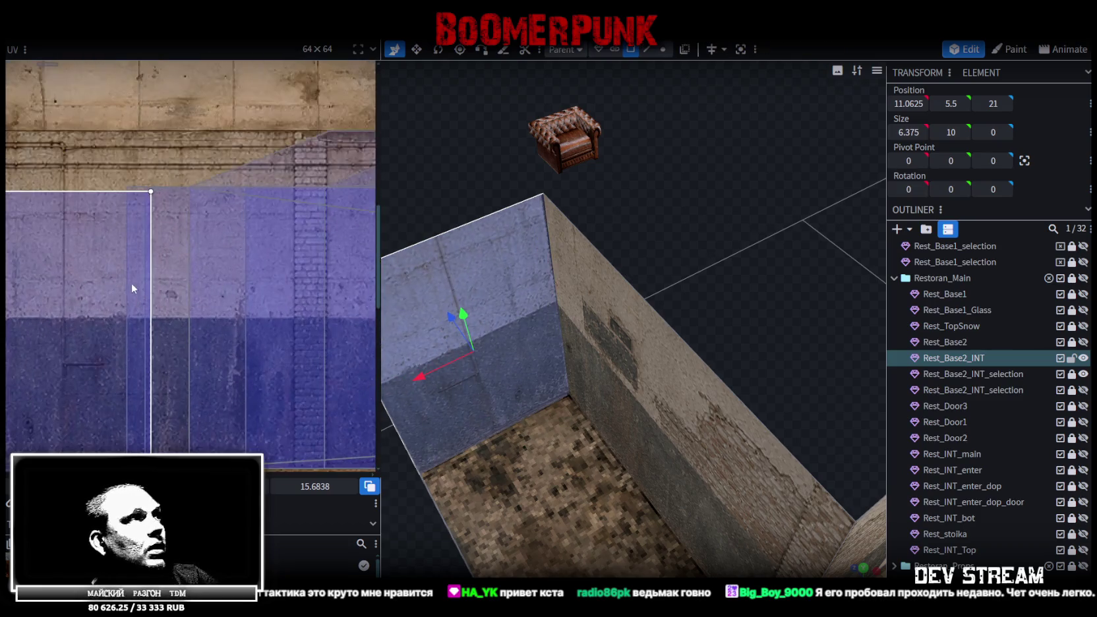
- Check the remapped region in the UV editor and deselect the wall face
middle_drag(113, 296, 197, 351)
scroll(169, 319, up, 2)
scroll(169, 319, up, 2)
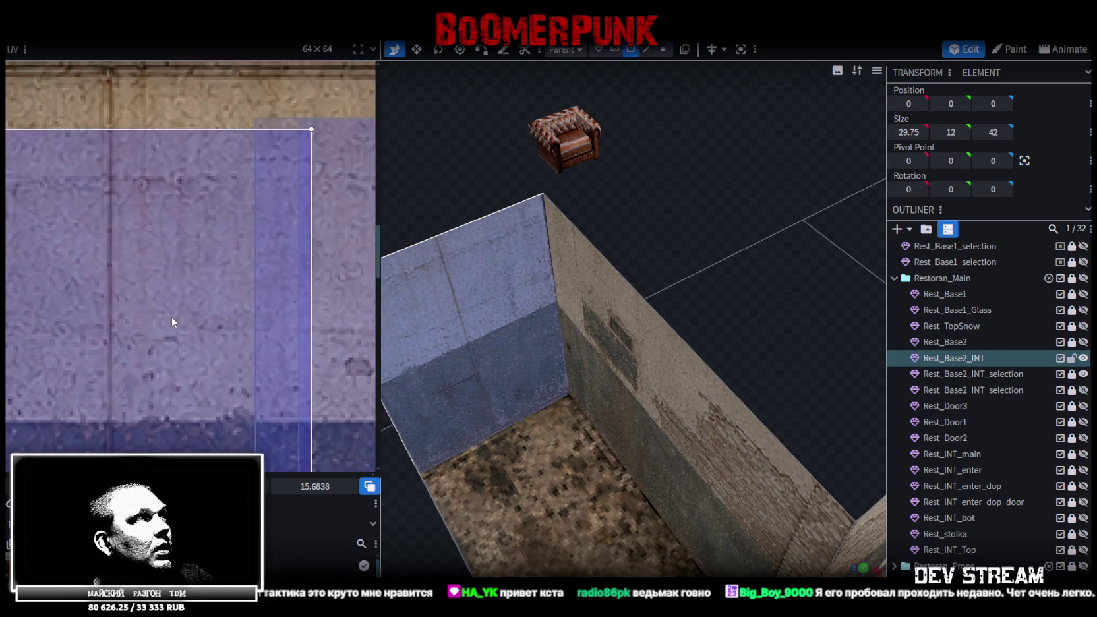
scroll(169, 317, down, 1)
scroll(182, 306, down, 2)
scroll(159, 335, down, 2)
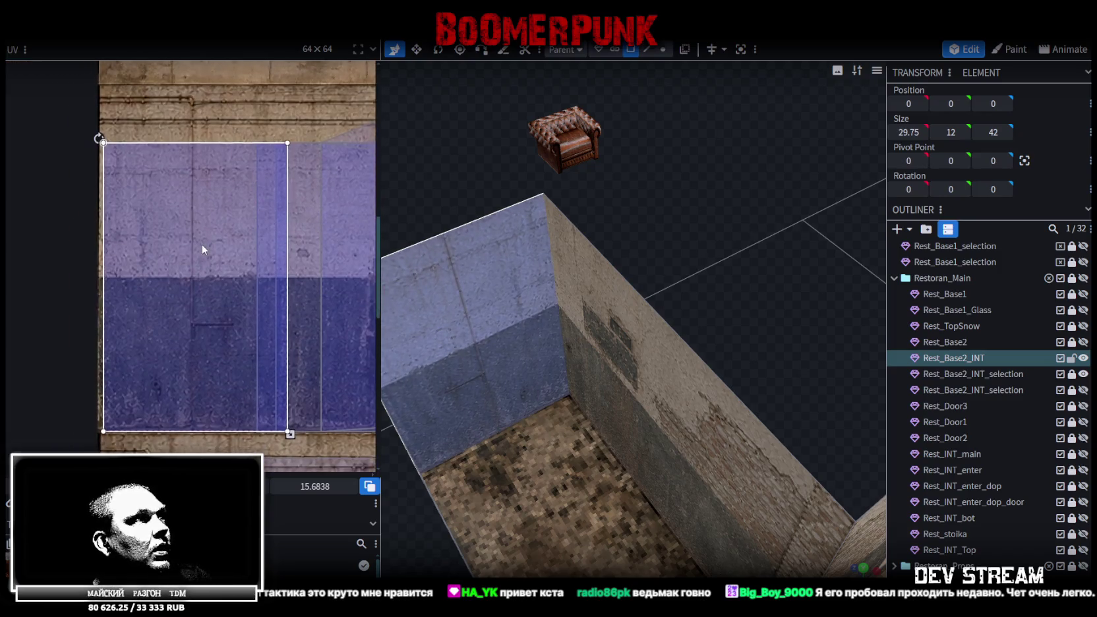
click(648, 515)
scroll(649, 514, down, 3)
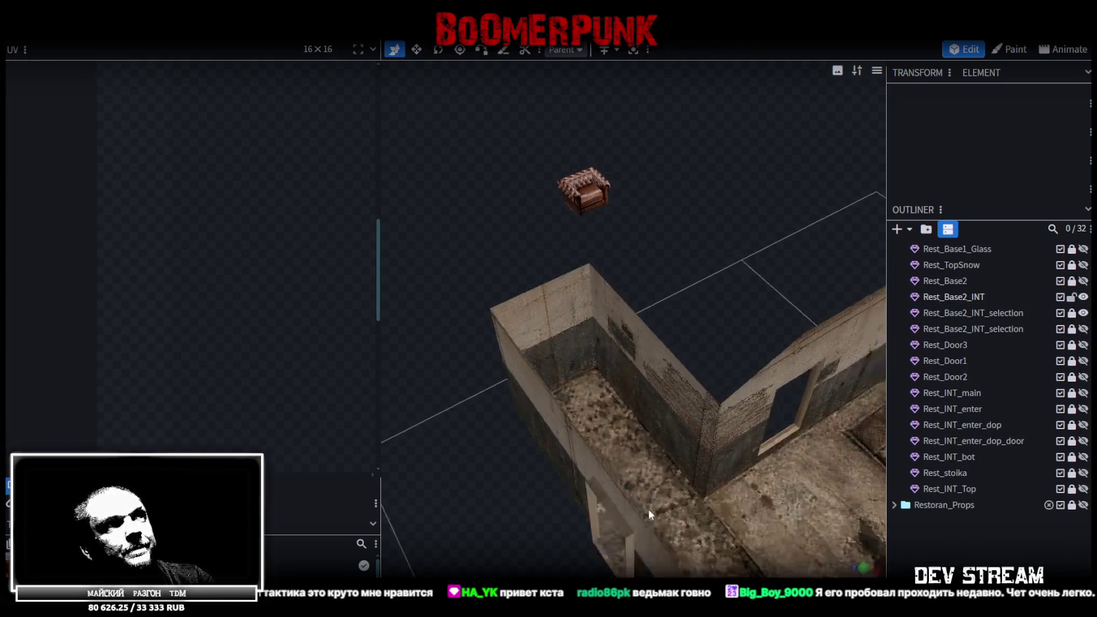
- Select the long Rest_Base2_INT interior wall face beside the door
drag(648, 509, 519, 484)
scroll(519, 486, up, 3)
scroll(493, 475, up, 2)
scroll(502, 465, down, 2)
scroll(506, 464, down, 3)
mouse_move(519, 482)
mouse_down()
mouse_move(668, 533)
mouse_move(660, 462)
mouse_move(490, 449)
mouse_up()
scroll(678, 482, up, 3)
scroll(710, 480, up, 2)
scroll(660, 463, up, 1)
scroll(658, 464, down, 3)
scroll(490, 448, up, 3)
mouse_move(691, 381)
mouse_down()
mouse_move(440, 289)
mouse_move(664, 316)
mouse_move(612, 246)
mouse_up()
click(627, 307)
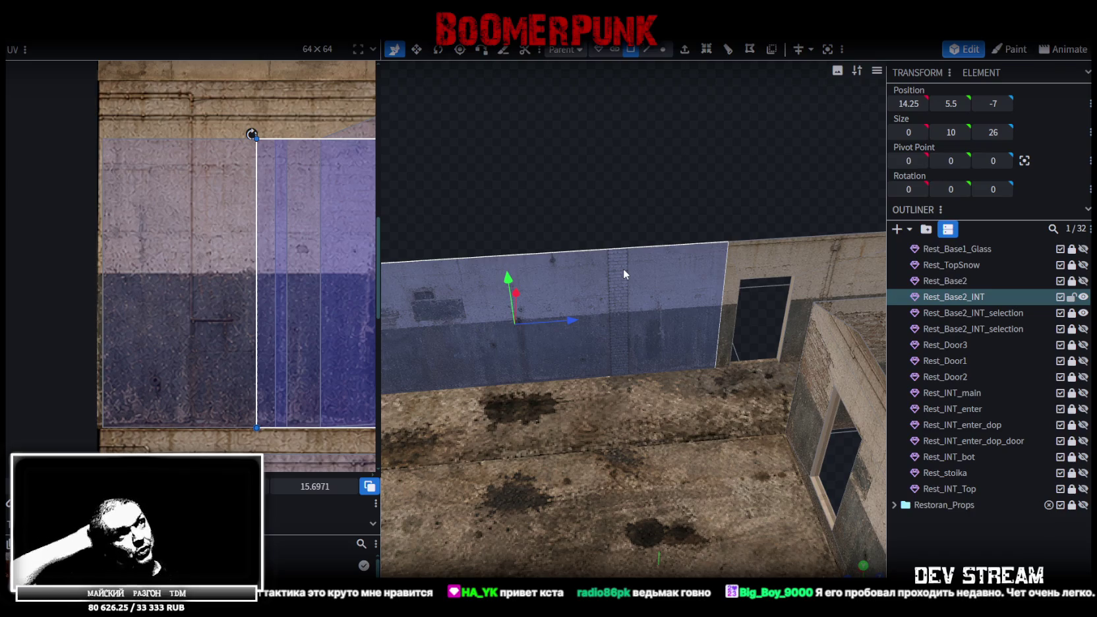
- Copy the wall face and paste it as a new Mesh Selection
mouse_move(666, 299)
mouse_down()
mouse_move(648, 176)
mouse_move(645, 253)
mouse_up()
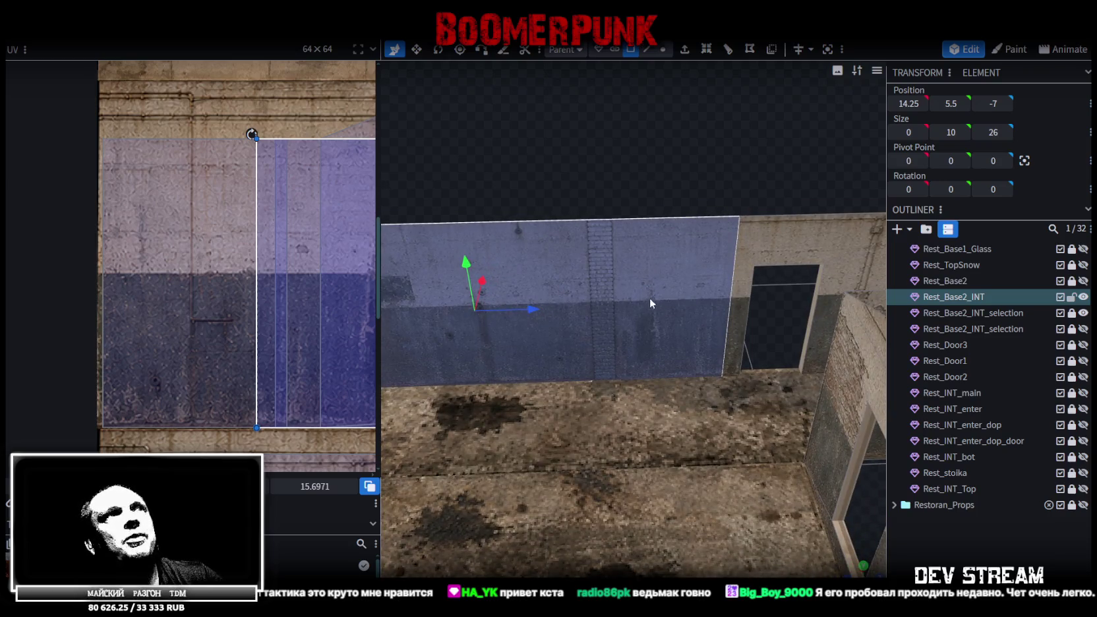
drag(650, 297, 639, 280)
key(ctrl+c)
key(ctrl+v)
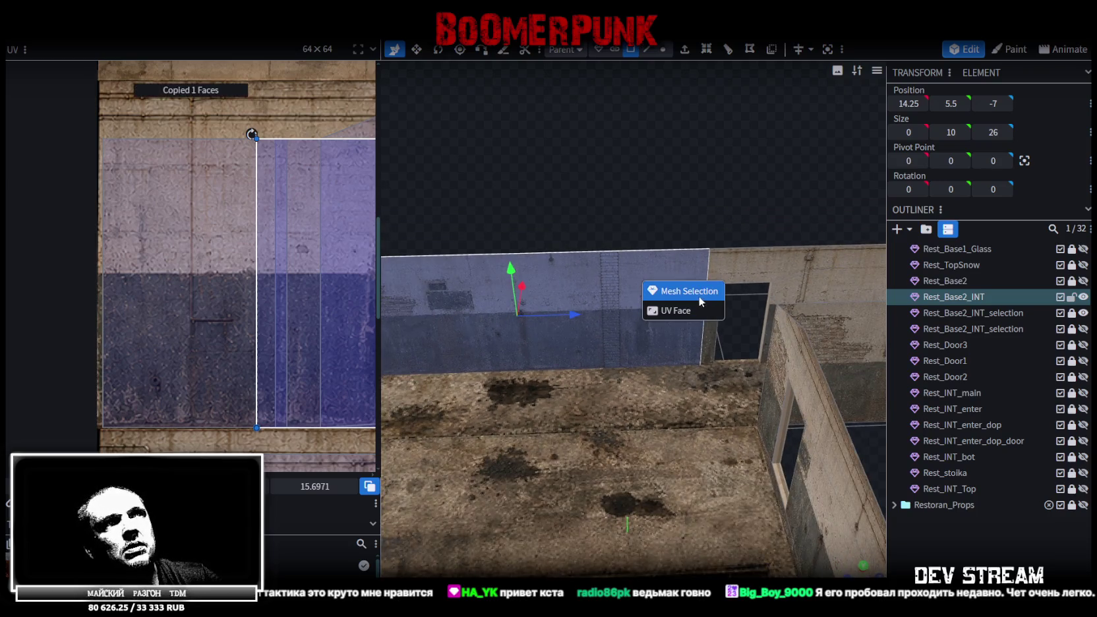
click(701, 302)
mouse_move(701, 302)
mouse_down()
mouse_move(607, 199)
mouse_move(516, 261)
mouse_move(657, 227)
mouse_move(637, 216)
mouse_move(720, 44)
mouse_up()
- Try a horizontal loop cut across the pasted face, then undo it
click(707, 48)
mouse_move(666, 227)
mouse_down()
mouse_move(656, 246)
mouse_move(662, 275)
mouse_up()
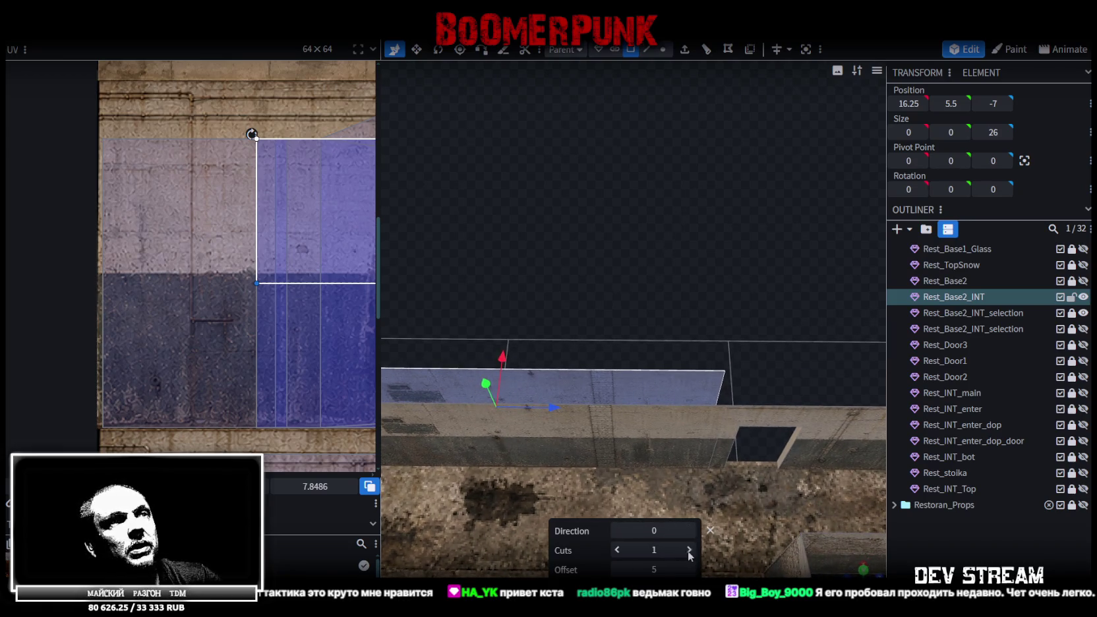
drag(666, 571, 686, 570)
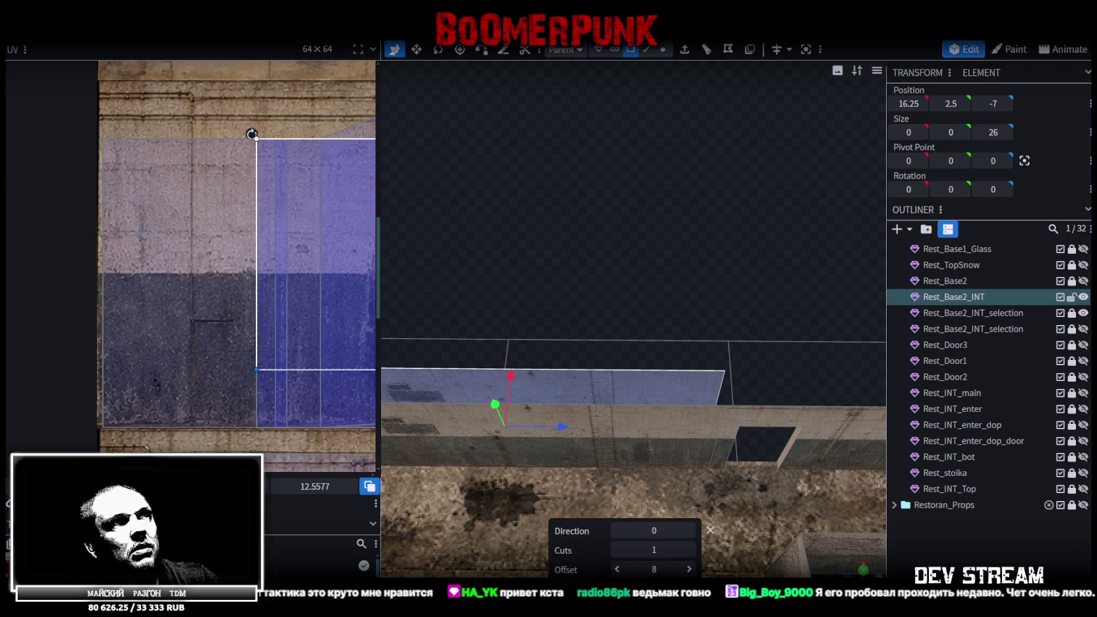
key(ctrl+z)
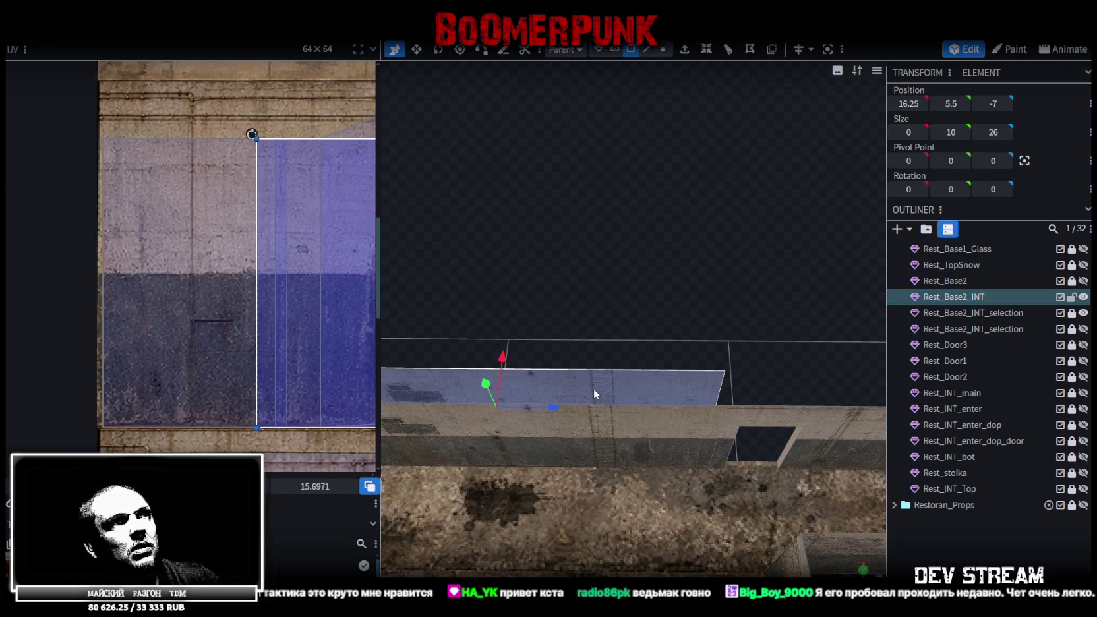
- Make a vertical loop cut, offsetting it to leave a narrow strip near the end
click(728, 48)
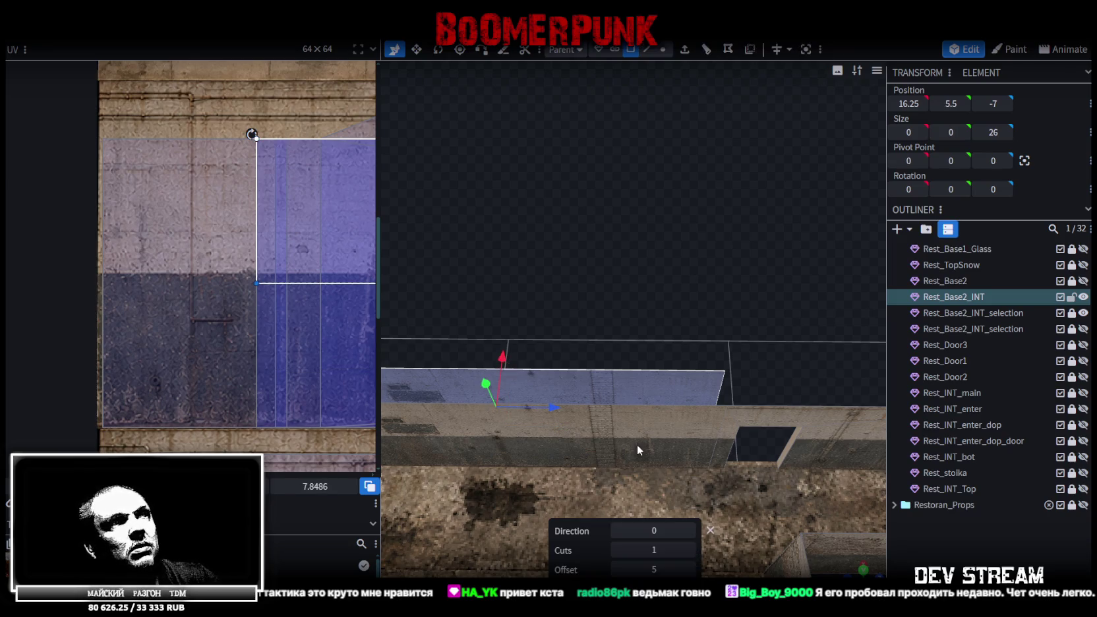
click(690, 531)
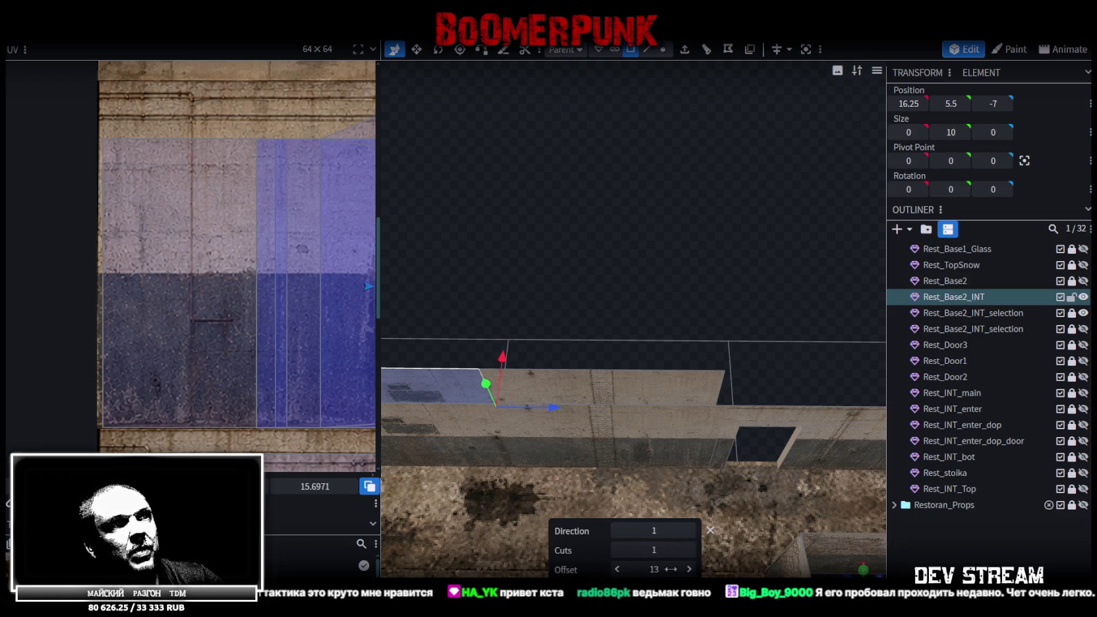
drag(650, 569, 649, 492)
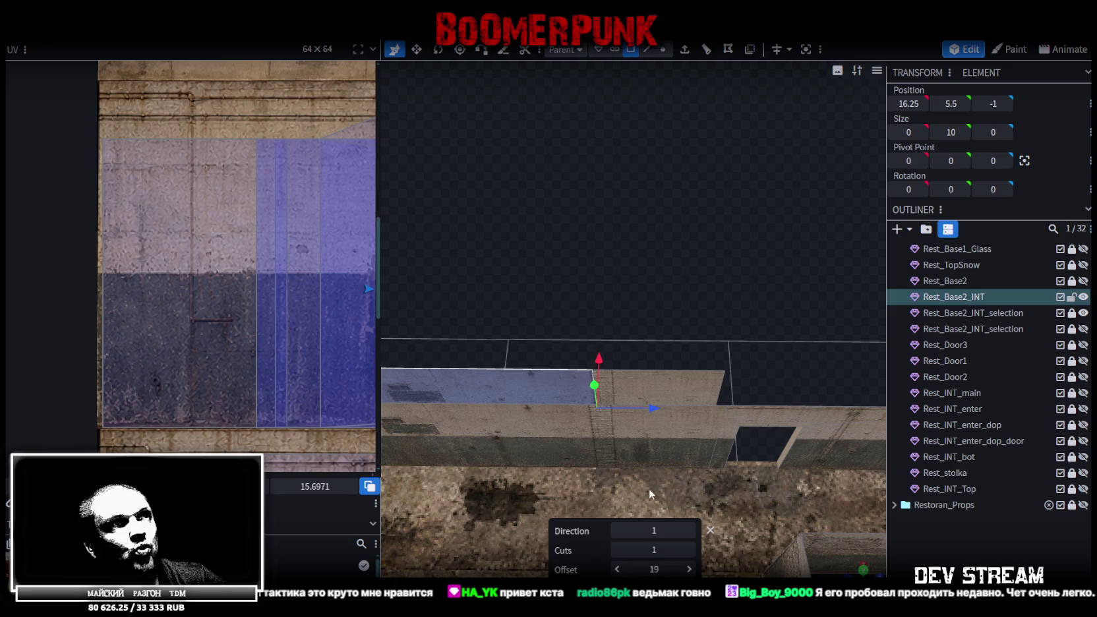
mouse_move(585, 424)
mouse_down()
mouse_move(546, 339)
mouse_move(528, 376)
mouse_move(565, 290)
mouse_move(541, 316)
mouse_move(585, 339)
mouse_move(612, 461)
mouse_up()
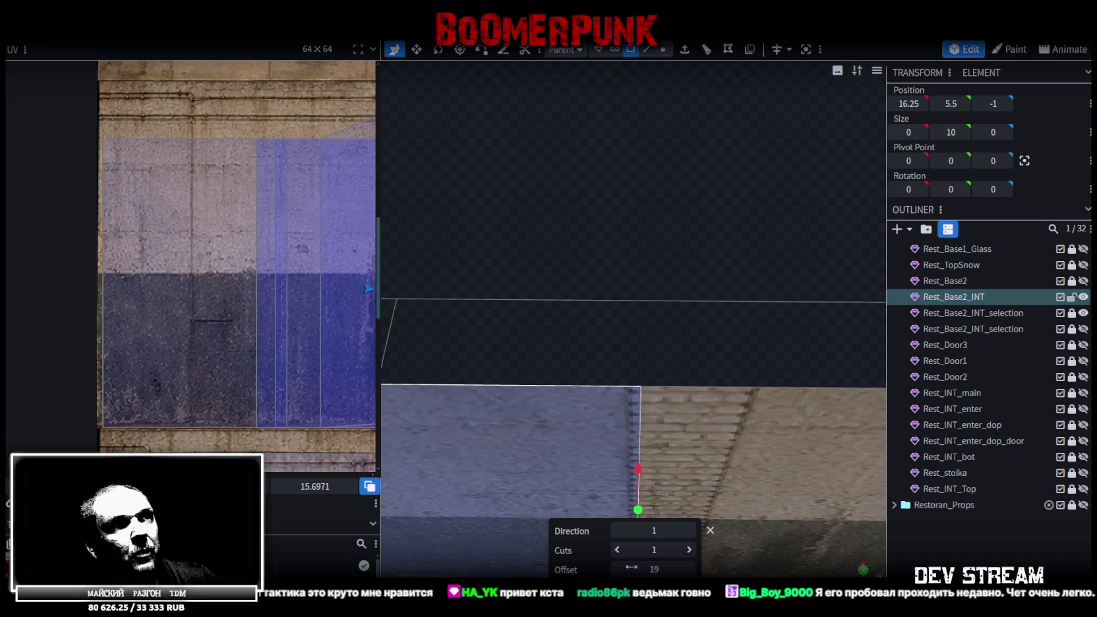
drag(656, 570, 650, 452)
click(719, 393)
mouse_move(718, 393)
mouse_down()
mouse_move(702, 287)
mouse_move(775, 45)
mouse_up()
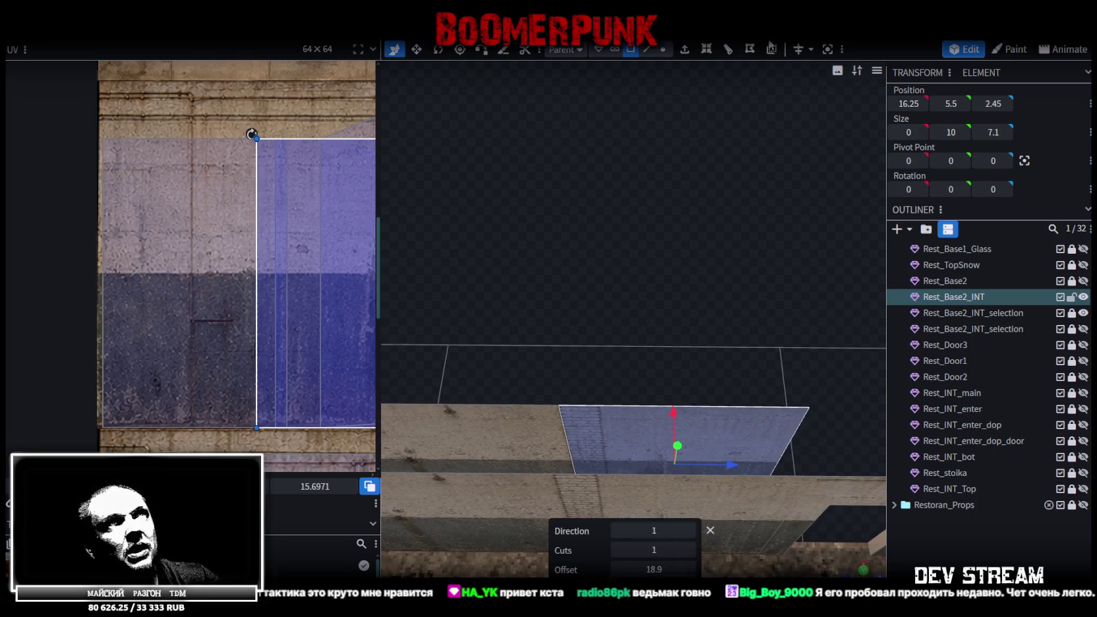
click(775, 44)
scroll(741, 391, down, 2)
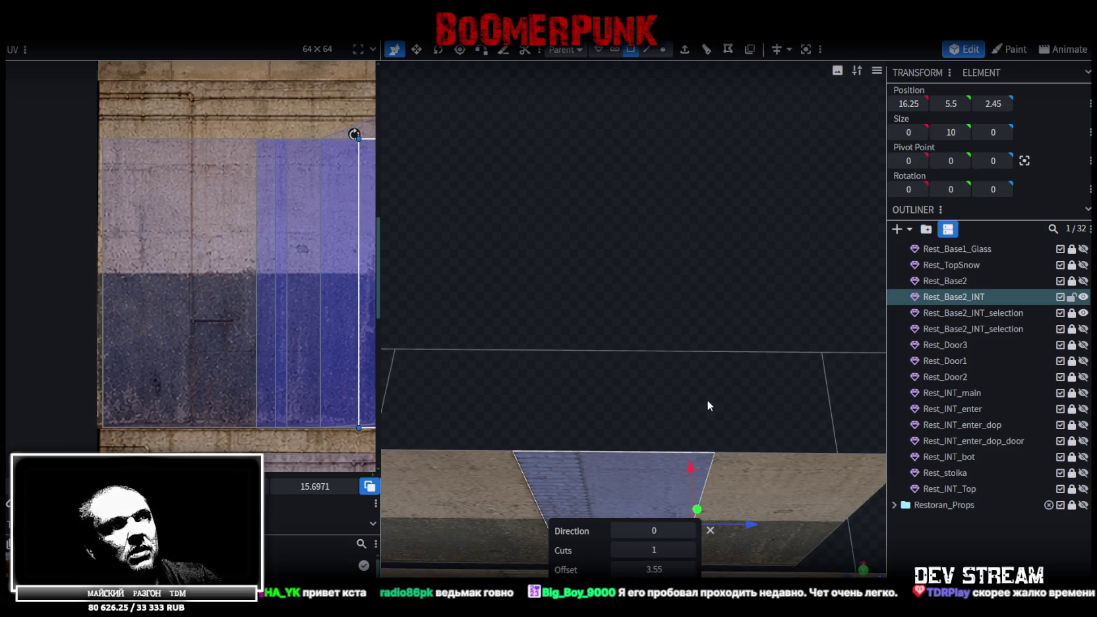
drag(706, 395, 713, 368)
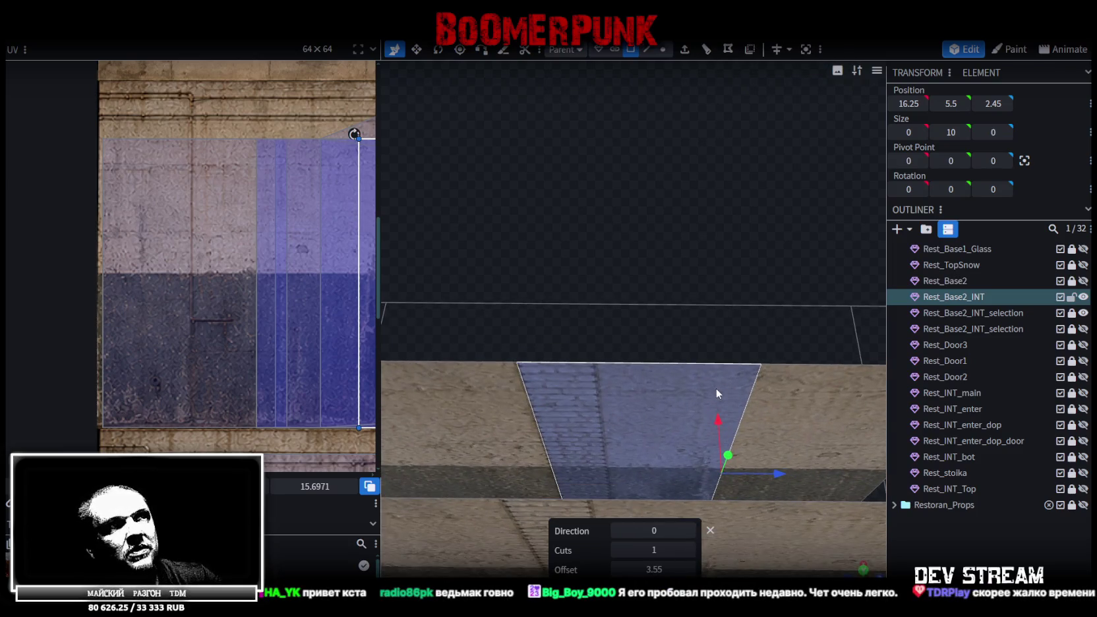
mouse_move(654, 569)
mouse_down()
mouse_move(620, 569)
mouse_move(649, 569)
mouse_up()
- Confirm the cut, select the 1.15-wide strip, and shift it 2 units along X
mouse_move(744, 403)
mouse_down()
mouse_move(691, 355)
mouse_move(741, 311)
mouse_move(851, 570)
mouse_move(748, 377)
mouse_move(734, 368)
mouse_move(580, 370)
mouse_move(673, 376)
mouse_up()
click(692, 355)
click(744, 304)
click(580, 370)
drag(659, 332, 633, 381)
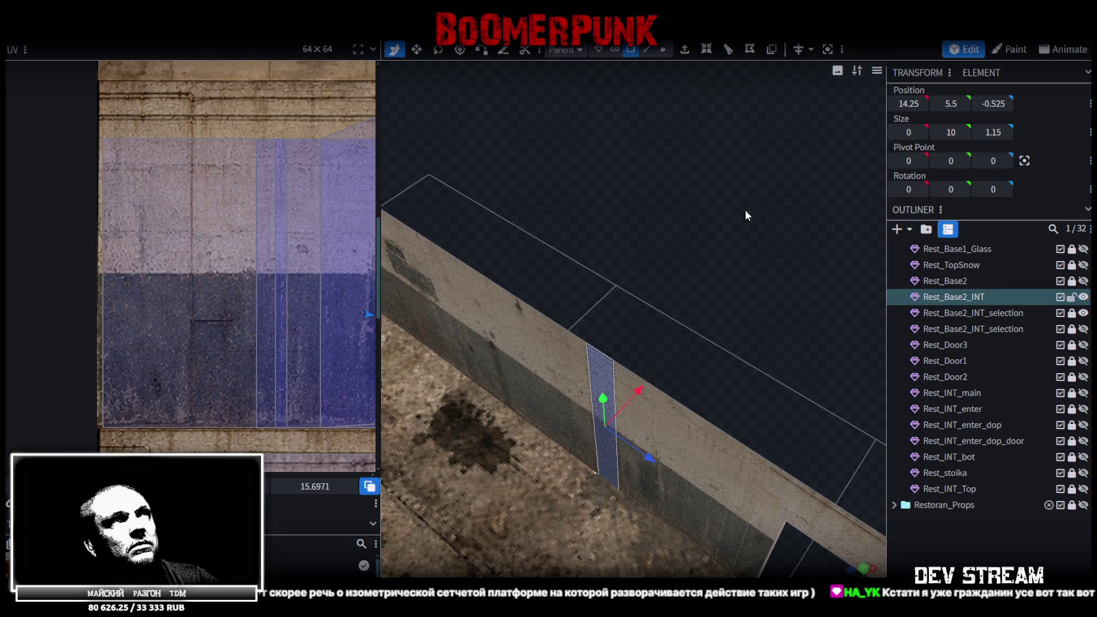
- Extrude the strip 0.5 units outward into a board, undoing accidental resizes and moves
click(684, 53)
drag(639, 550, 627, 550)
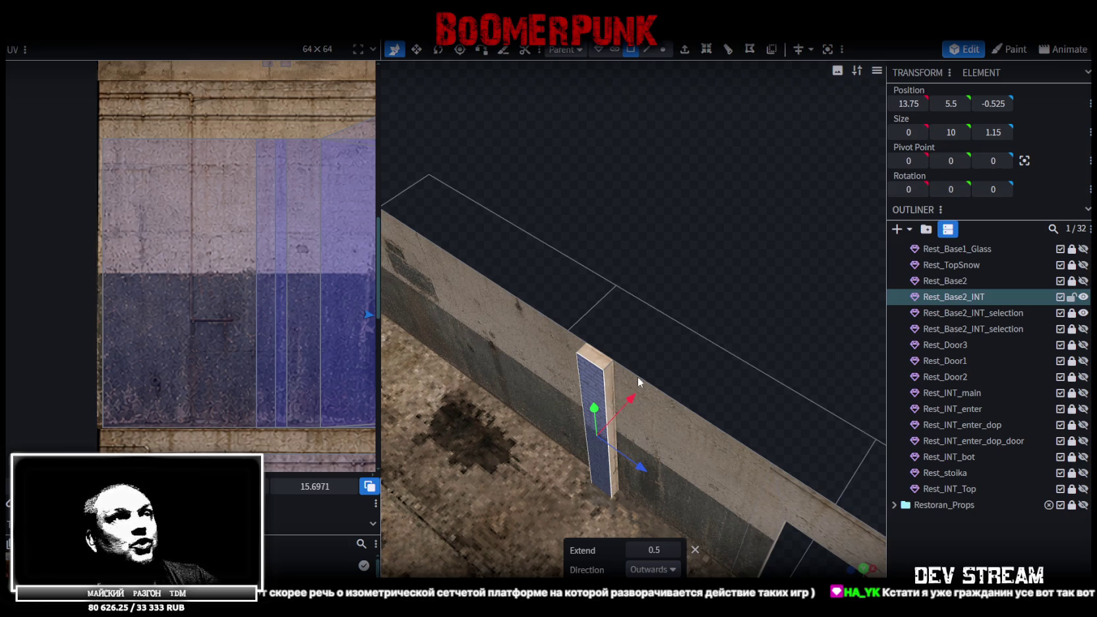
mouse_move(659, 304)
mouse_down()
mouse_move(781, 245)
mouse_move(664, 413)
mouse_up()
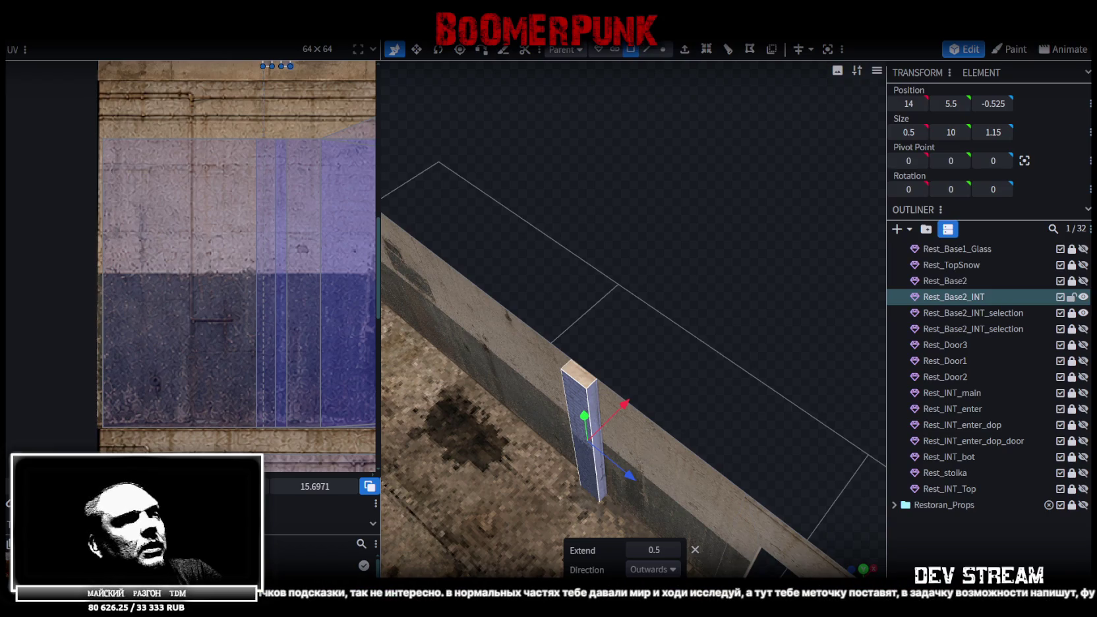
mouse_move(575, 376)
mouse_down()
mouse_move(675, 376)
mouse_move(736, 356)
mouse_up()
key(ctrl+z)
mouse_move(604, 373)
mouse_down()
mouse_move(721, 302)
mouse_move(885, 322)
mouse_up()
key(ctrl+z)
mouse_move(725, 277)
mouse_down()
mouse_move(629, 227)
mouse_move(506, 373)
mouse_move(592, 338)
mouse_up()
mouse_move(528, 274)
mouse_down()
mouse_move(619, 456)
mouse_move(489, 377)
mouse_up()
key(ctrl+z)
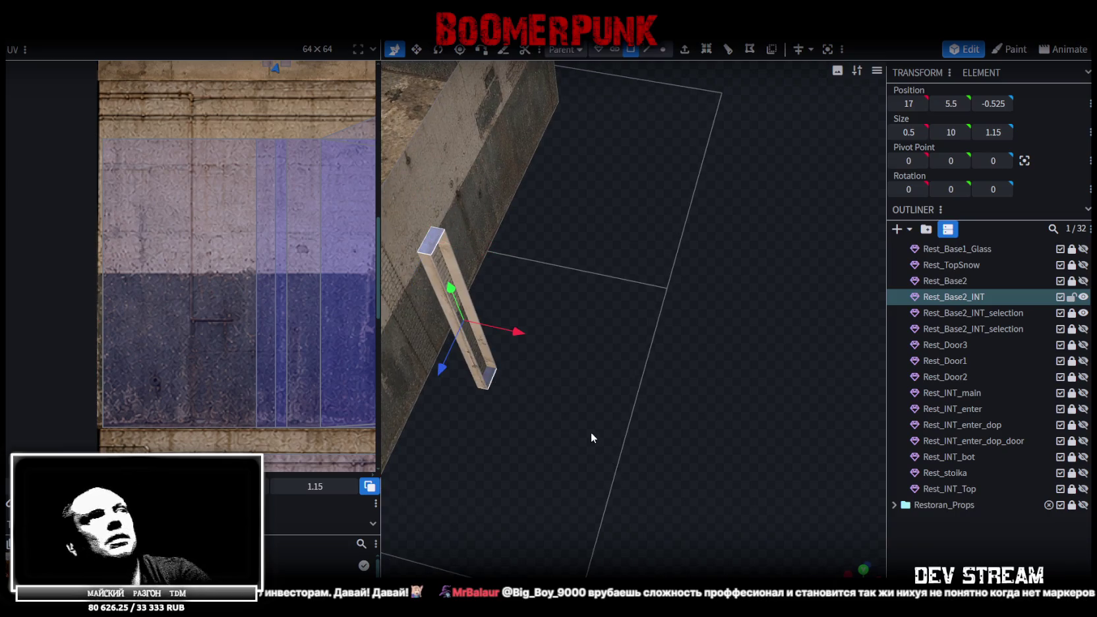
- Select the board's faces and bring the whole texture into view
mouse_move(571, 452)
mouse_down()
mouse_move(586, 419)
mouse_move(451, 268)
mouse_up()
click(451, 267)
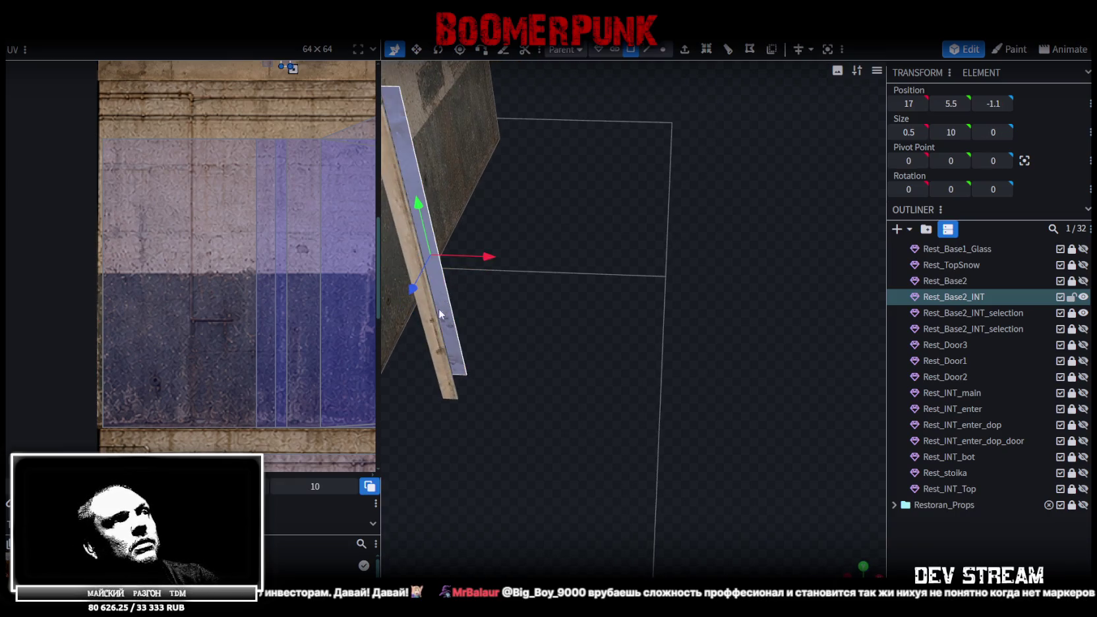
scroll(340, 332, down, 3)
middle_drag(311, 237, 229, 298)
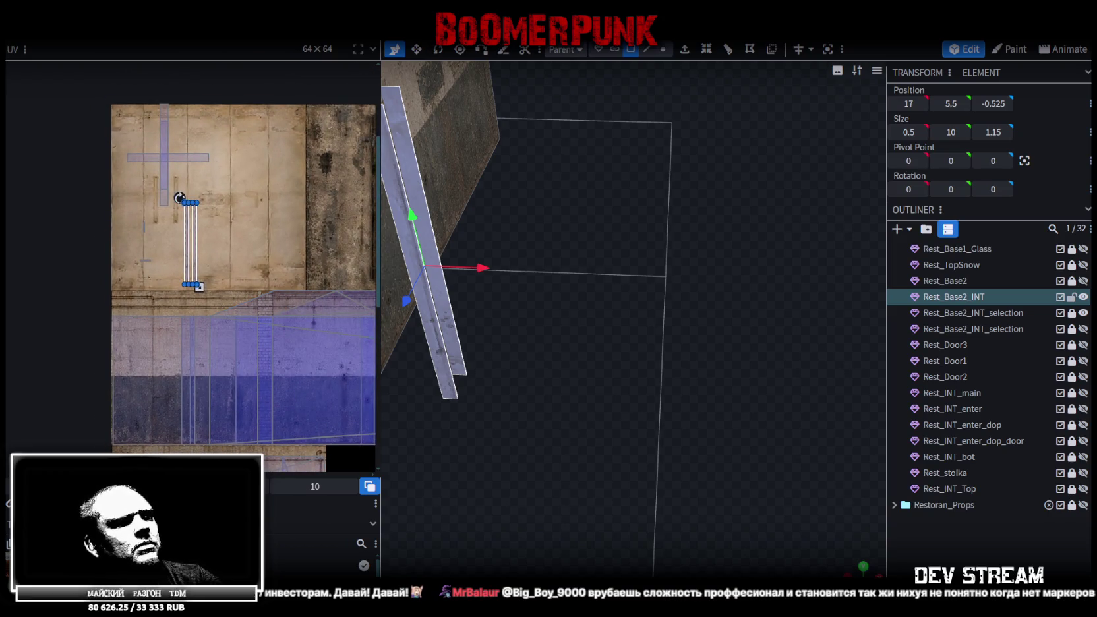
- Orbit around the pilaster and select its right plank
mouse_move(528, 370)
mouse_down()
mouse_move(615, 379)
mouse_move(594, 345)
mouse_up()
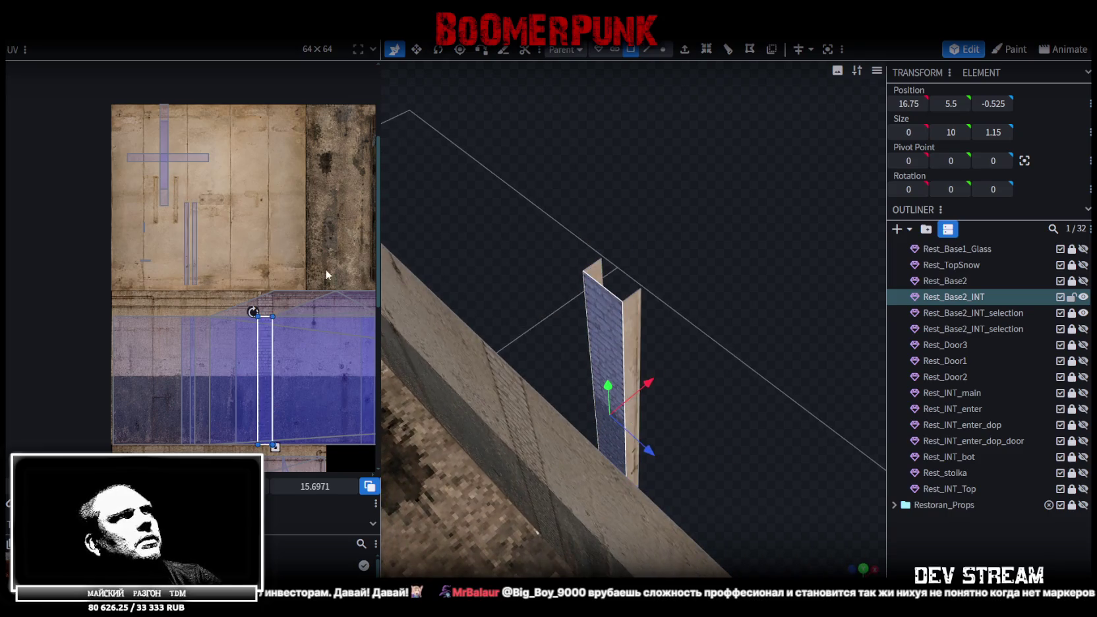
scroll(325, 269, down, 2)
scroll(229, 256, down, 1)
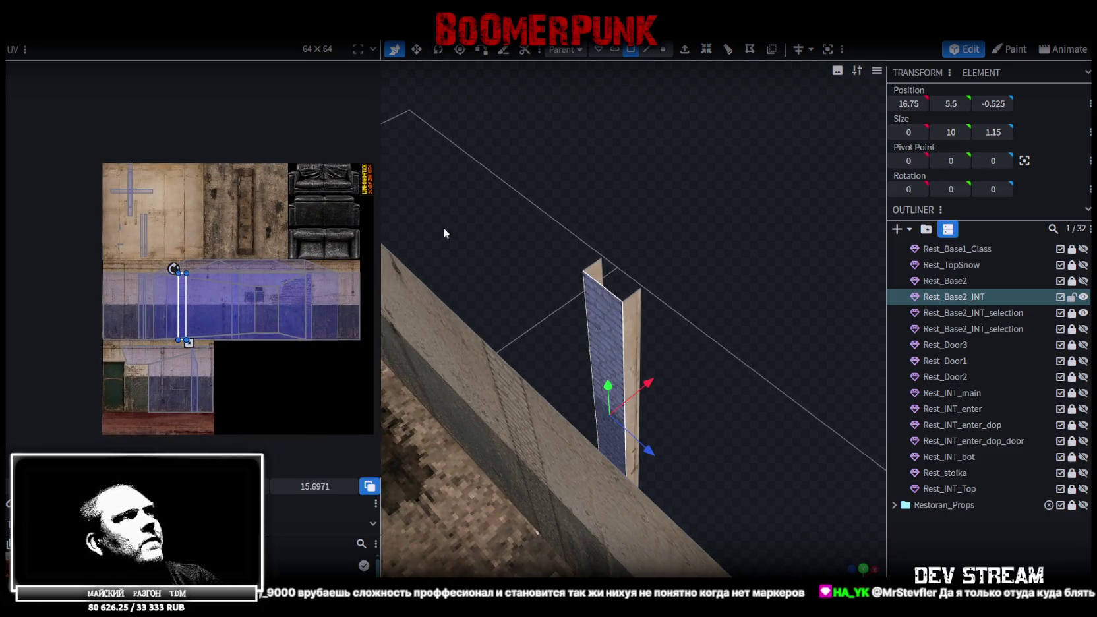
scroll(660, 189, down, 2)
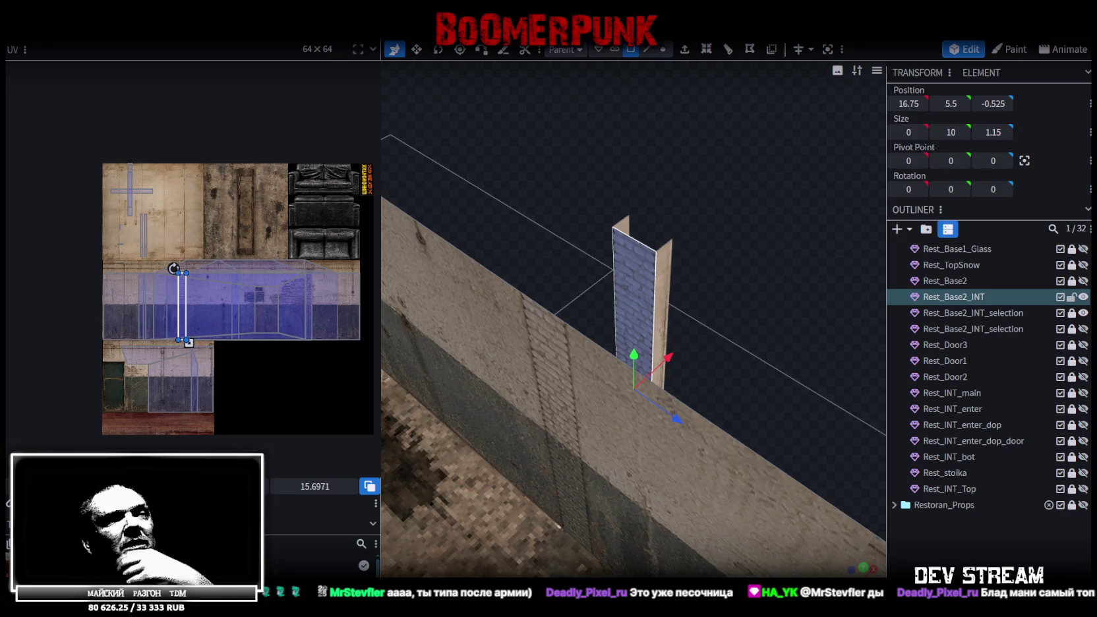
drag(686, 322, 710, 281)
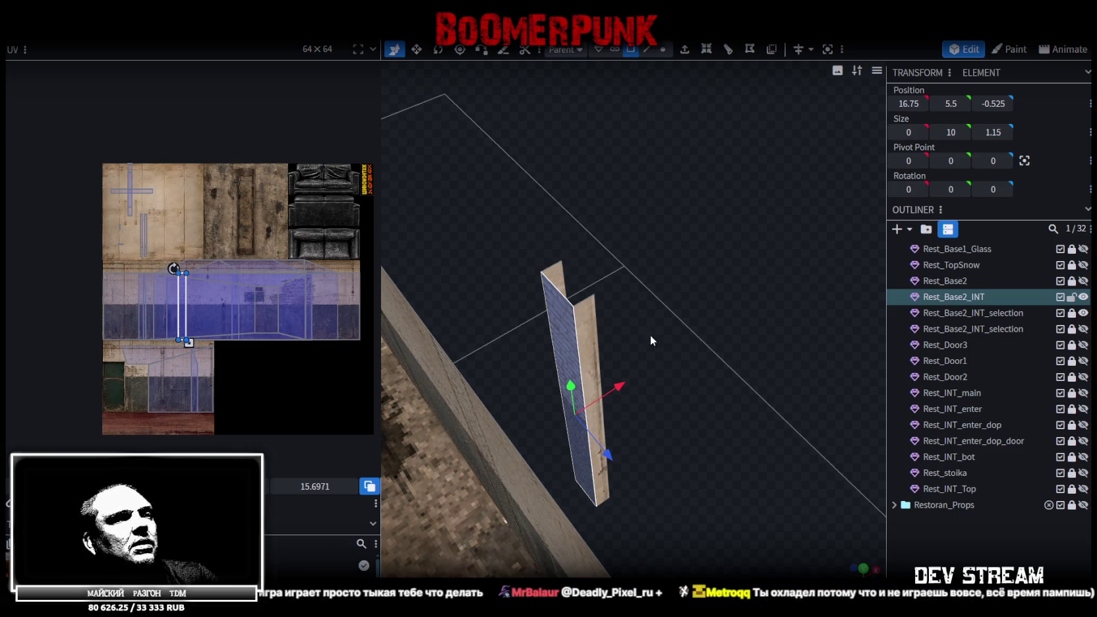
click(580, 326)
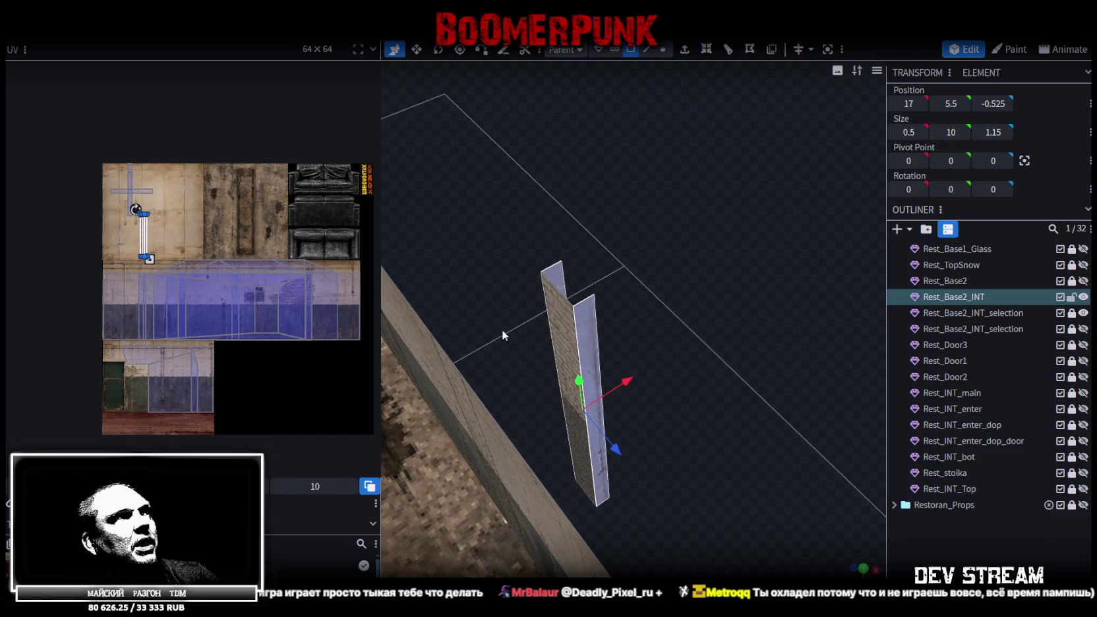
click(572, 319)
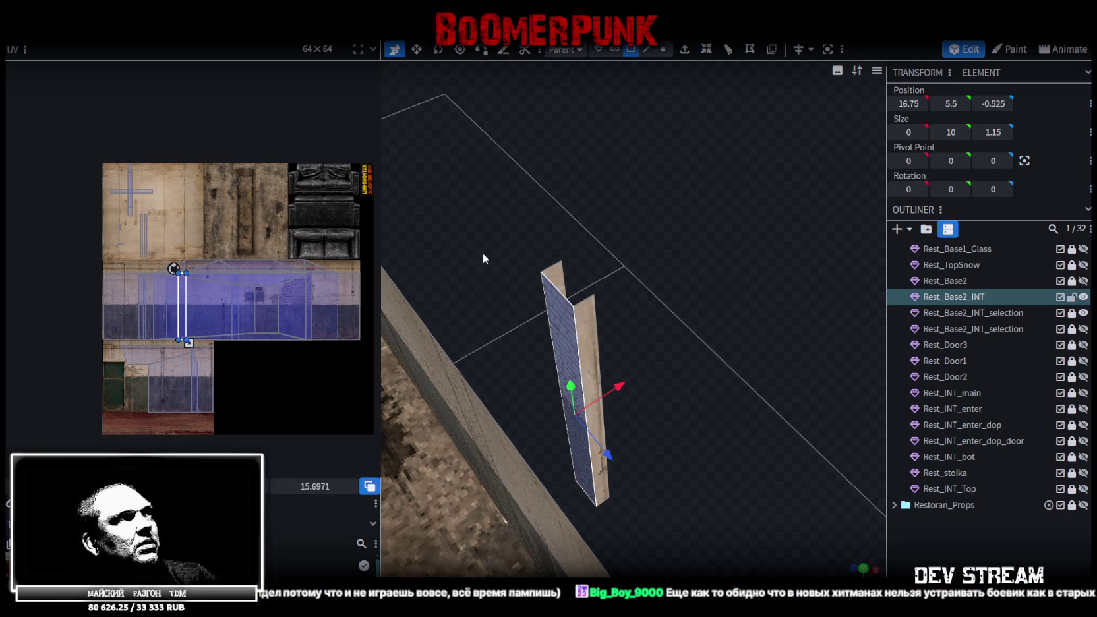
click(580, 327)
- Move the plank's UV island onto the brick wall region and stretch it to the texture's bottom edge
scroll(75, 226, up, 2)
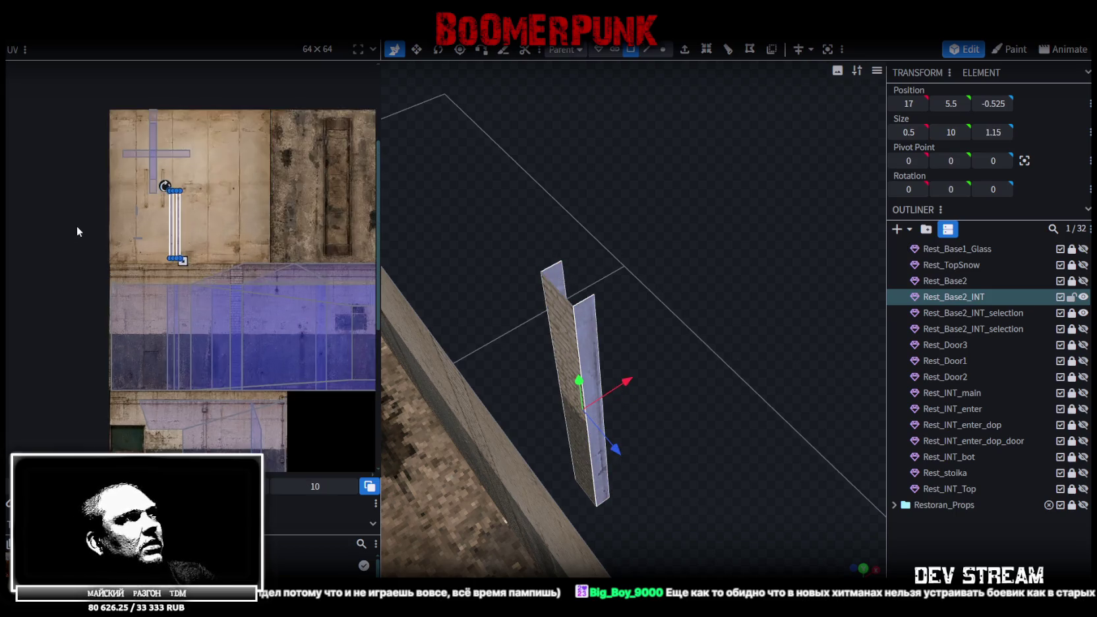
scroll(74, 226, up, 2)
middle_drag(248, 247, 115, 146)
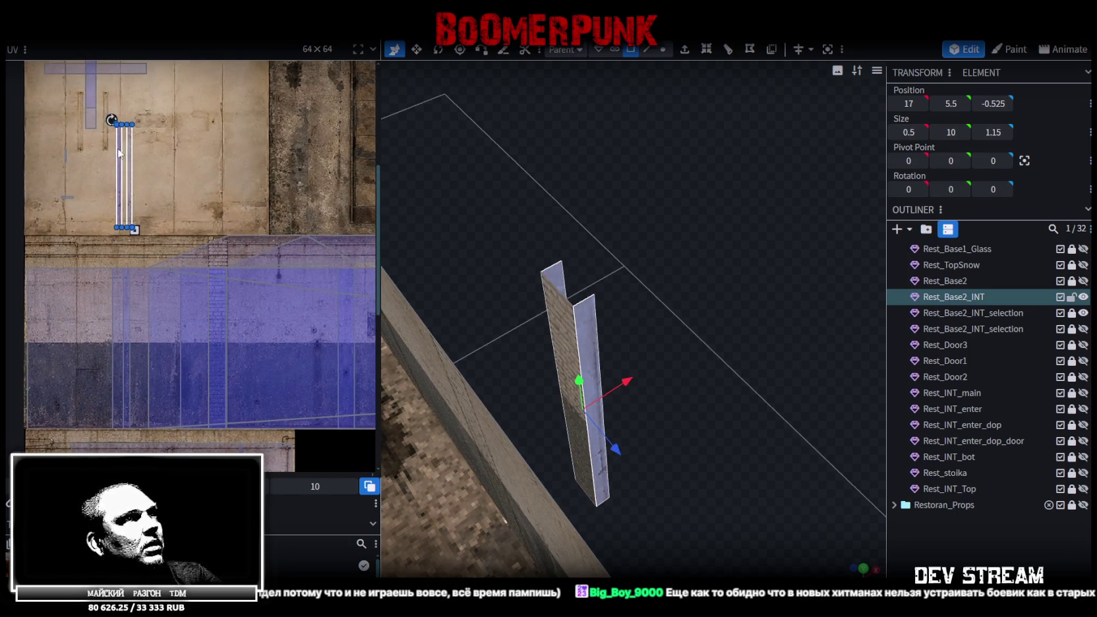
drag(120, 153, 210, 284)
scroll(218, 267, up, 2)
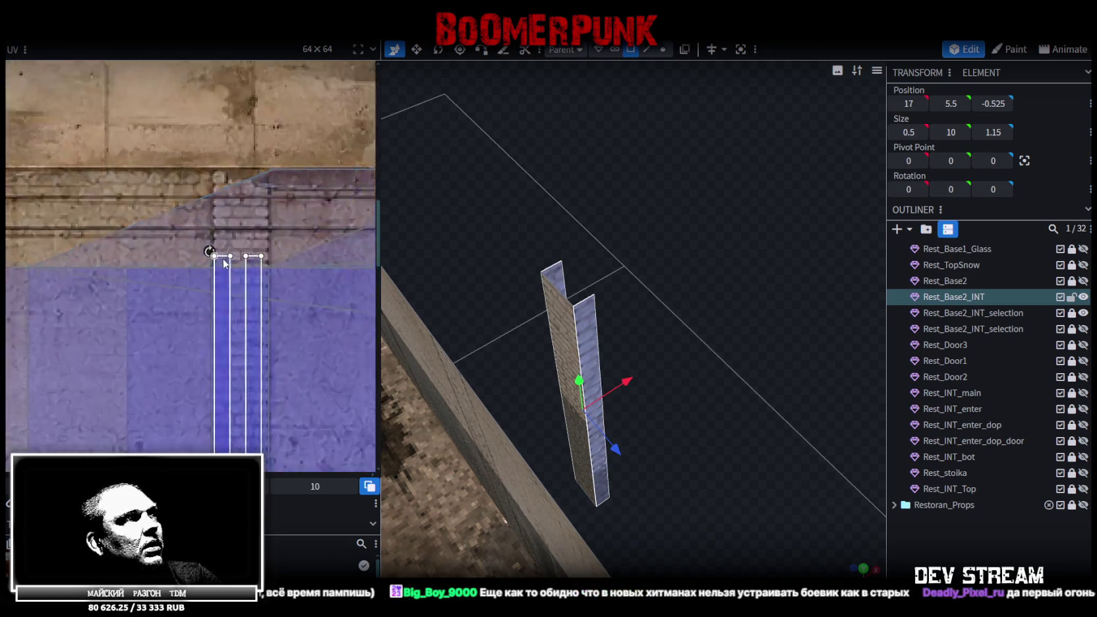
scroll(225, 264, up, 2)
click(214, 287)
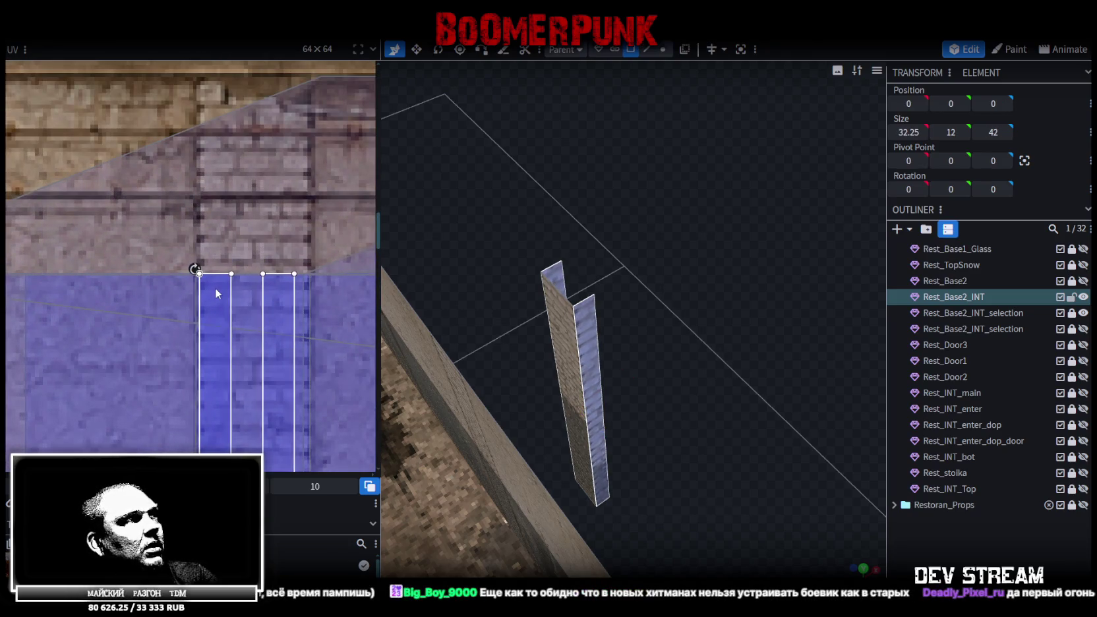
scroll(250, 317, down, 2)
middle_drag(272, 344, 239, 150)
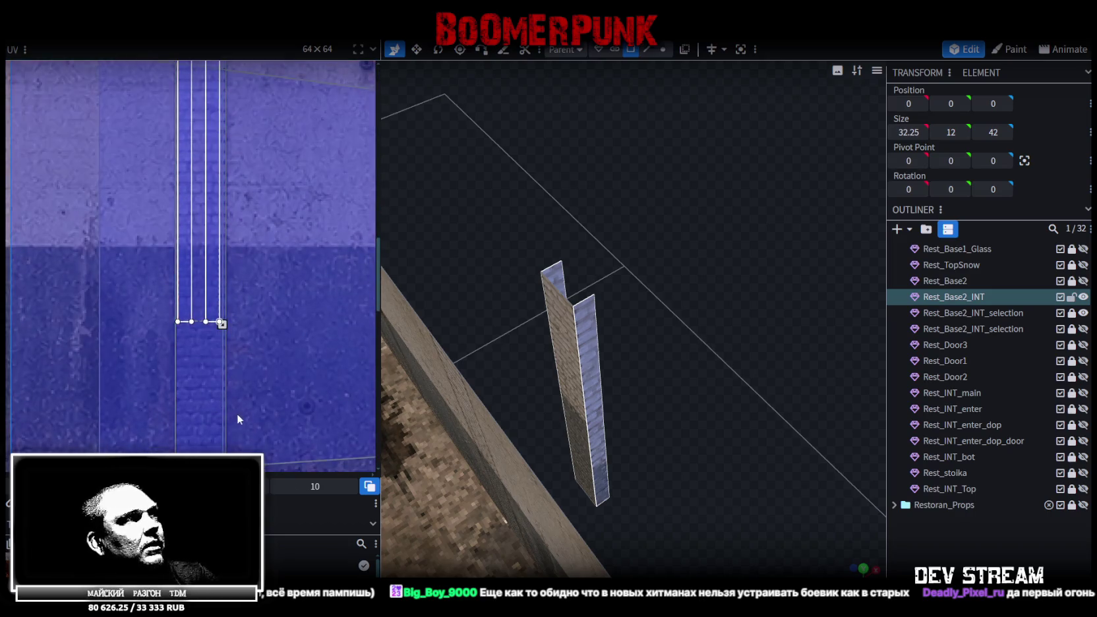
middle_drag(237, 413, 235, 204)
scroll(227, 137, up, 1)
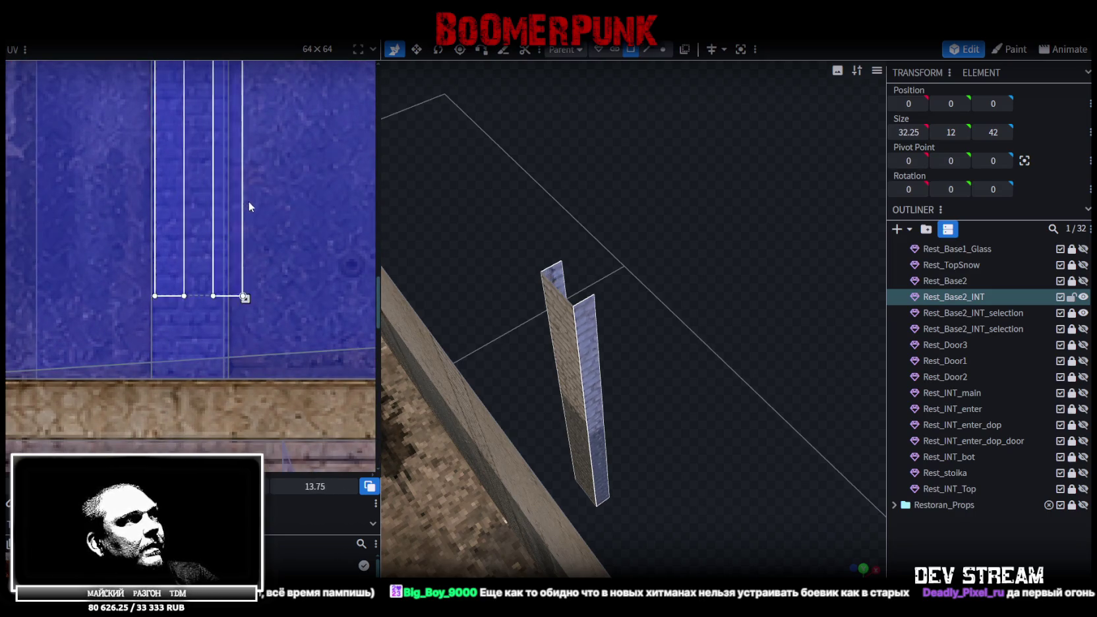
drag(220, 139, 260, 227)
scroll(234, 326, up, 2)
scroll(279, 346, up, 1)
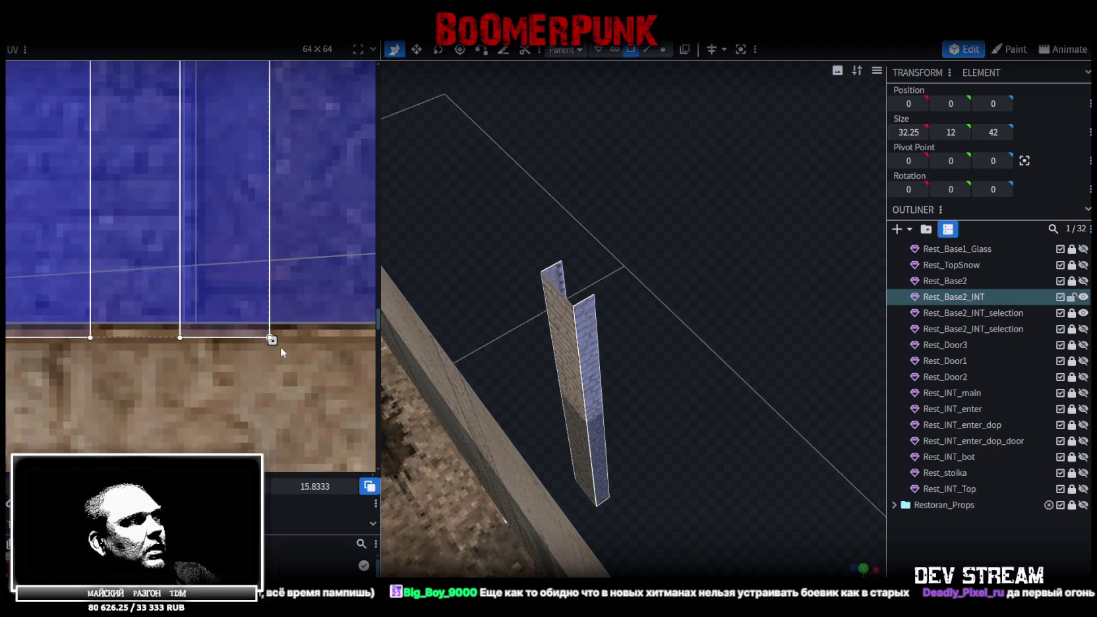
drag(269, 340, 262, 324)
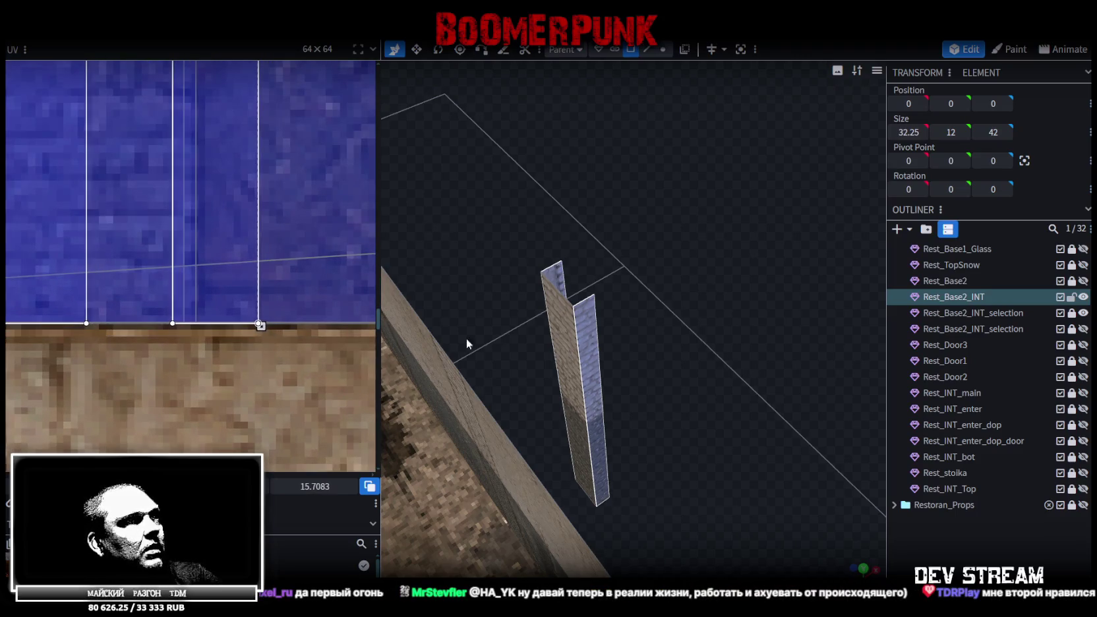
- Shift the plank's small top face UV island left, then deselect
click(583, 346)
click(553, 272)
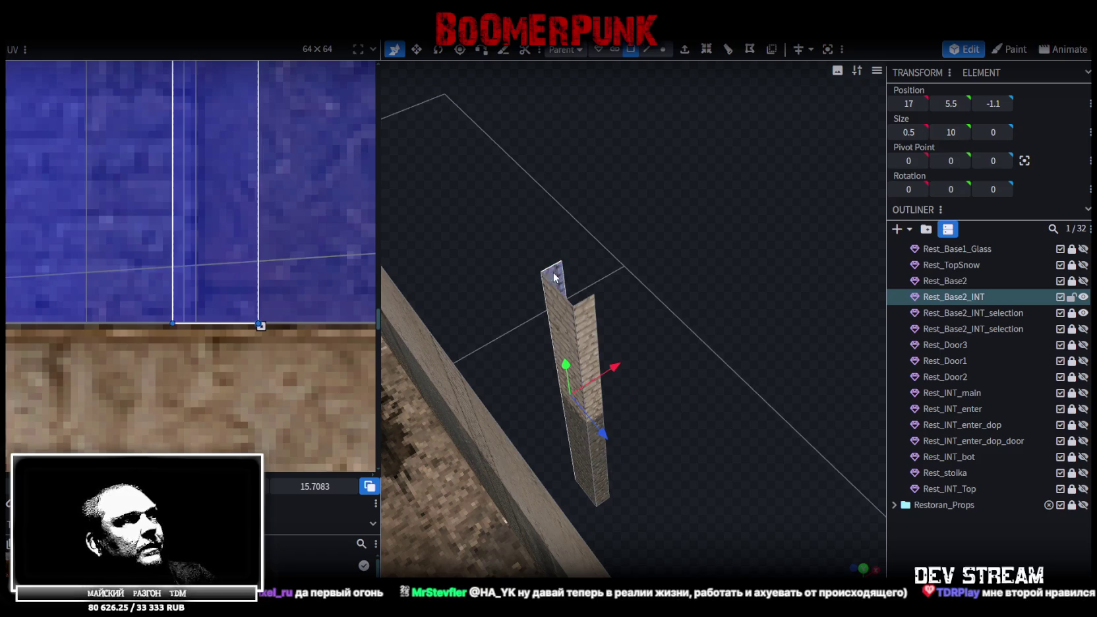
drag(261, 324, 184, 324)
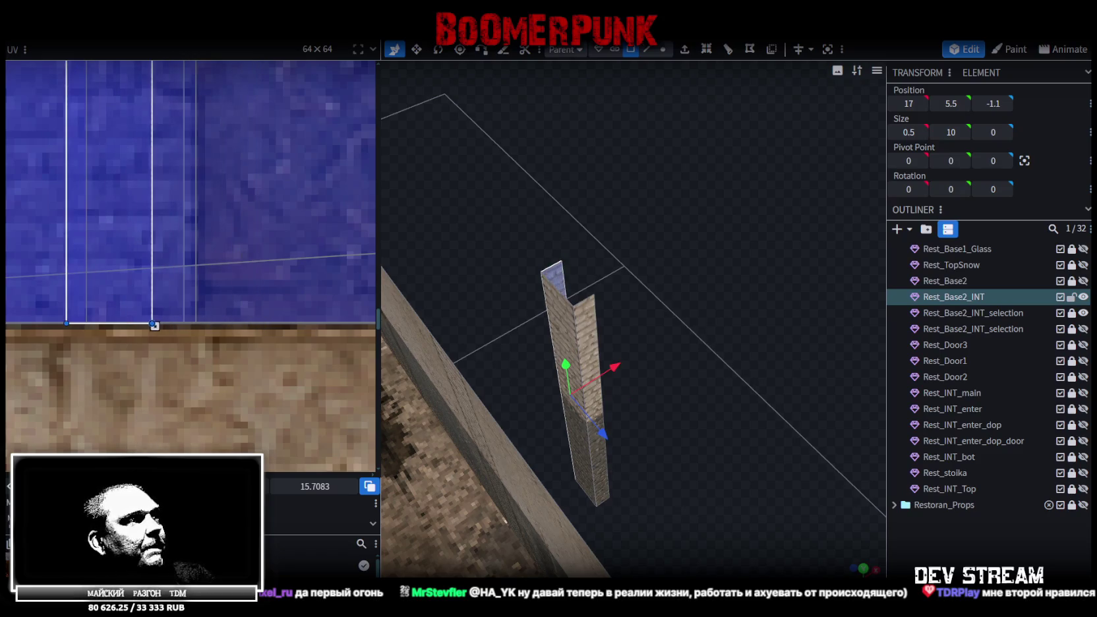
drag(184, 325, 186, 325)
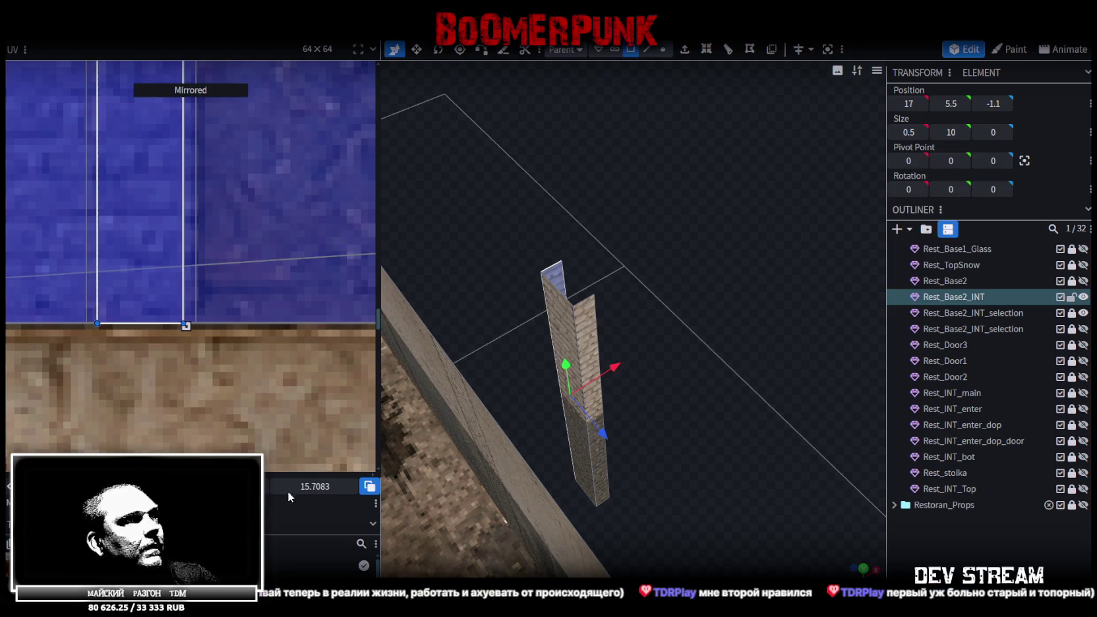
click(839, 534)
drag(839, 534, 591, 367)
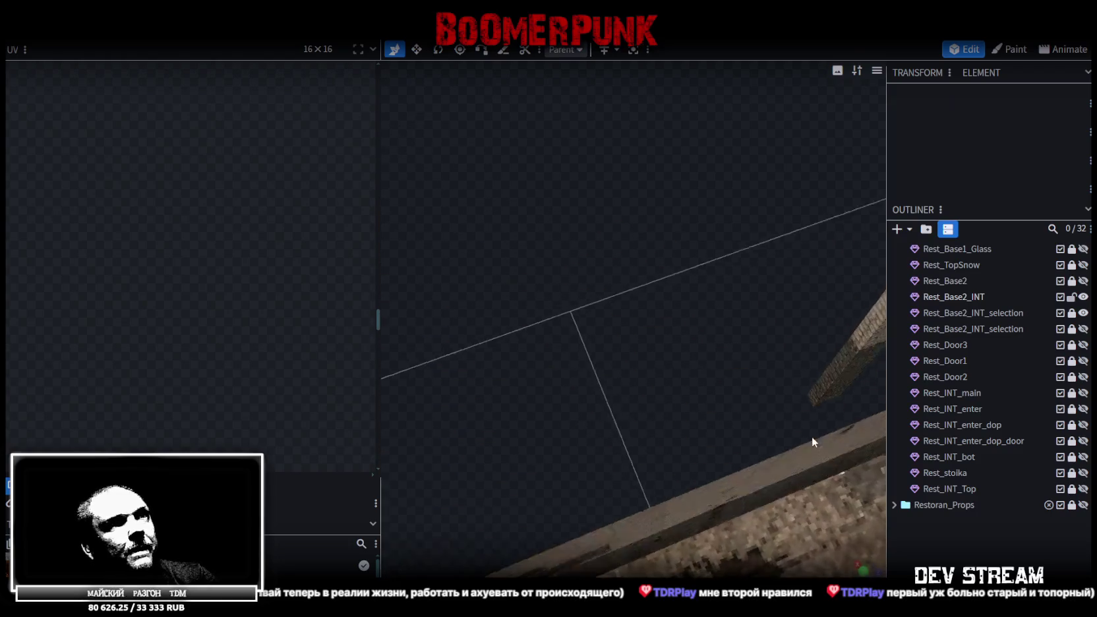
- Box-select the pilaster and move it to X 14
drag(594, 230, 678, 302)
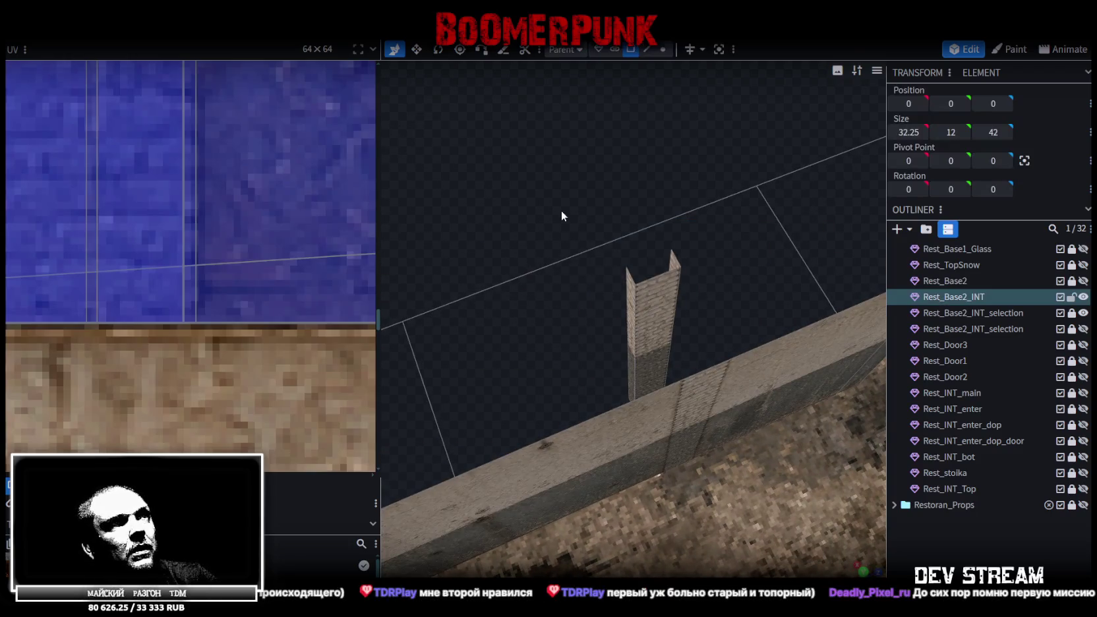
mouse_move(562, 210)
mouse_down()
mouse_move(714, 313)
mouse_move(550, 294)
mouse_move(632, 296)
mouse_move(526, 298)
mouse_move(506, 312)
mouse_move(567, 353)
mouse_up()
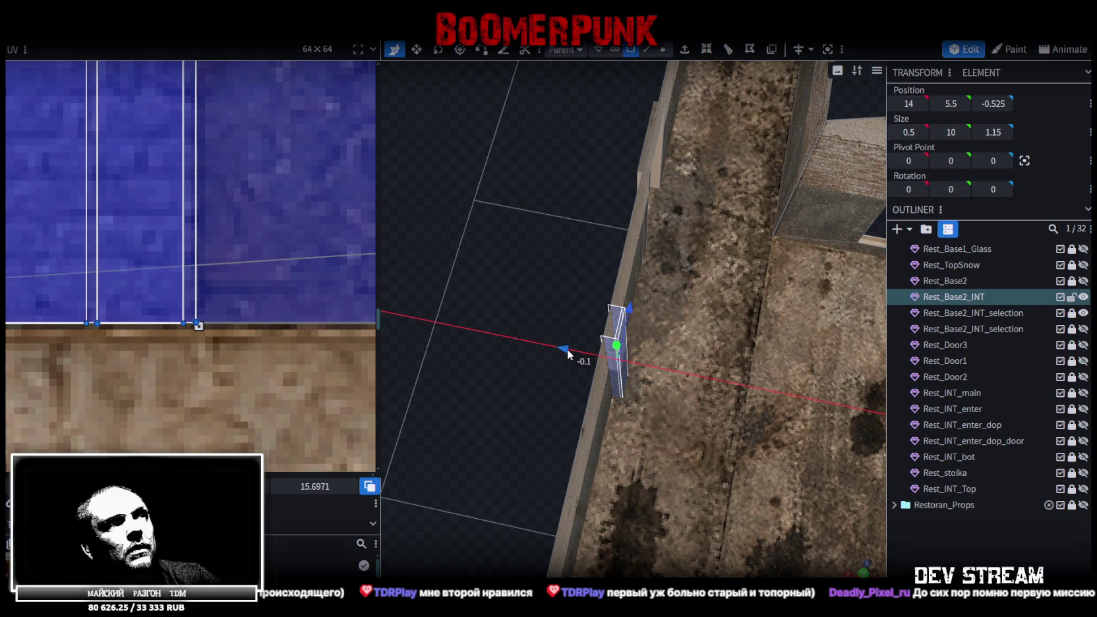
mouse_move(544, 306)
mouse_down()
mouse_move(476, 287)
mouse_move(585, 197)
mouse_move(497, 166)
mouse_move(513, 162)
mouse_move(458, 169)
mouse_move(647, 180)
mouse_move(617, 272)
mouse_move(536, 169)
mouse_move(627, 166)
mouse_move(604, 215)
mouse_move(614, 232)
mouse_move(488, 267)
mouse_move(507, 262)
mouse_move(541, 285)
mouse_up()
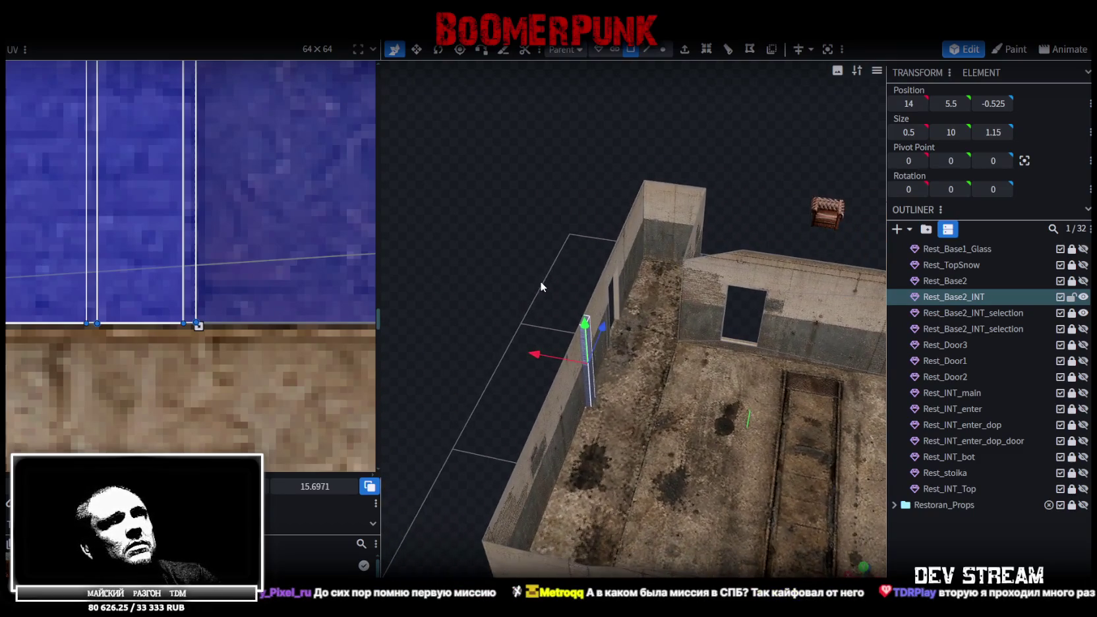
- Orbit and zoom out to view the whole restaurant room around the pilaster
mouse_move(735, 309)
mouse_down()
mouse_move(604, 276)
mouse_move(652, 307)
mouse_move(581, 259)
mouse_move(589, 262)
mouse_up()
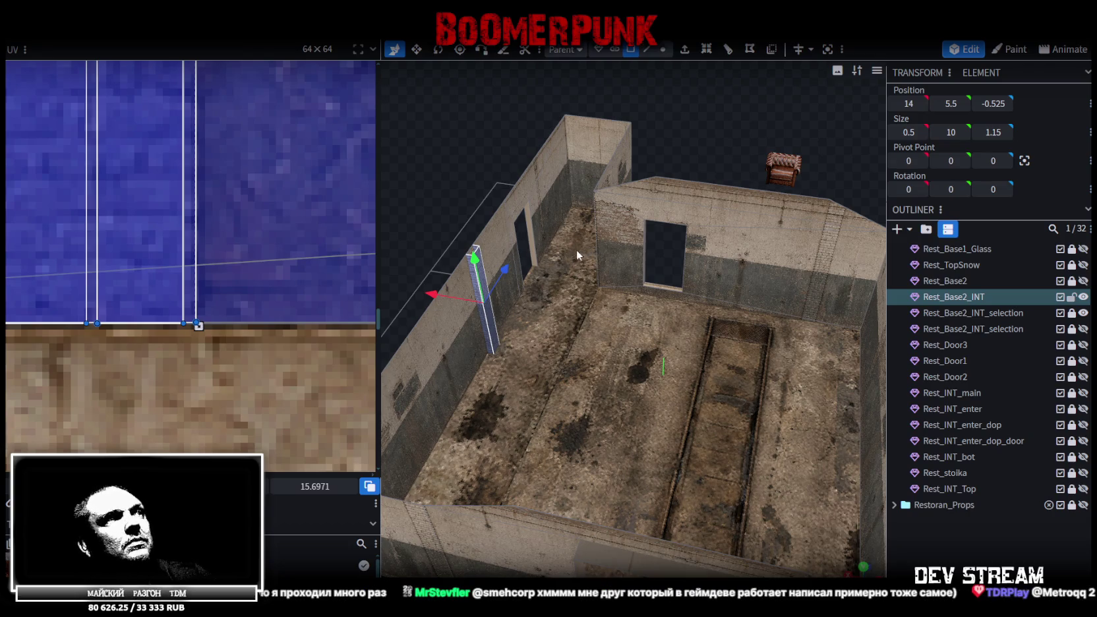
scroll(572, 260, down, 5)
scroll(565, 265, up, 3)
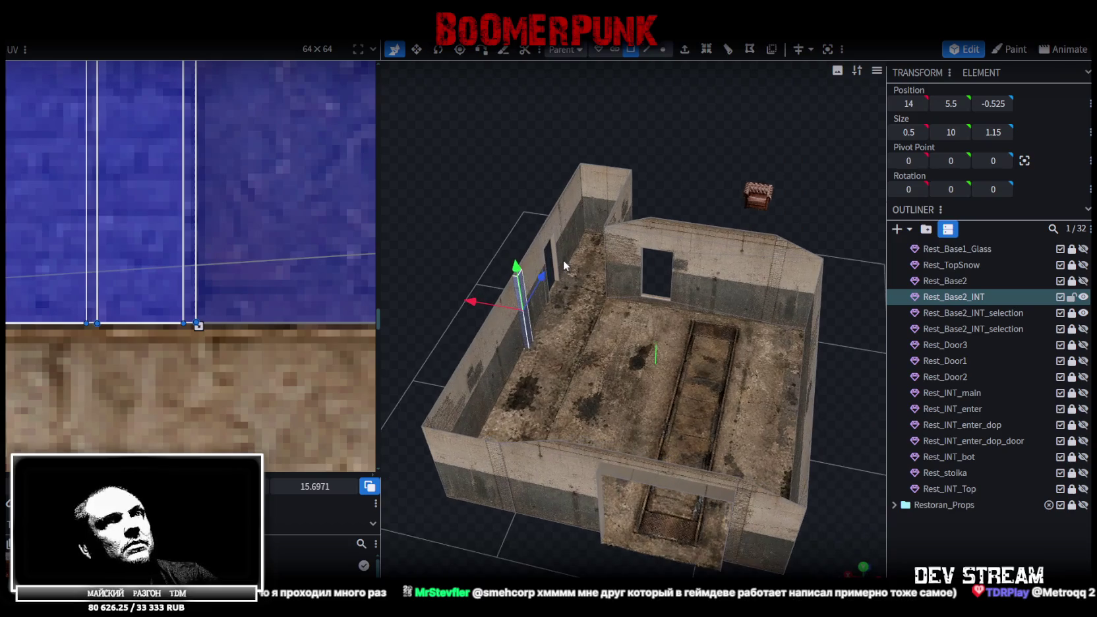
- Separate the brick pilaster into its own element and duplicate it
right_click(526, 326)
click(578, 381)
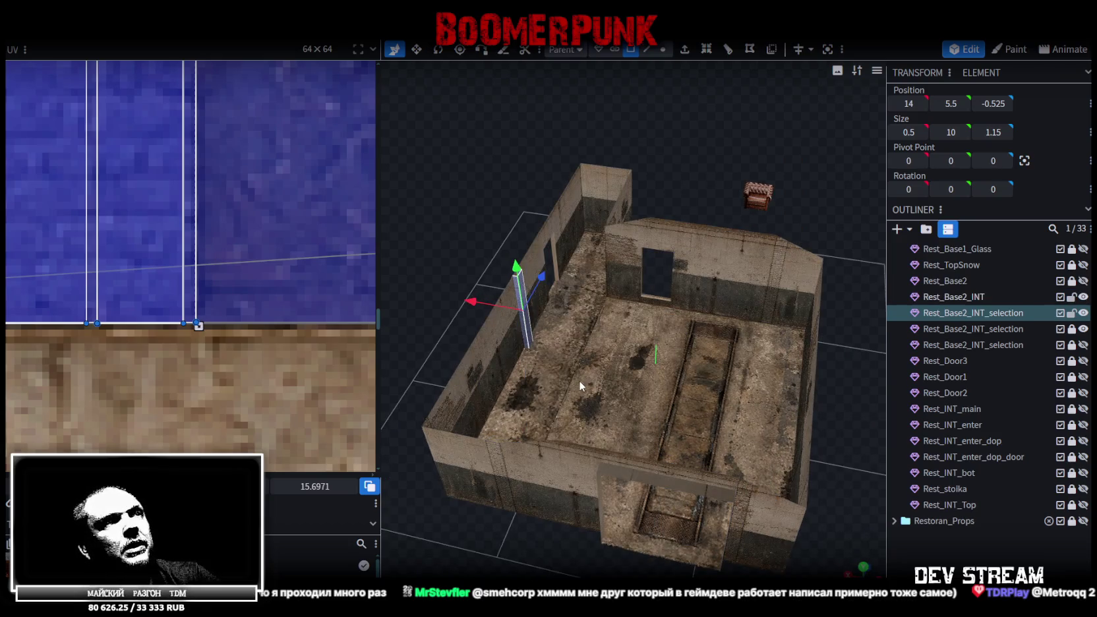
right_drag(700, 371, 664, 401)
click(573, 353)
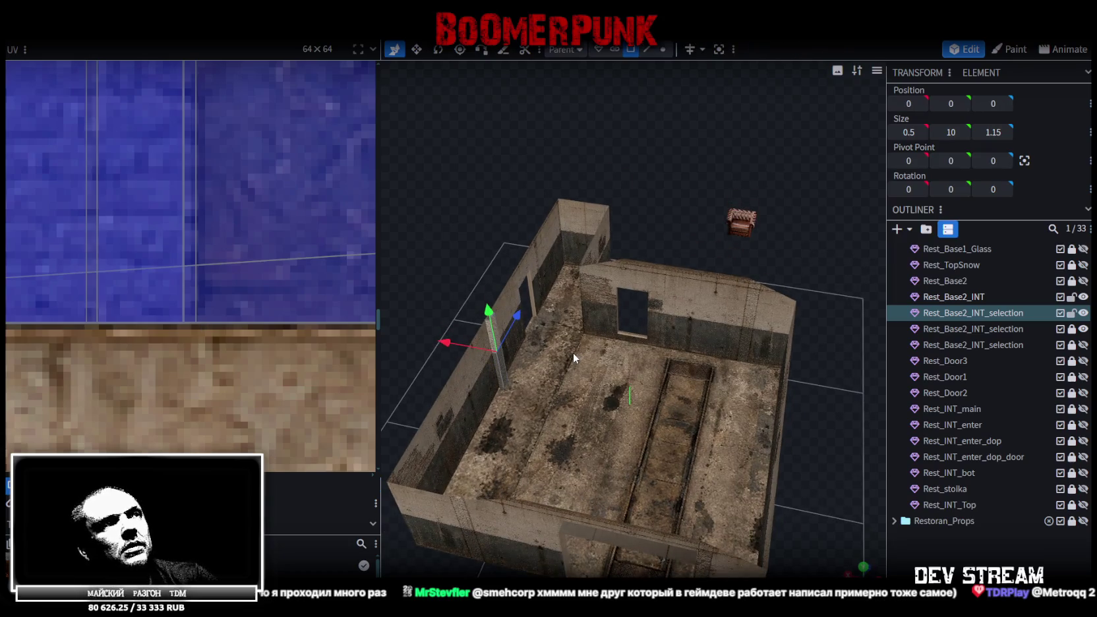
click(958, 314)
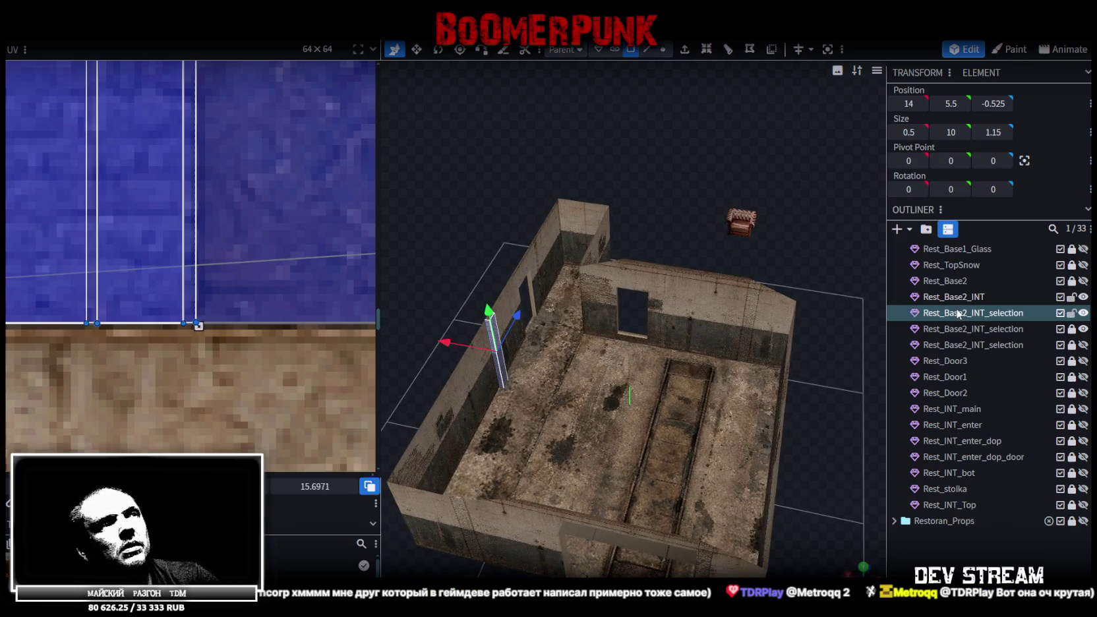
key(ctrl+d)
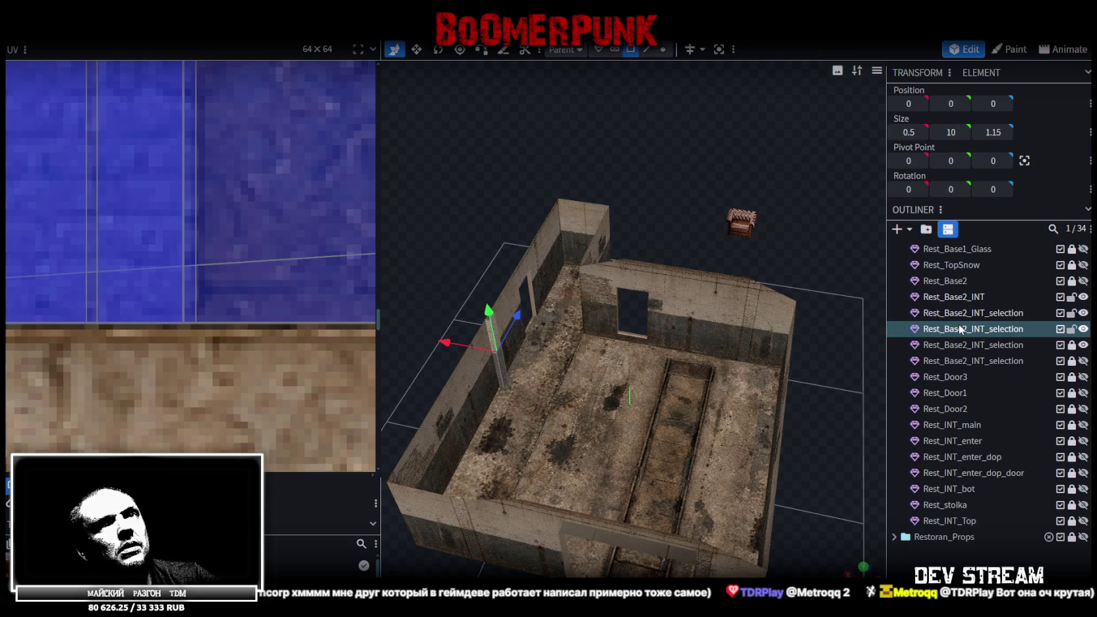
click(958, 326)
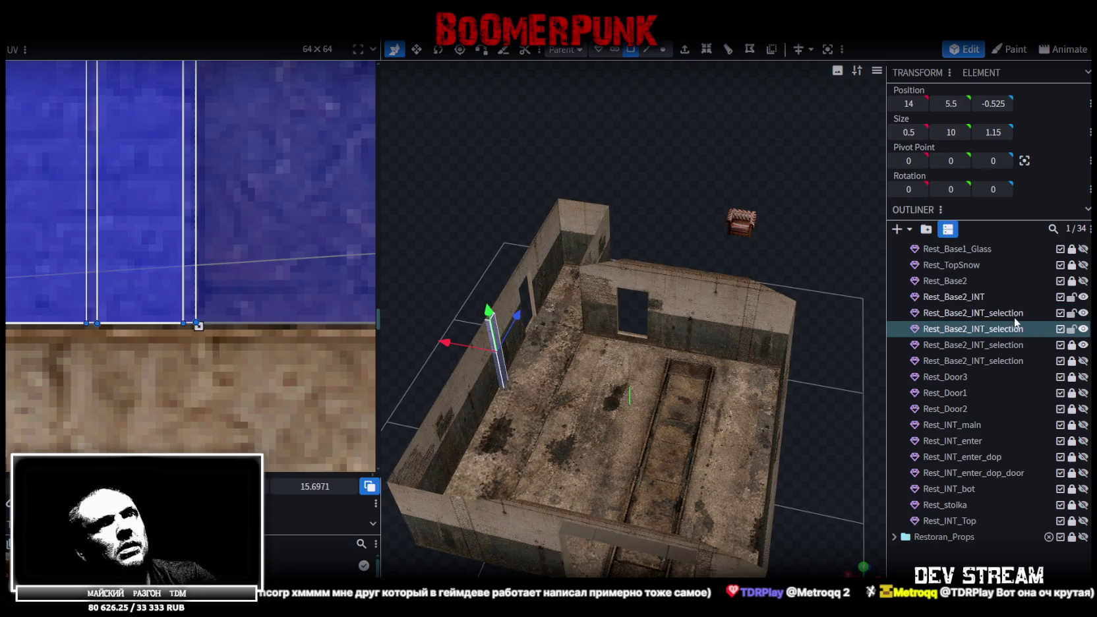
click(1083, 329)
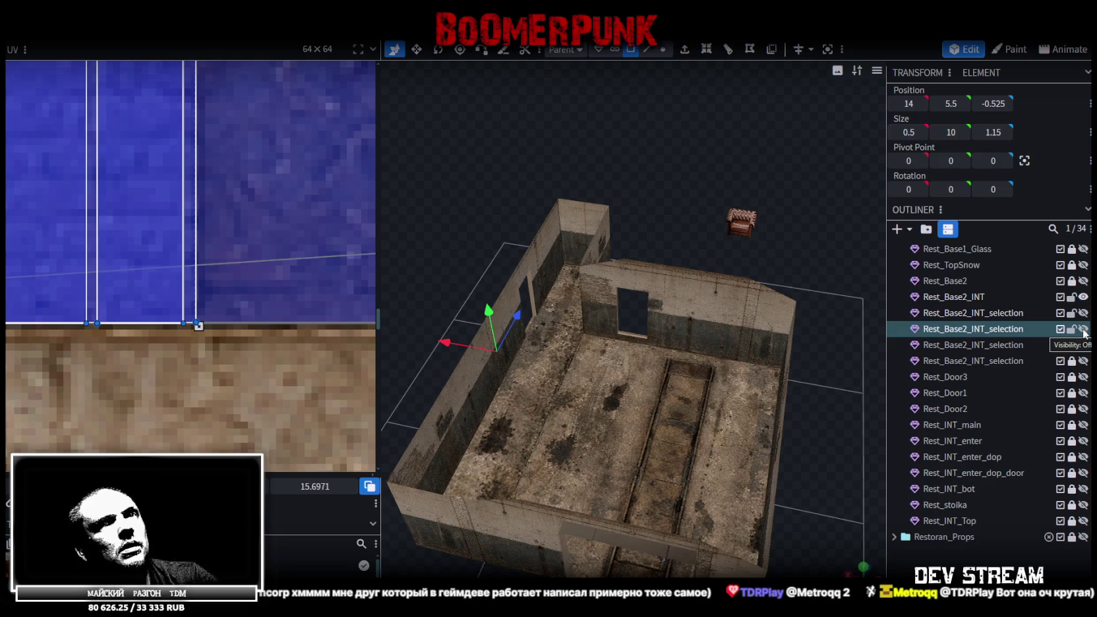
click(1084, 329)
click(972, 330)
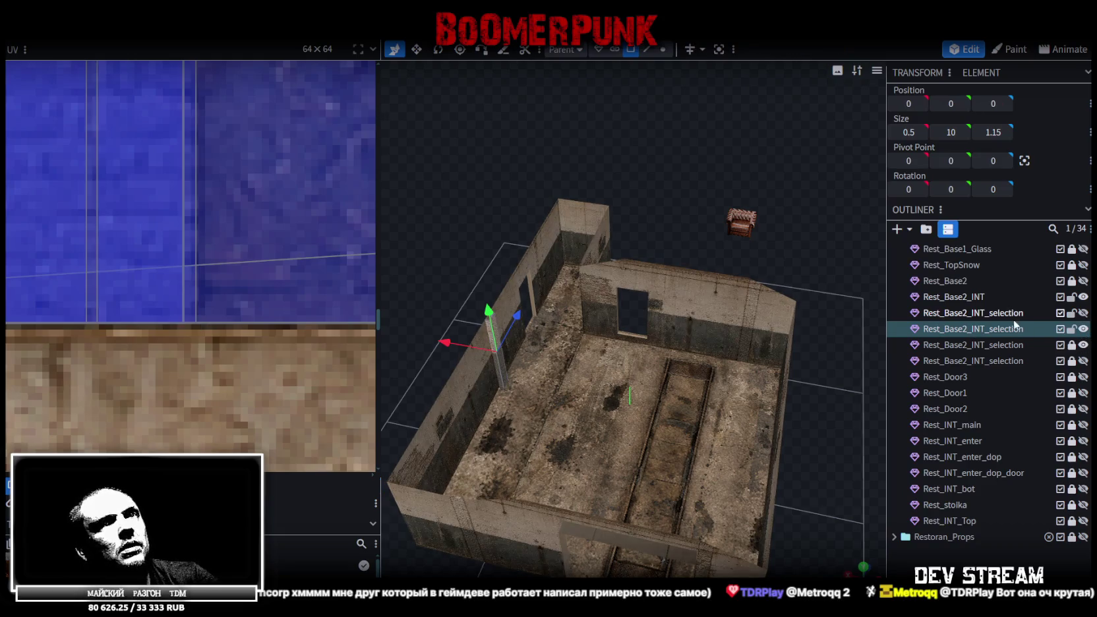
click(500, 359)
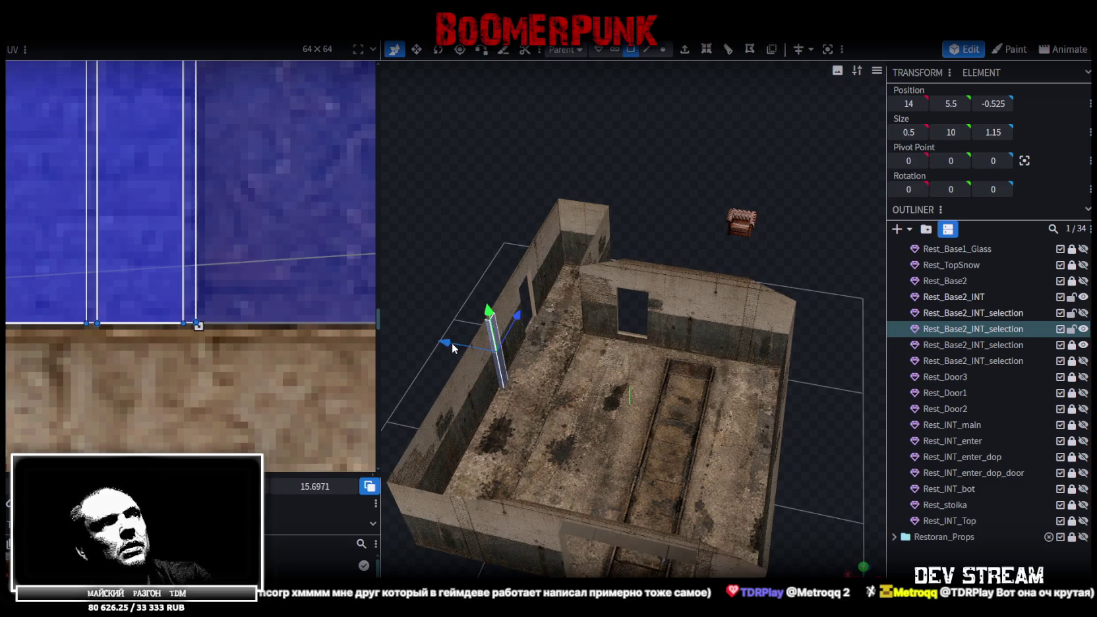
- Move the pilaster along X across the room toward the far wall
mouse_move(453, 347)
mouse_down()
mouse_move(686, 384)
mouse_move(785, 434)
mouse_move(705, 484)
mouse_up()
scroll(748, 454, up, 3)
scroll(608, 422, up, 3)
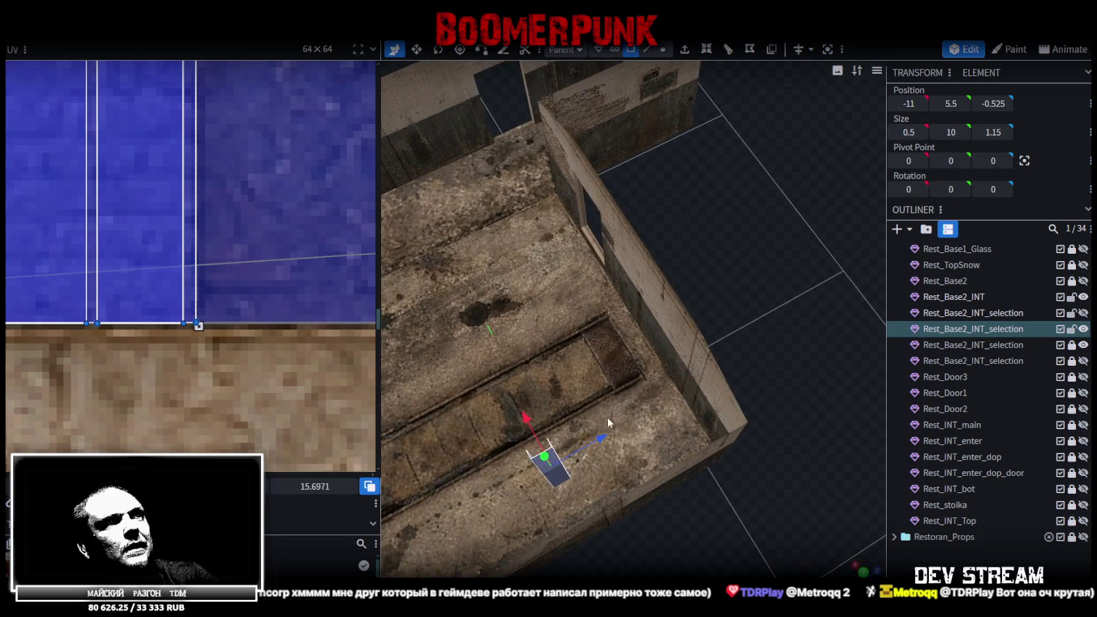
mouse_move(603, 438)
mouse_down()
mouse_move(752, 385)
mouse_move(725, 413)
mouse_move(732, 397)
mouse_move(722, 399)
mouse_up()
scroll(725, 412, up, 2)
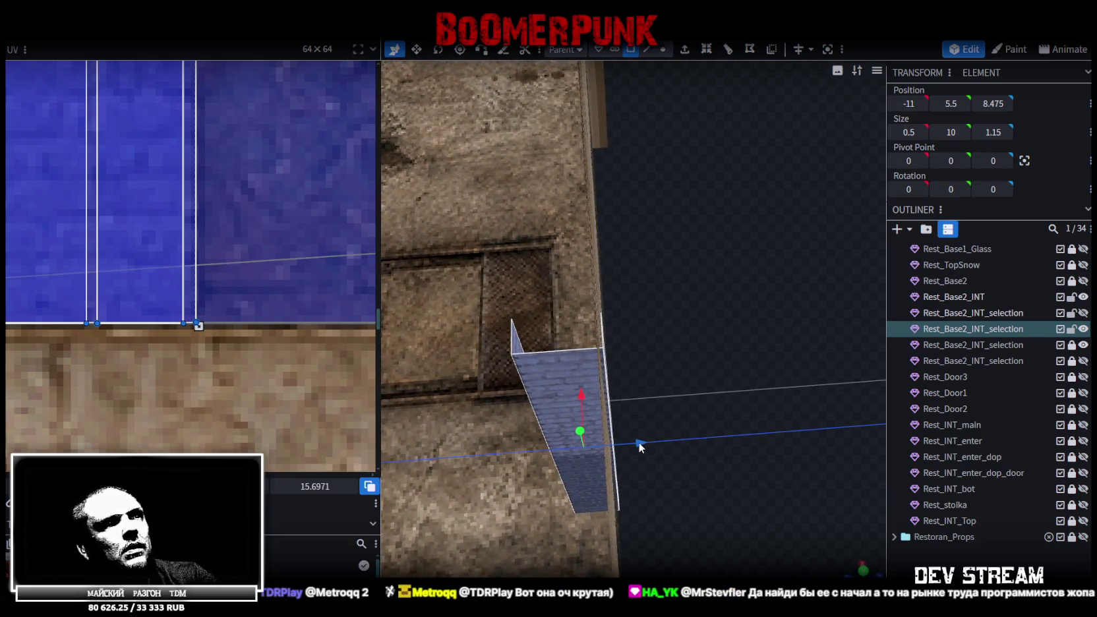
mouse_move(639, 442)
mouse_down()
mouse_move(698, 445)
mouse_move(656, 456)
mouse_move(753, 452)
mouse_move(733, 453)
mouse_move(747, 474)
mouse_move(742, 463)
mouse_up()
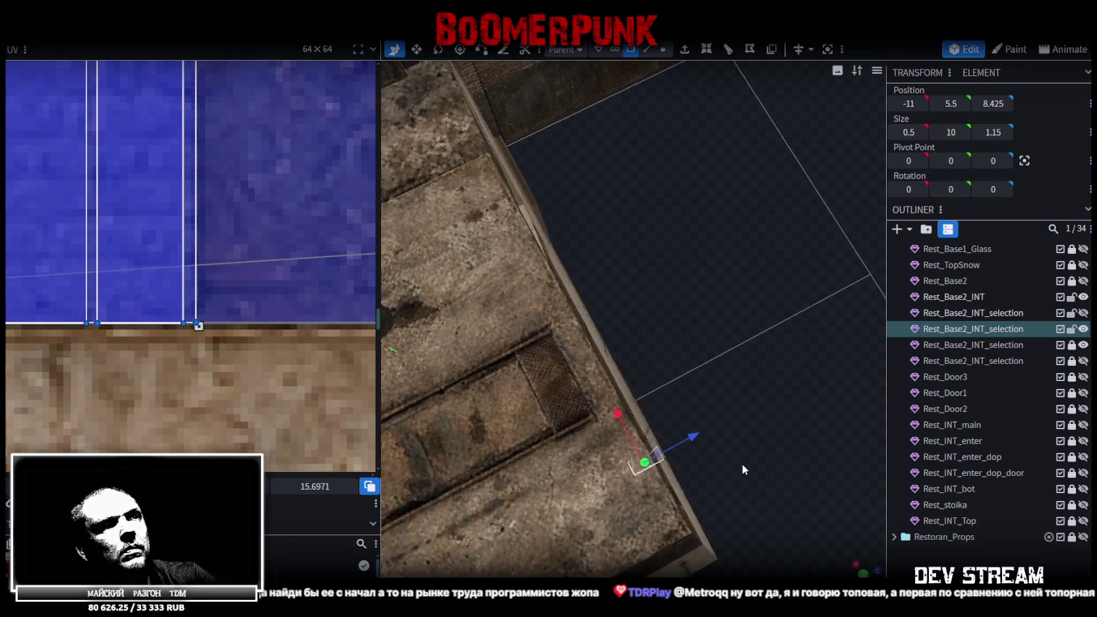
- Turn the pilaster 90° and shift it flush against the wall
click(436, 58)
drag(666, 265, 629, 360)
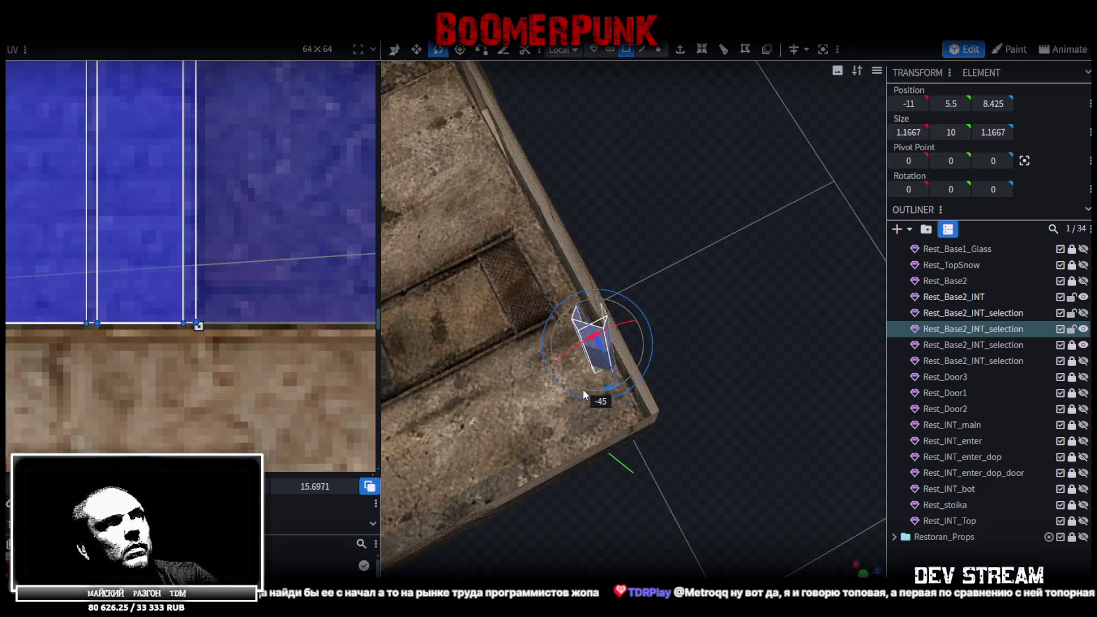
drag(612, 391, 554, 382)
key(v)
mouse_move(668, 308)
mouse_down()
mouse_move(660, 330)
mouse_move(679, 398)
mouse_move(666, 416)
mouse_move(768, 327)
mouse_move(699, 383)
mouse_move(668, 345)
mouse_move(732, 290)
mouse_move(689, 287)
mouse_up()
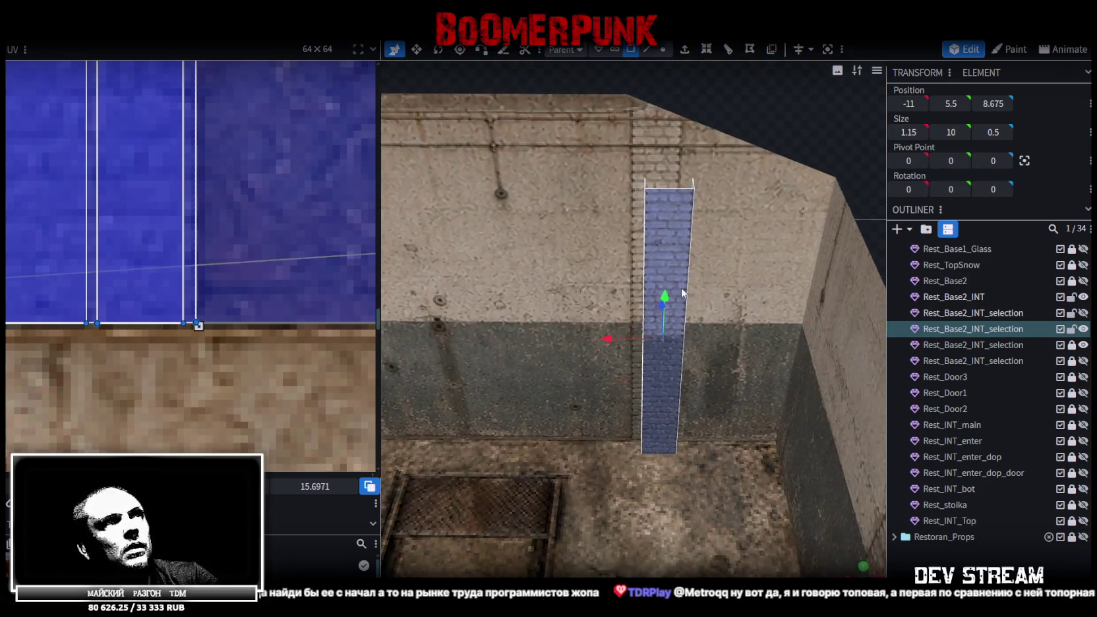
drag(613, 340, 598, 337)
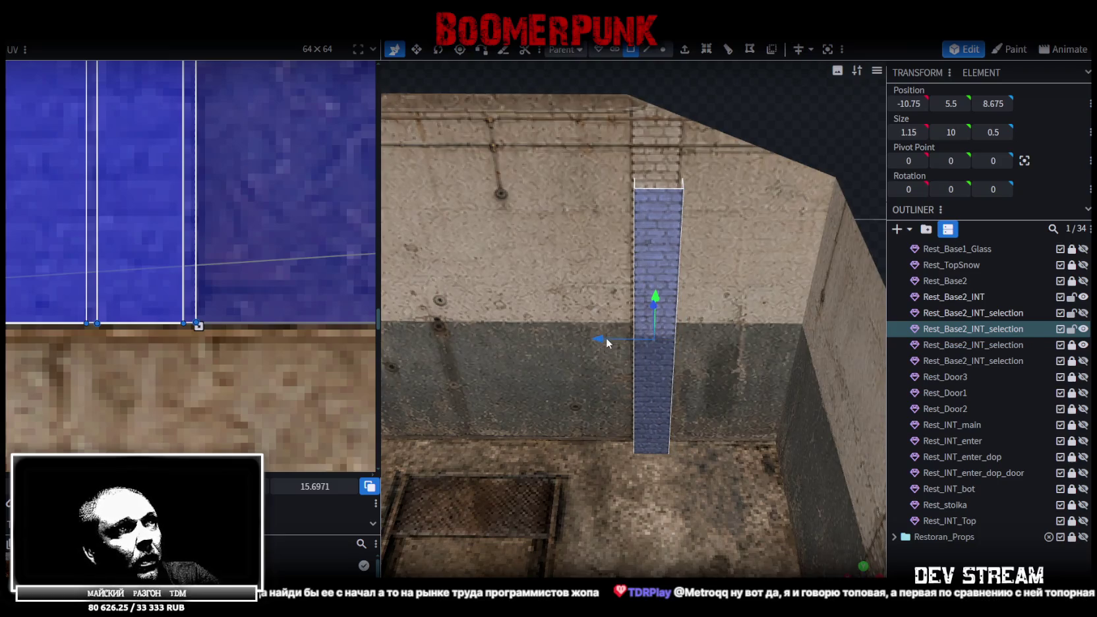
- Settle the pilaster beside the window at -10.7, 5.5, 8.675 and check it from above
mouse_move(597, 339)
mouse_down()
mouse_move(626, 409)
mouse_move(601, 446)
mouse_move(584, 447)
mouse_up()
scroll(645, 420, up, 2)
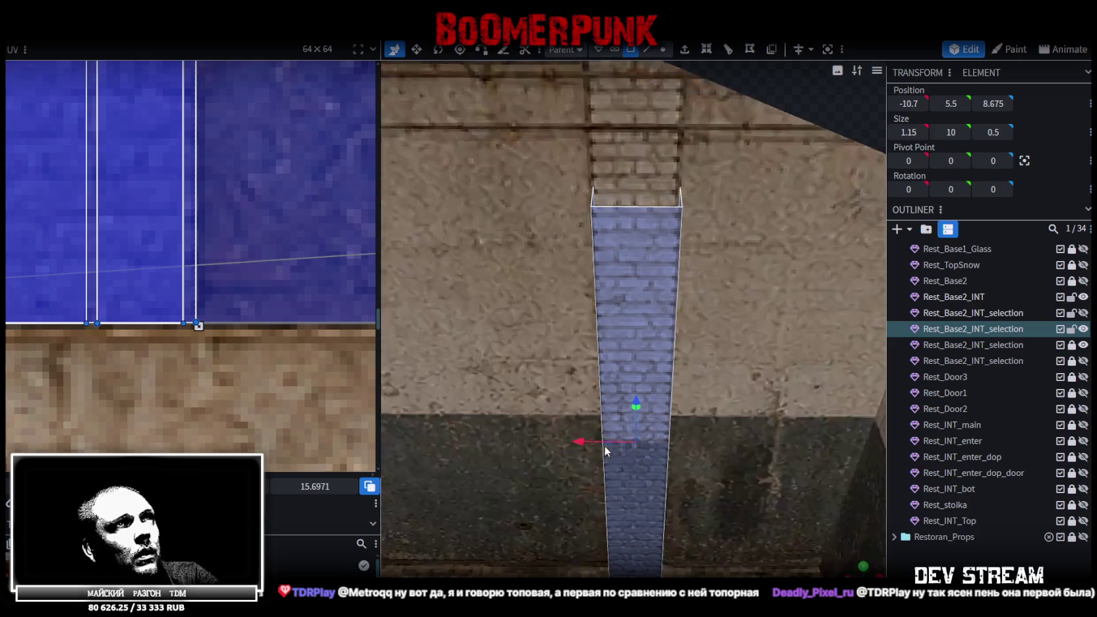
scroll(653, 383, down, 5)
drag(707, 311, 723, 239)
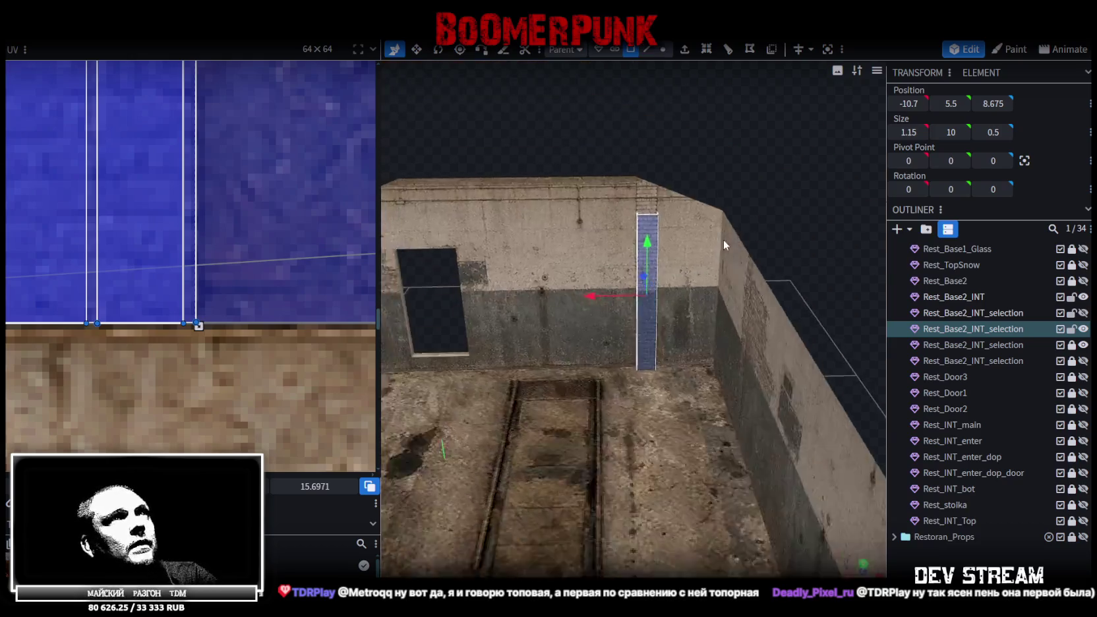
scroll(710, 256, down, 3)
scroll(608, 427, down, 5)
mouse_move(669, 270)
mouse_down()
mouse_move(701, 349)
mouse_move(554, 354)
mouse_move(631, 407)
mouse_move(519, 375)
mouse_move(753, 371)
mouse_move(621, 451)
mouse_move(749, 422)
mouse_move(741, 366)
mouse_move(661, 235)
mouse_move(665, 66)
mouse_up()
scroll(836, 416, up, 3)
scroll(838, 417, up, 2)
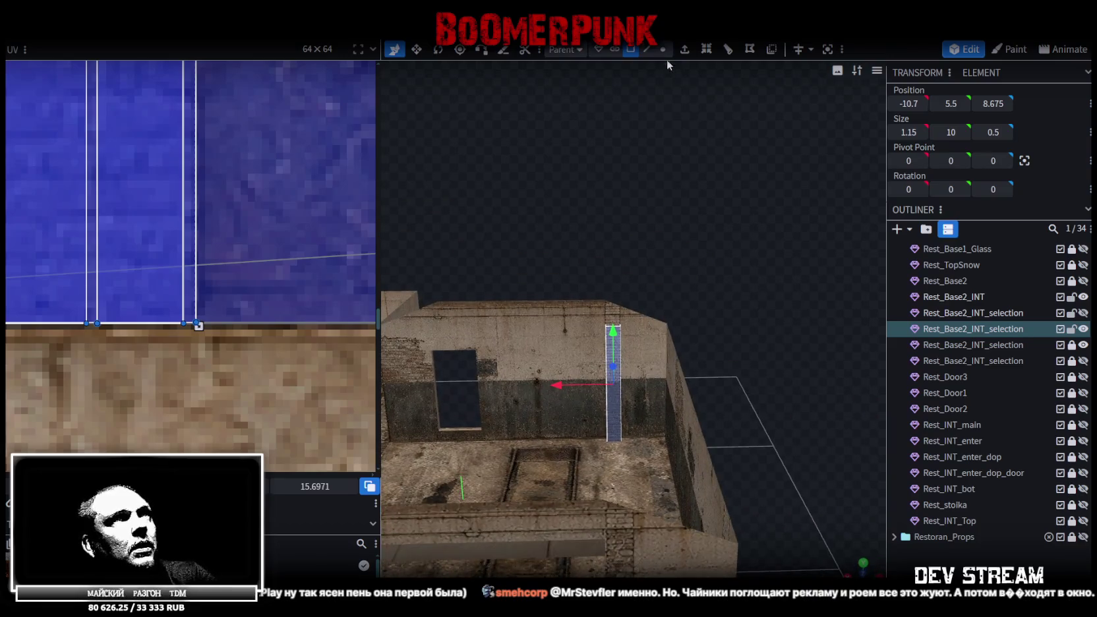
- Raise the pilaster's top face to Y 12.5, level with the wall top
click(663, 50)
click(617, 316)
scroll(634, 335, up, 2)
scroll(618, 318, up, 2)
scroll(625, 318, up, 2)
click(586, 251)
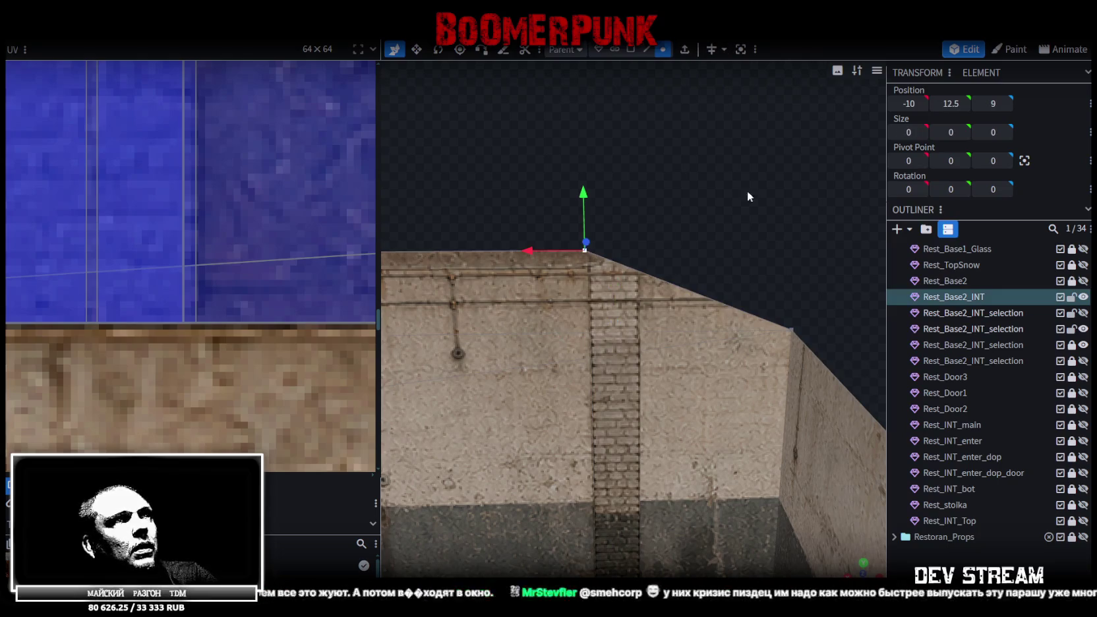
click(583, 435)
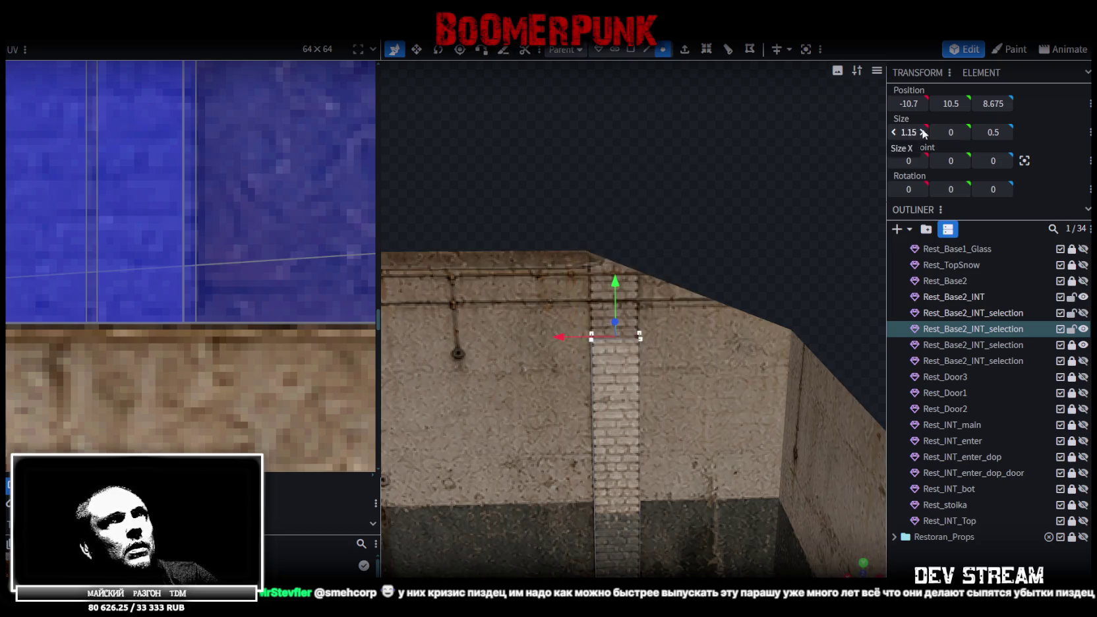
text(12.5)
key(Return)
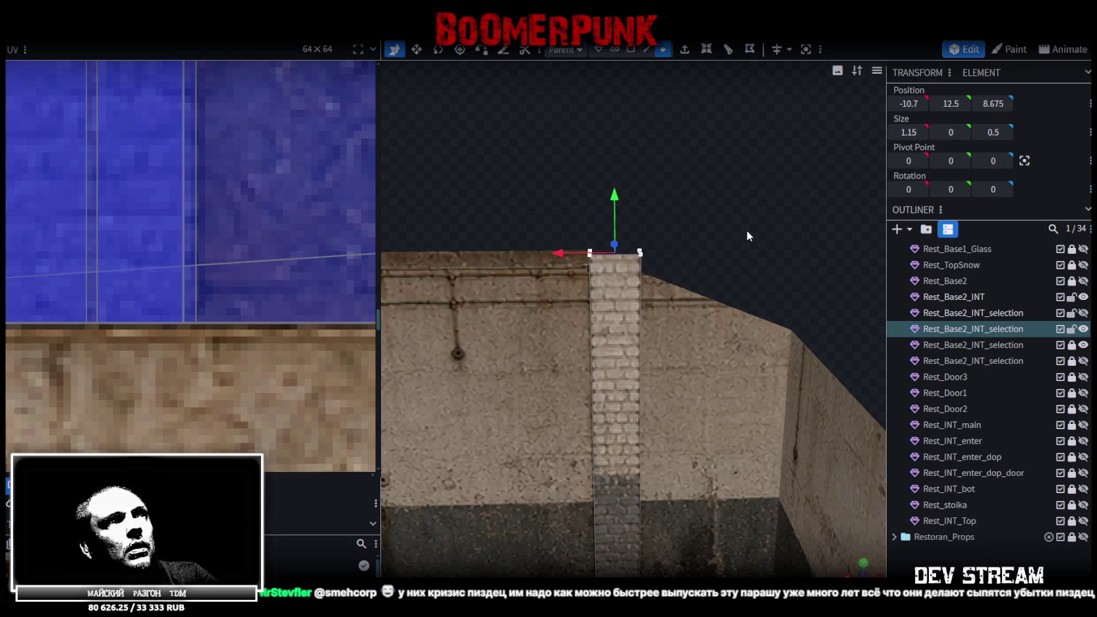
- Lock the Rest_Base2_INT wall and the other wall piece against edits
scroll(168, 219, down, 5)
scroll(198, 270, down, 3)
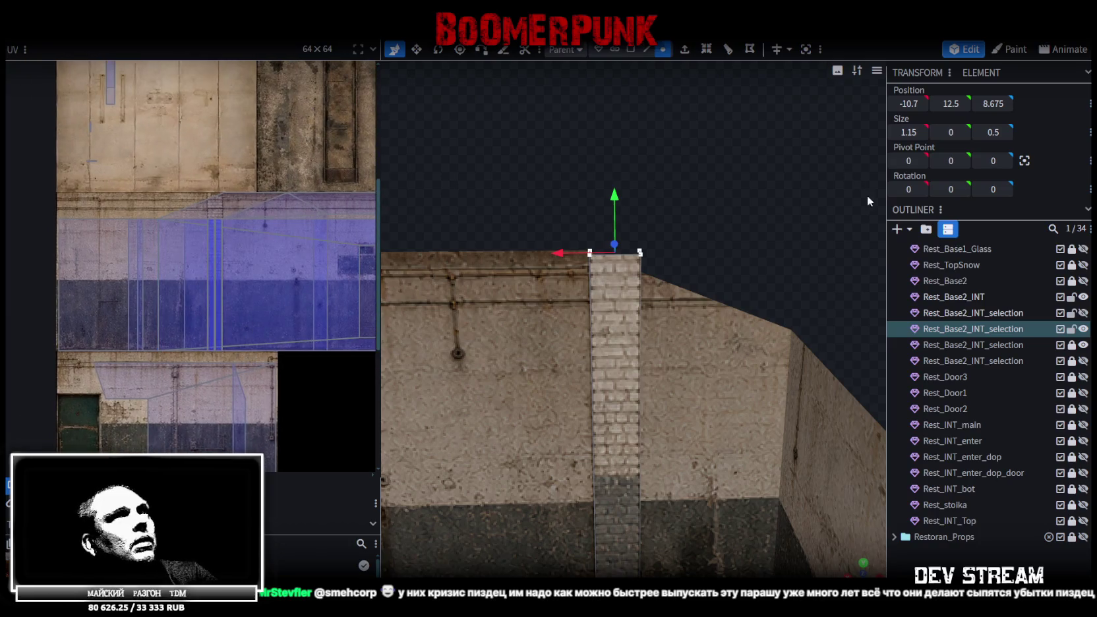
click(1071, 297)
click(1072, 313)
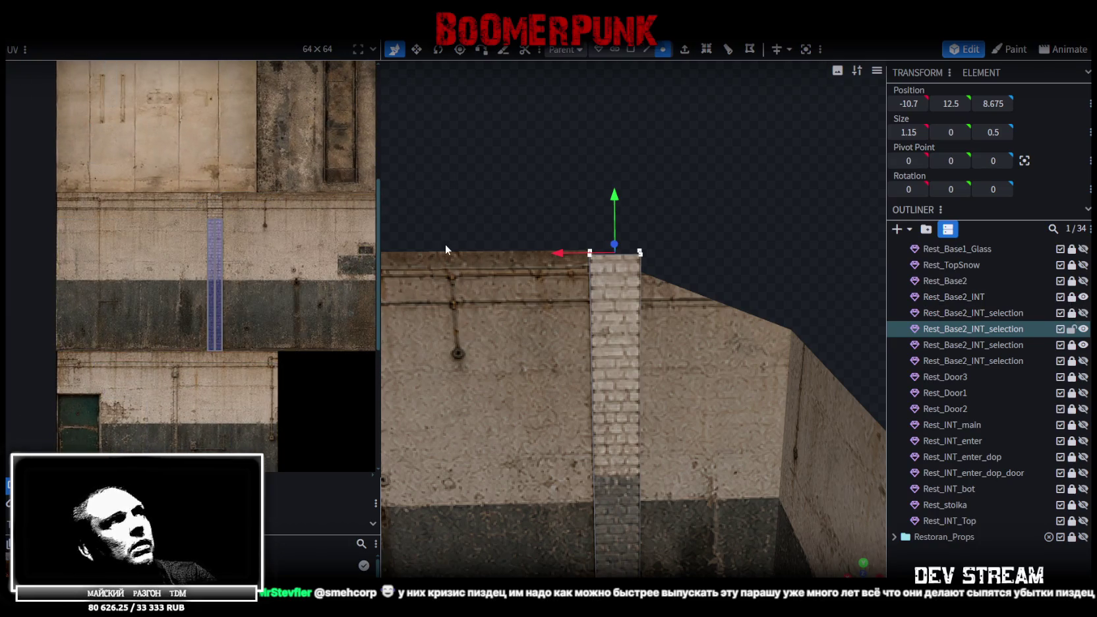
- Stretch the pilaster's UV face upward to cover the taller face, then duplicate the pilaster
scroll(213, 230, up, 4)
drag(213, 229, 214, 230)
scroll(168, 183, up, 3)
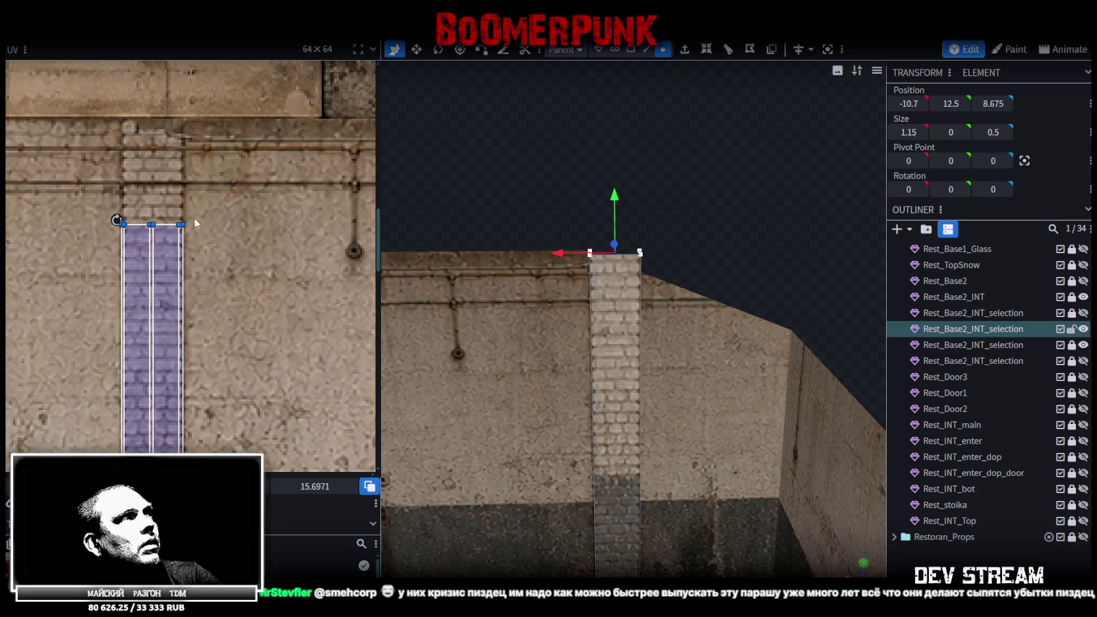
drag(117, 220, 116, 121)
scroll(262, 239, up, 3)
scroll(262, 325, up, 1)
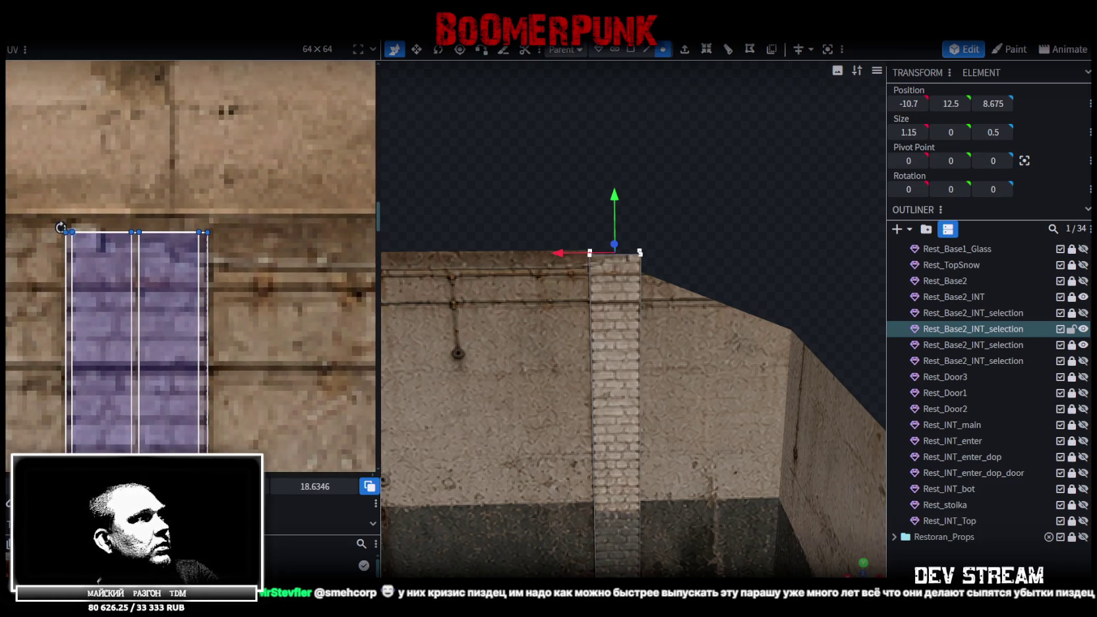
drag(61, 228, 61, 214)
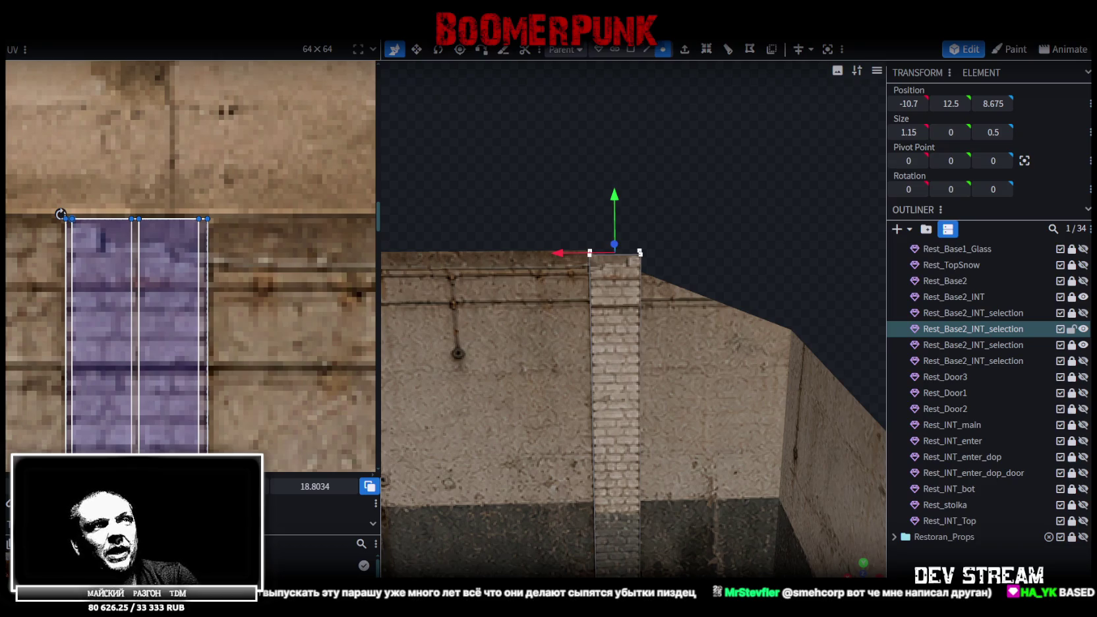
mouse_move(550, 262)
mouse_down()
mouse_move(600, 329)
mouse_move(629, 318)
mouse_move(568, 253)
mouse_move(596, 239)
mouse_move(716, 276)
mouse_move(642, 252)
mouse_move(792, 247)
mouse_move(709, 253)
mouse_move(609, 231)
mouse_move(620, 208)
mouse_move(756, 254)
mouse_move(584, 199)
mouse_move(594, 195)
mouse_move(526, 193)
mouse_move(617, 247)
mouse_move(595, 245)
mouse_move(579, 202)
mouse_move(935, 333)
mouse_up()
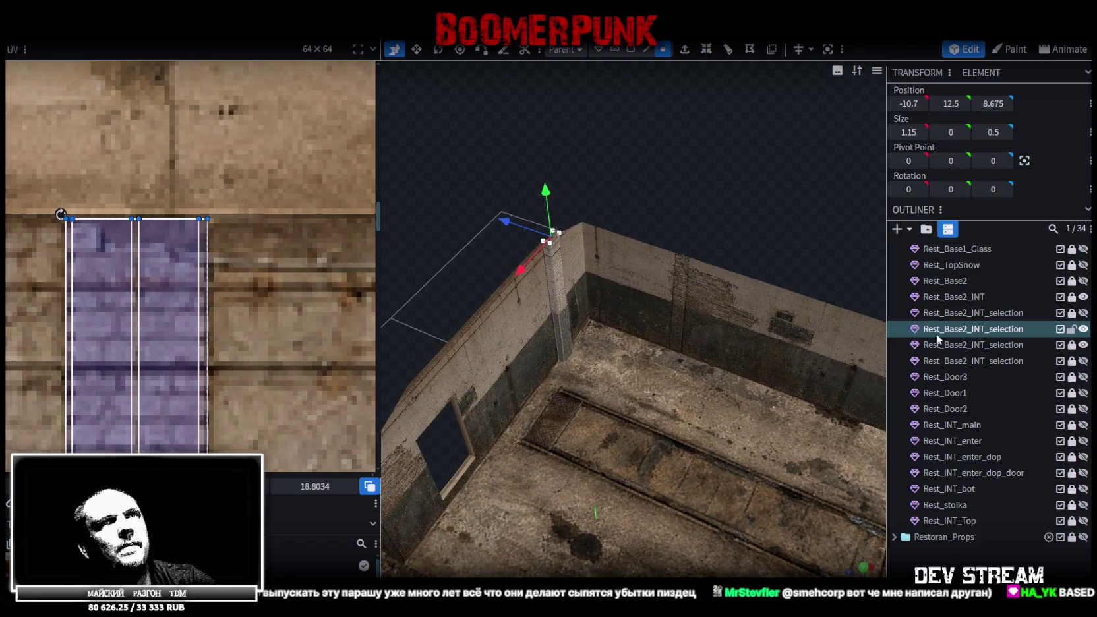
click(631, 49)
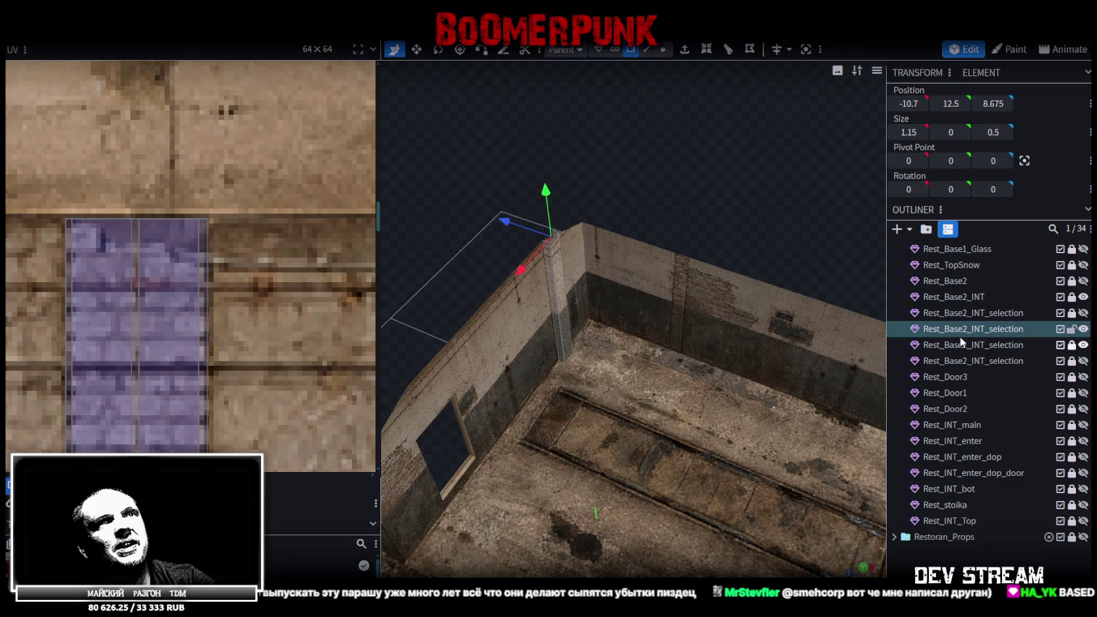
key(ctrl+d)
- Move the pilaster copy to the opposite wall and turn it 90° to face it
drag(758, 247, 618, 208)
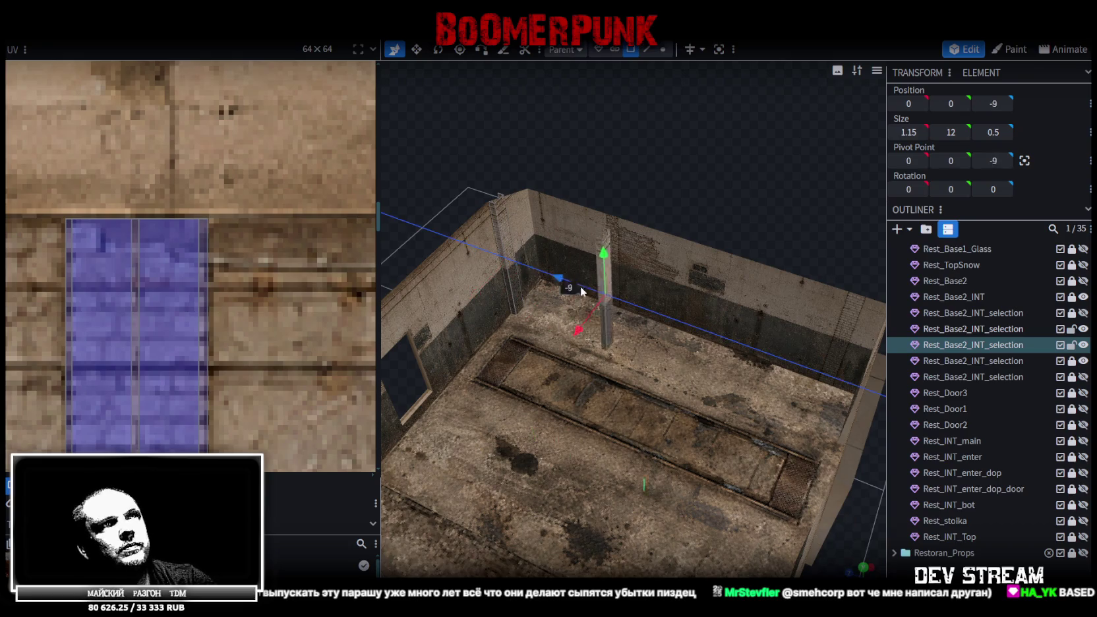
mouse_move(804, 360)
mouse_down()
mouse_move(690, 351)
mouse_move(761, 284)
mouse_move(639, 332)
mouse_move(557, 388)
mouse_up()
scroll(765, 296, up, 3)
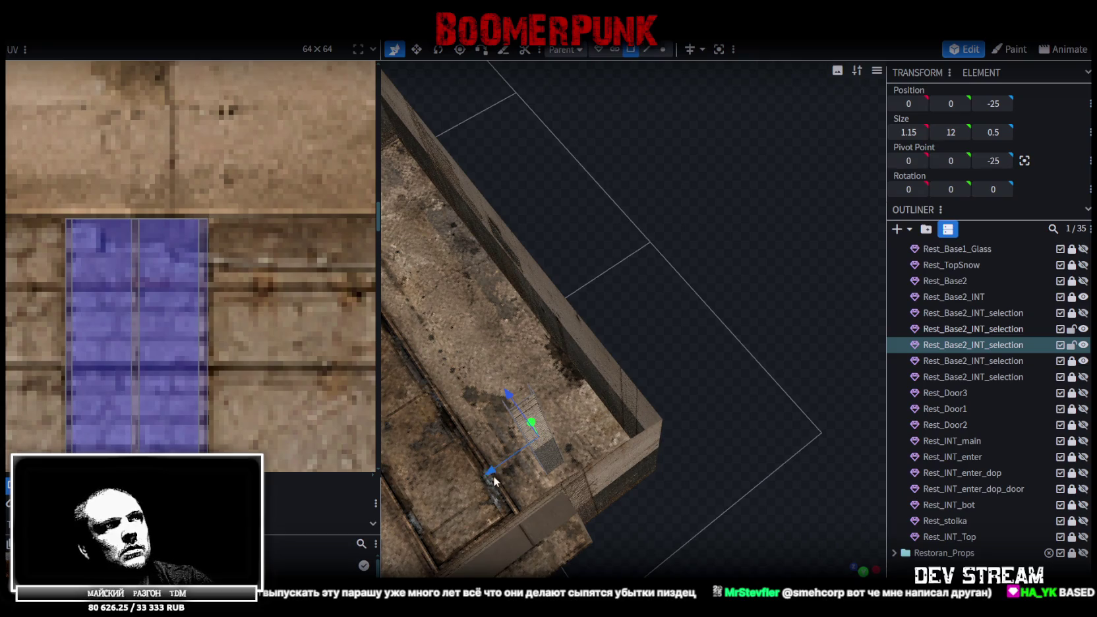
mouse_move(577, 433)
mouse_down()
mouse_move(737, 392)
mouse_move(713, 385)
mouse_move(532, 482)
mouse_move(510, 482)
mouse_move(738, 396)
mouse_move(732, 320)
mouse_up()
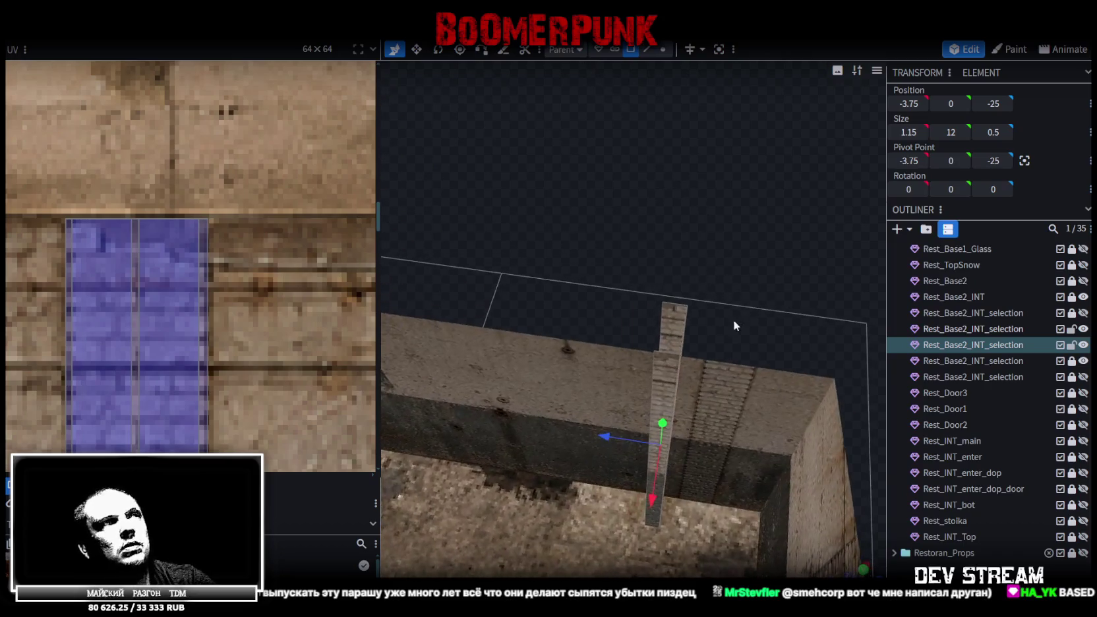
click(682, 361)
shift+click(681, 336)
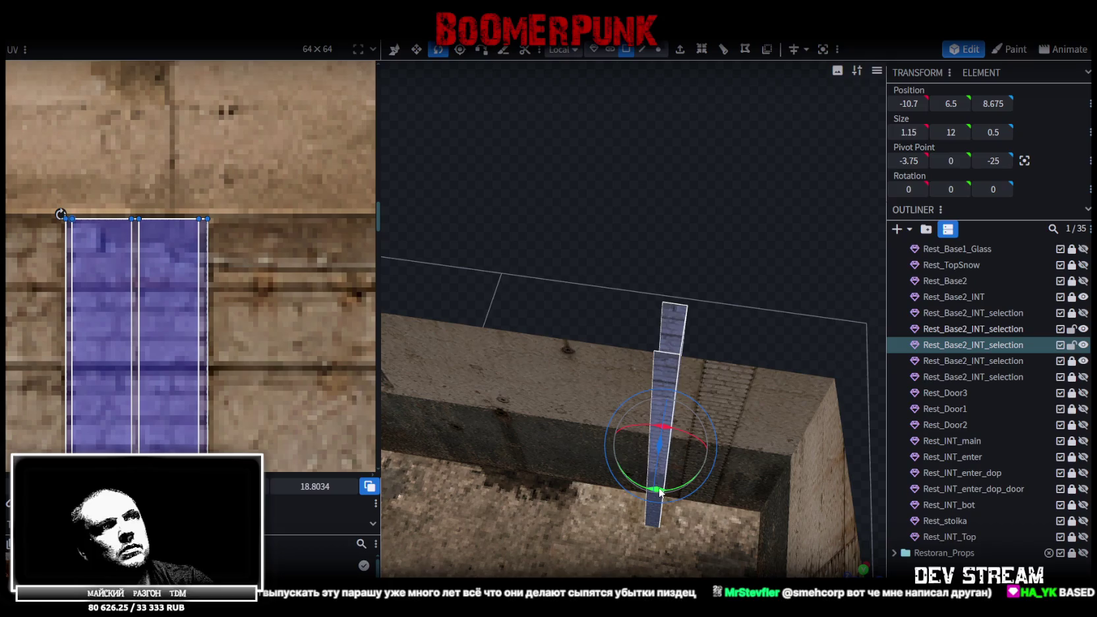
click(703, 464)
mouse_move(703, 465)
mouse_down()
mouse_move(631, 482)
mouse_move(568, 472)
mouse_up()
- Slide the turned copy along the wall to -10.95, 6.5, 7.325
key(v)
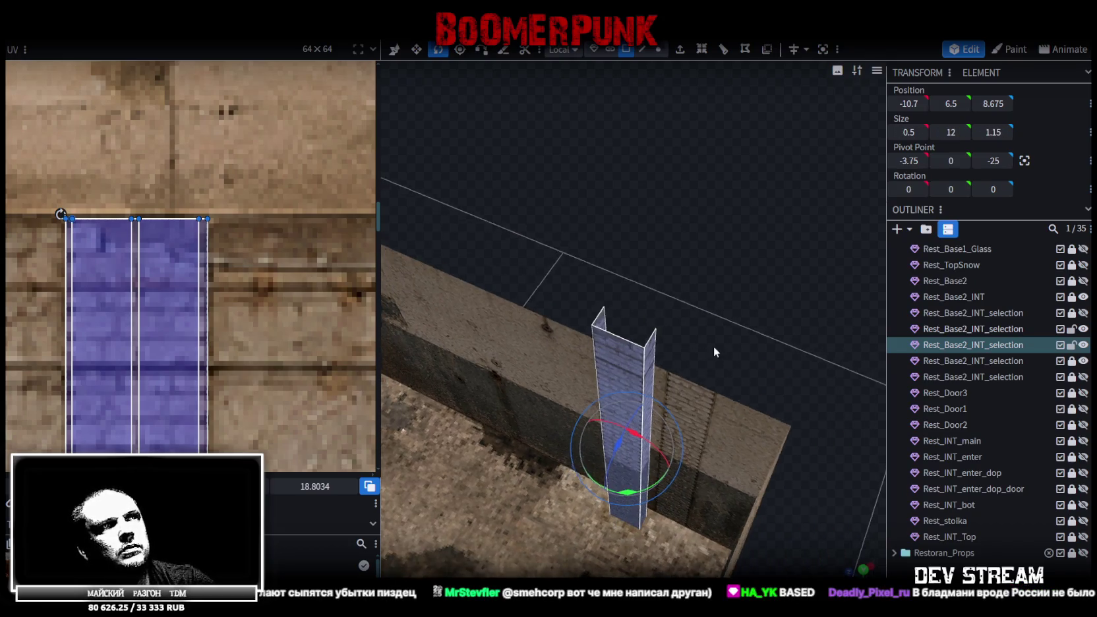
drag(714, 346, 650, 367)
mouse_move(532, 457)
mouse_down()
mouse_move(807, 367)
mouse_move(741, 398)
mouse_move(792, 337)
mouse_move(793, 293)
mouse_move(793, 340)
mouse_move(571, 399)
mouse_up()
drag(516, 438, 590, 438)
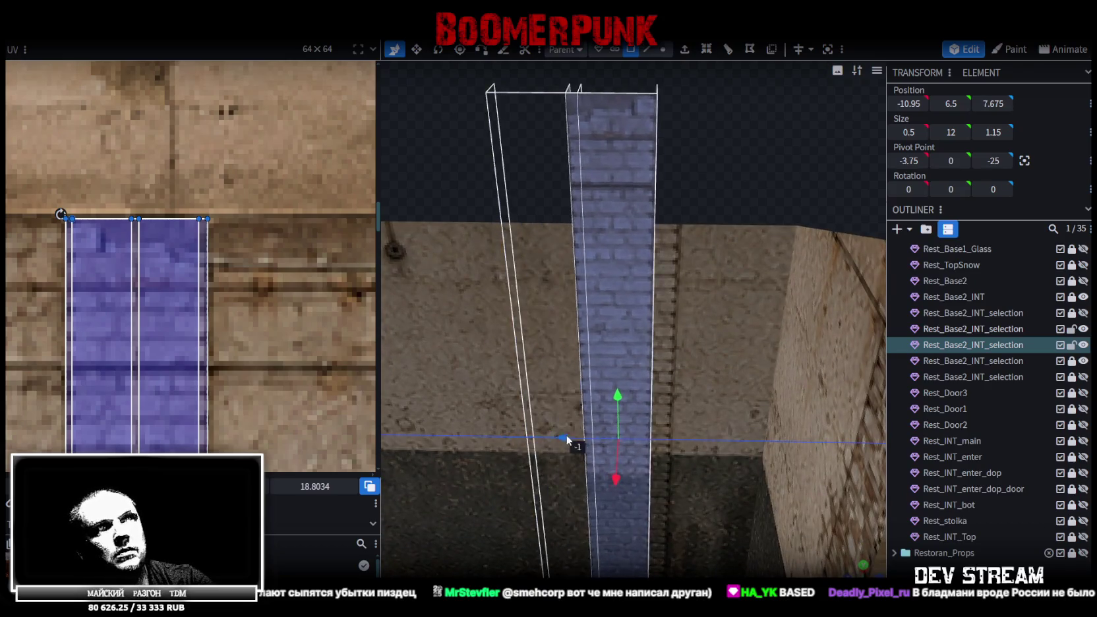
mouse_move(707, 362)
mouse_down()
mouse_move(741, 179)
mouse_move(811, 178)
mouse_move(629, 446)
mouse_up()
mouse_move(602, 194)
mouse_down()
mouse_move(533, 206)
mouse_move(580, 209)
mouse_move(577, 327)
mouse_move(611, 282)
mouse_move(600, 303)
mouse_move(694, 236)
mouse_move(713, 210)
mouse_move(647, 248)
mouse_move(673, 221)
mouse_move(640, 256)
mouse_move(632, 244)
mouse_move(739, 238)
mouse_up()
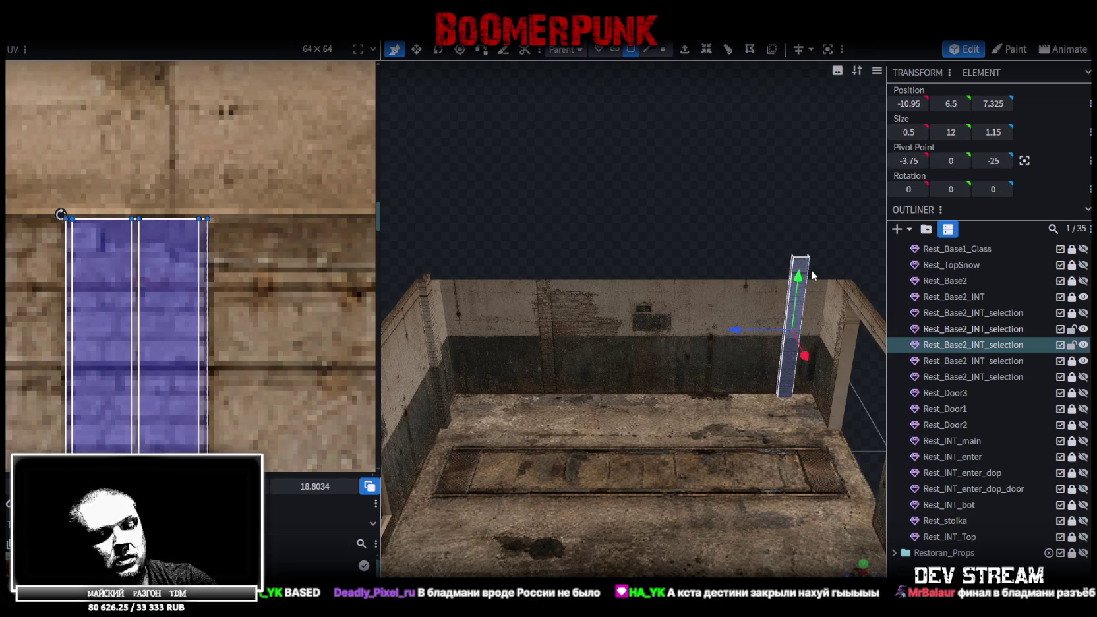
- Copy the pilaster, place it at -10.95, 6.5, 26.275 against the back wall, and trim its depth to 1.05
key(ctrl+c)
key(ctrl+v)
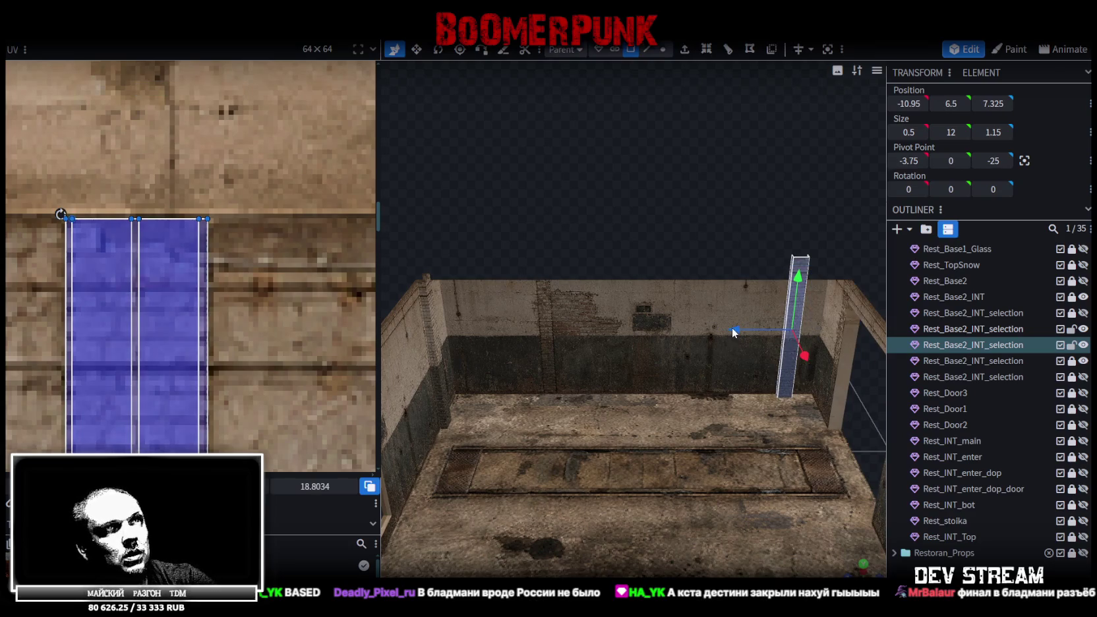
scroll(653, 210, up, 3)
scroll(661, 228, up, 3)
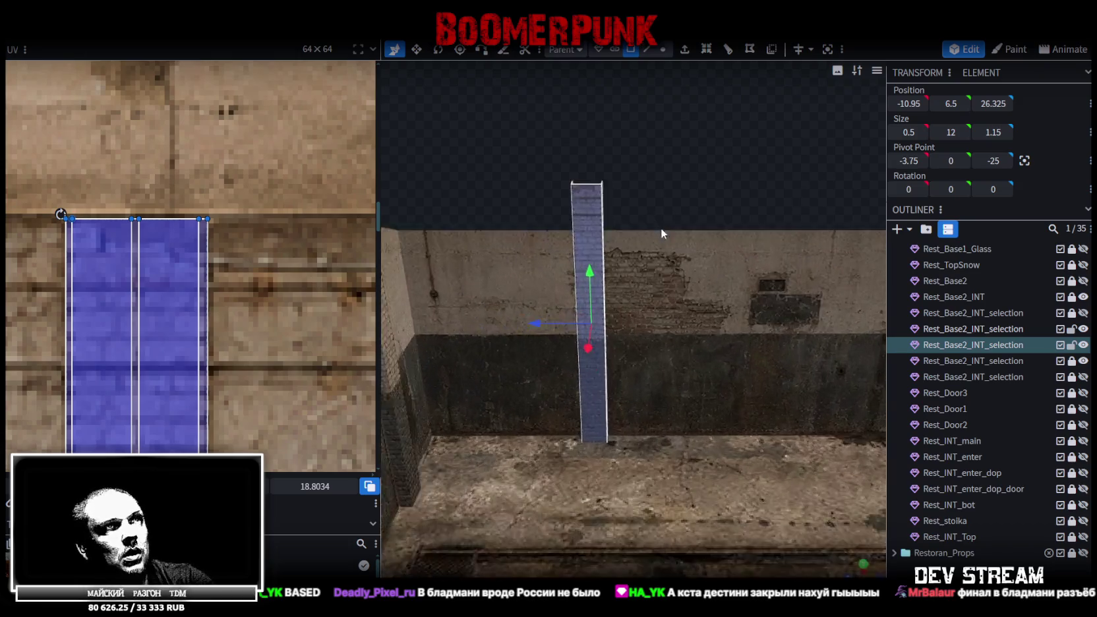
scroll(697, 294, up, 3)
scroll(656, 330, up, 2)
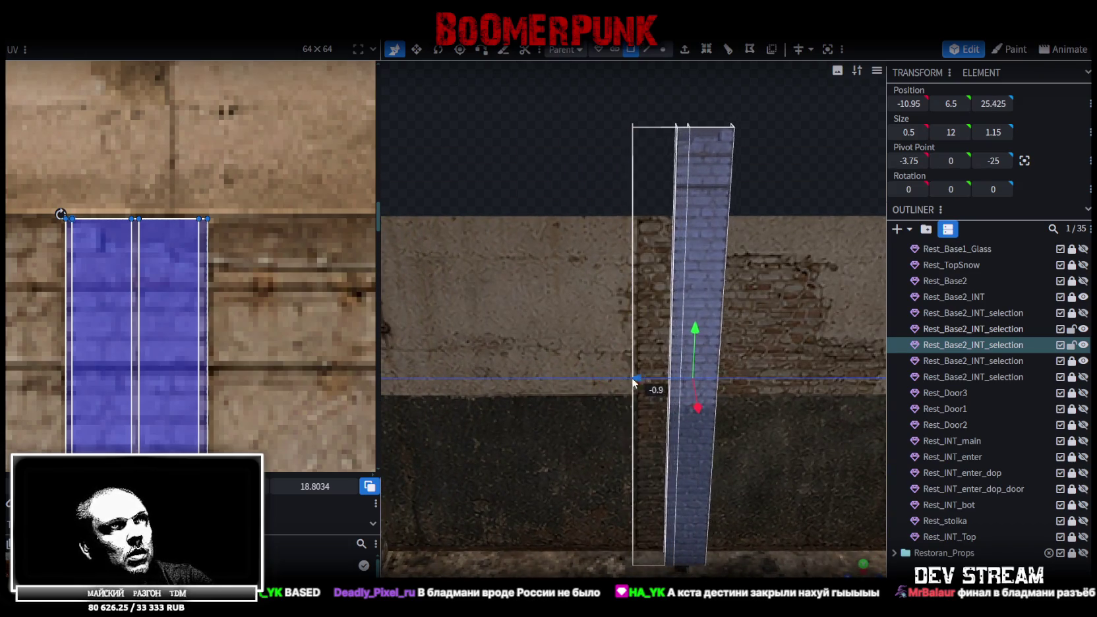
mouse_move(602, 378)
mouse_down()
mouse_move(731, 168)
mouse_move(512, 238)
mouse_move(640, 219)
mouse_move(580, 270)
mouse_up()
mouse_move(439, 342)
mouse_down()
mouse_move(561, 357)
mouse_move(583, 373)
mouse_move(695, 336)
mouse_move(610, 312)
mouse_move(630, 299)
mouse_move(657, 316)
mouse_up()
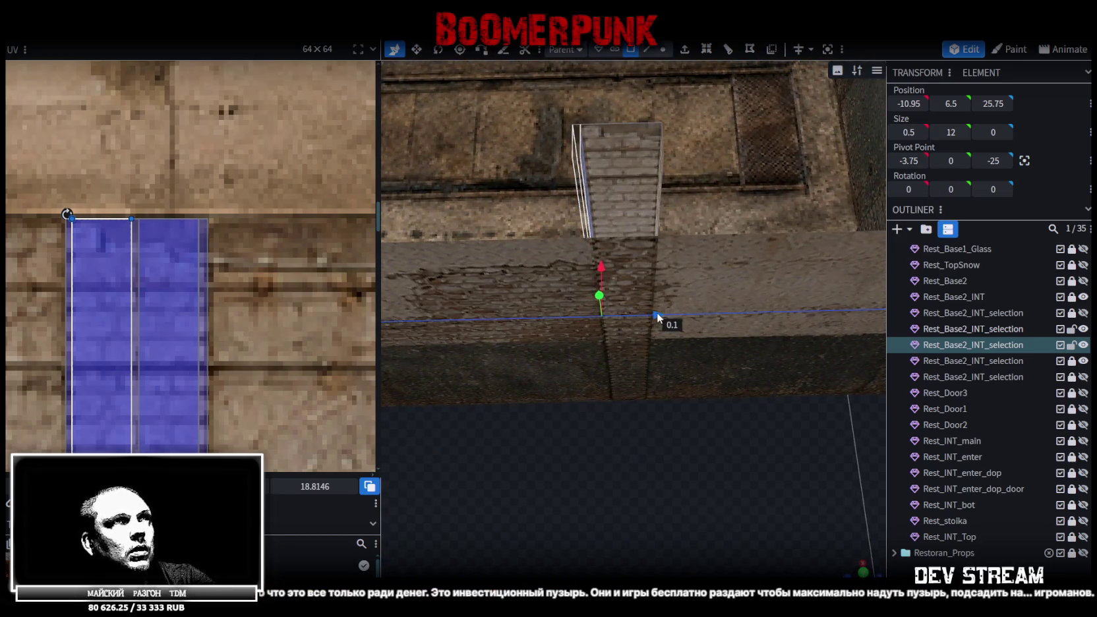
mouse_move(649, 450)
mouse_down()
mouse_move(916, 397)
mouse_move(634, 433)
mouse_move(770, 408)
mouse_move(615, 113)
mouse_move(699, 122)
mouse_up()
scroll(165, 315, down, 3)
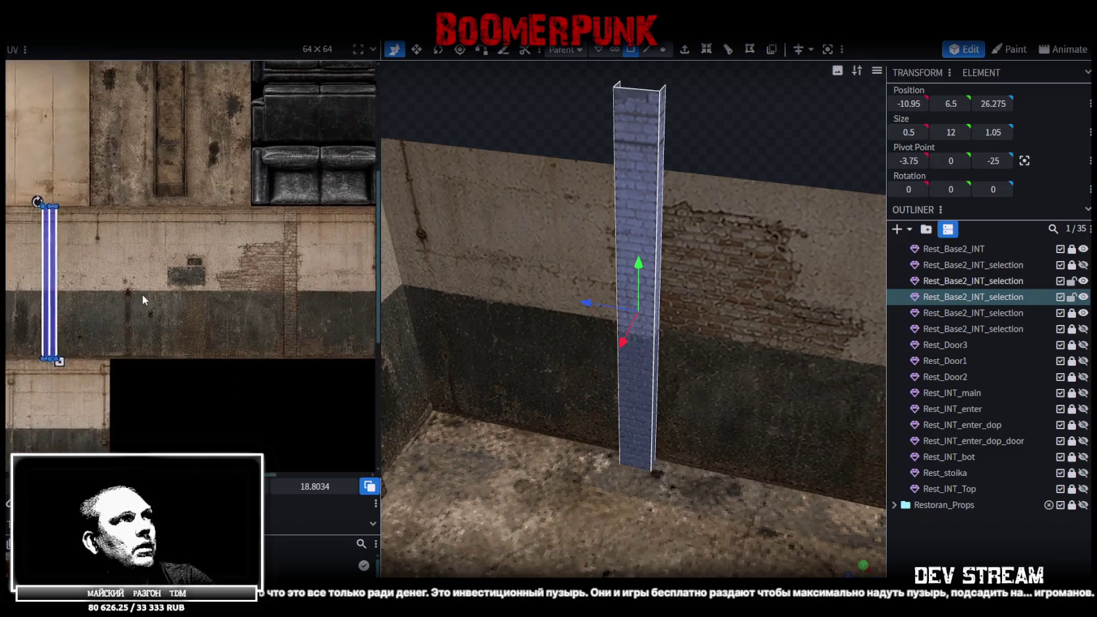
- Shift the pilaster's UV island right to line up with the brick strip
scroll(143, 295, down, 1)
drag(40, 277, 58, 277)
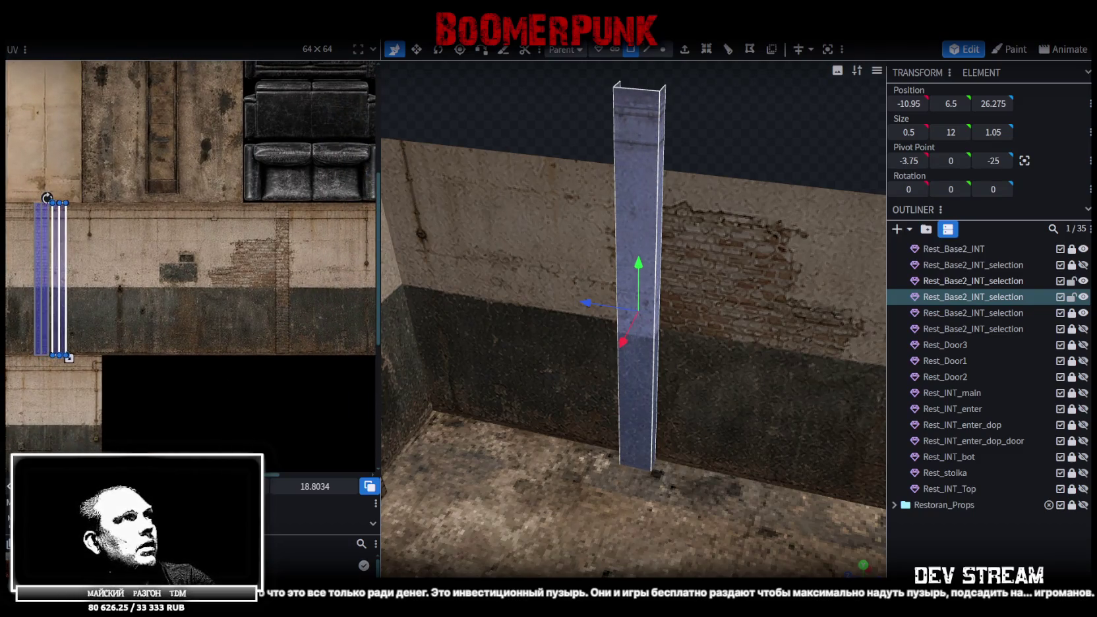
drag(148, 277, 249, 277)
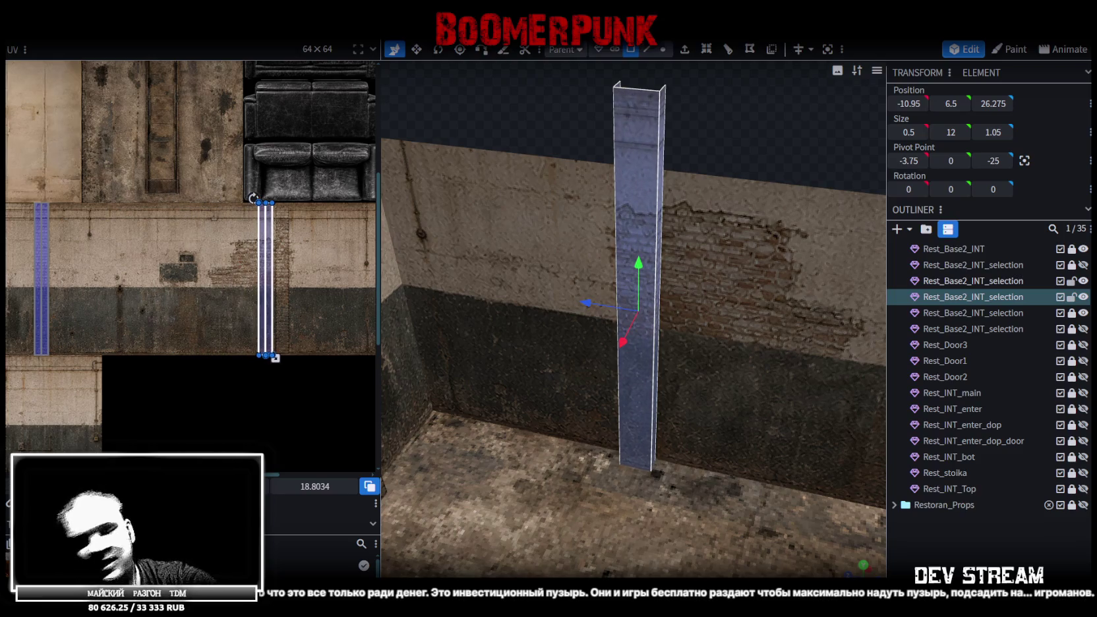
scroll(346, 203, up, 3)
scroll(297, 218, up, 1)
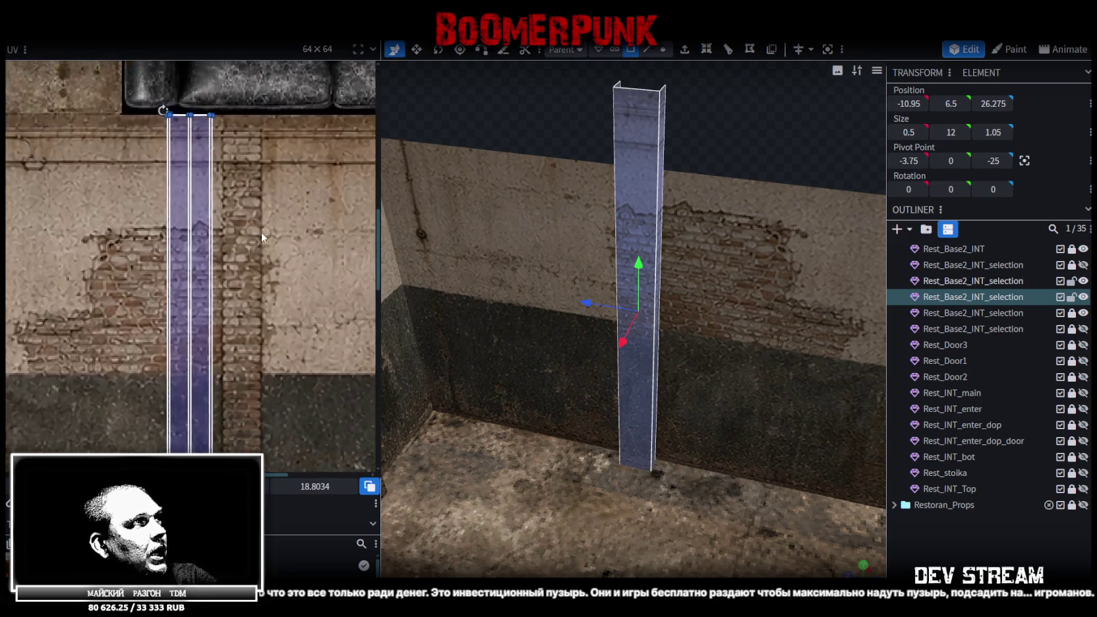
scroll(261, 231, up, 1)
drag(181, 277, 236, 277)
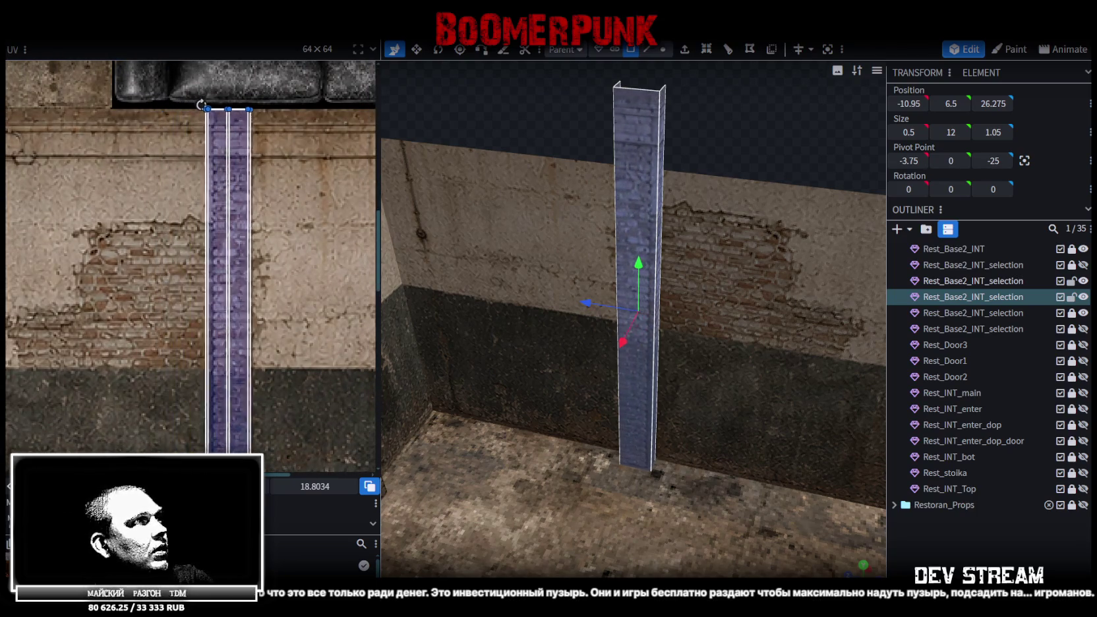
- Narrow the UV island to the brick column width and reselect the pillar to check it
scroll(198, 350, up, 1)
scroll(244, 362, up, 1)
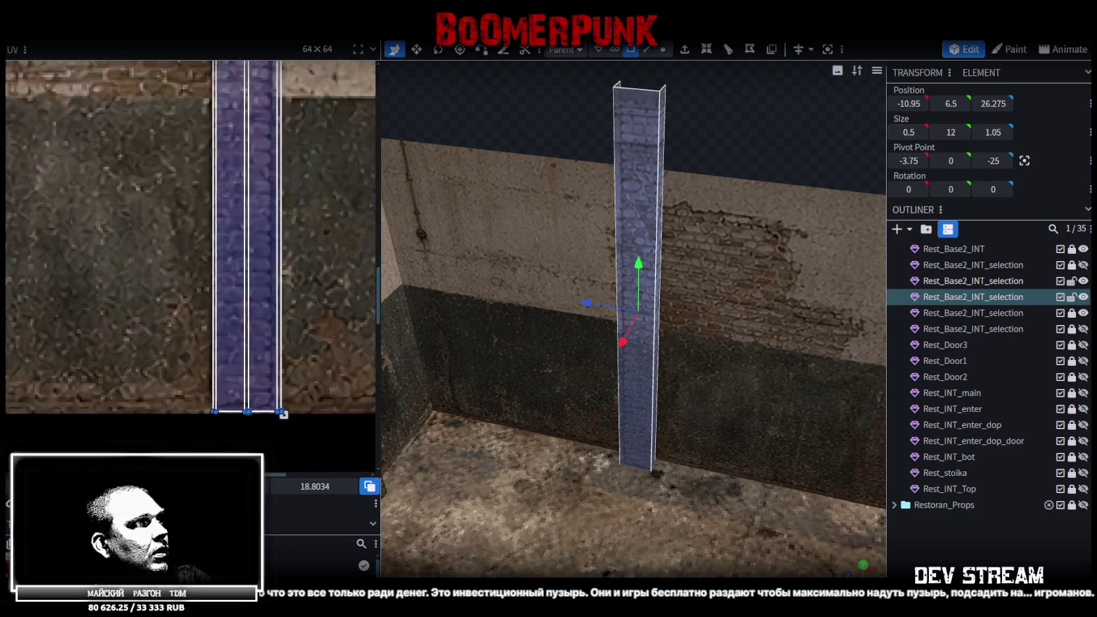
scroll(289, 374, up, 2)
scroll(318, 421, up, 1)
drag(313, 409, 289, 410)
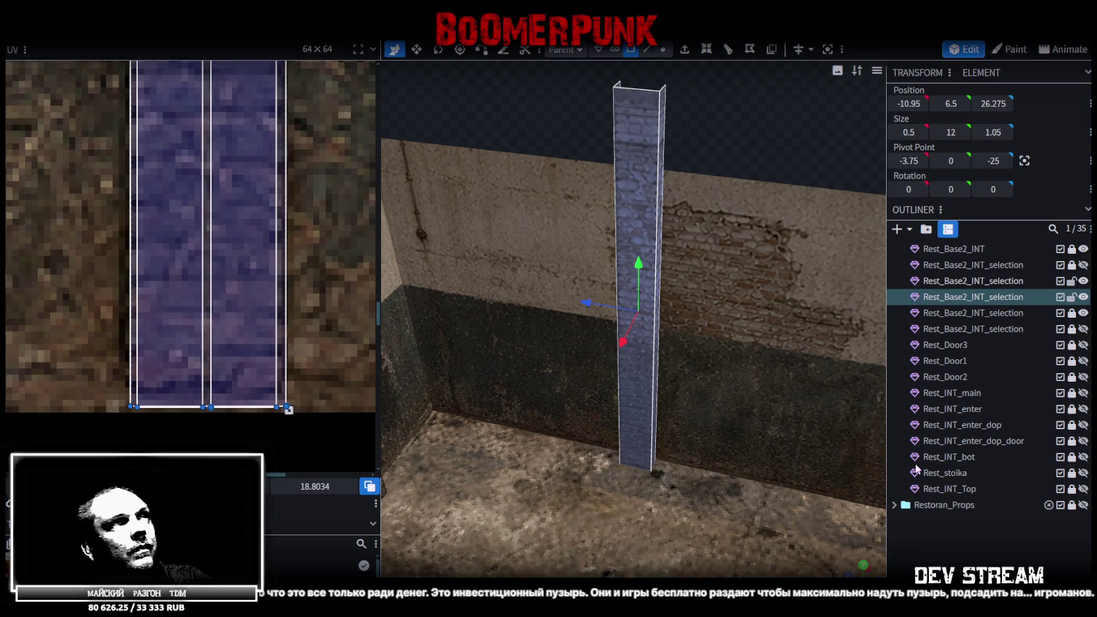
drag(676, 327, 724, 166)
click(643, 199)
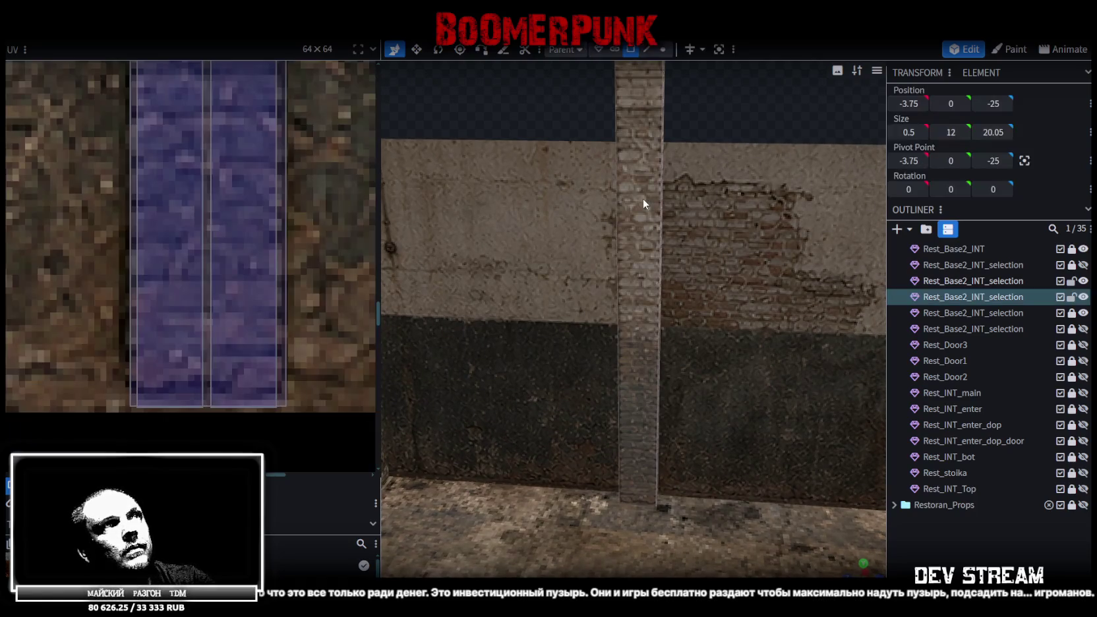
scroll(253, 288, down, 5)
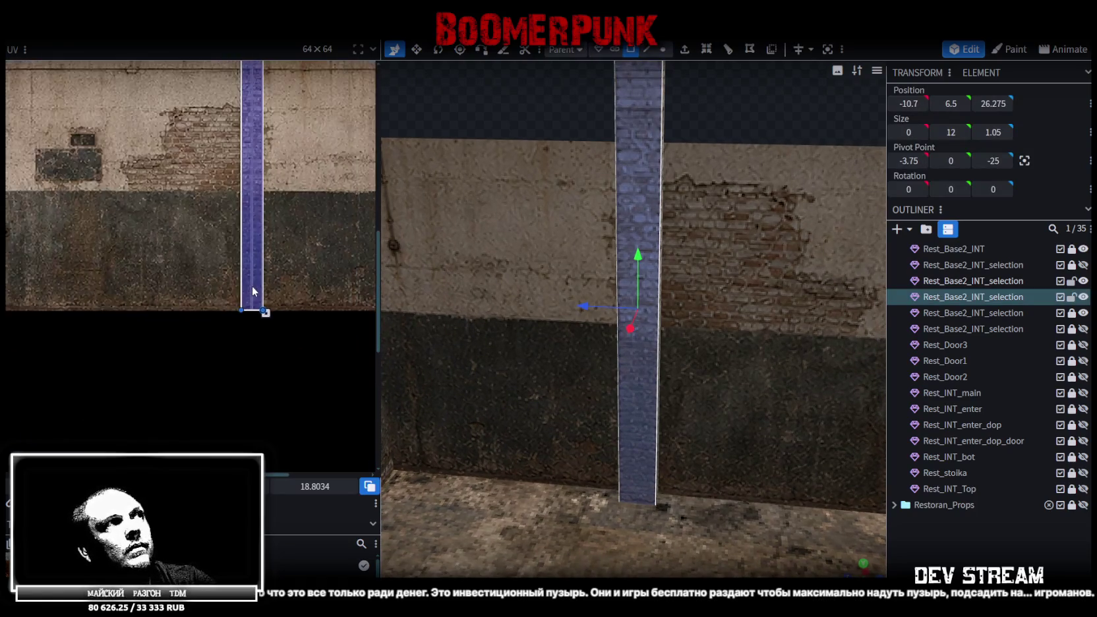
mouse_move(761, 147)
mouse_down()
mouse_move(671, 130)
mouse_move(888, 150)
mouse_move(883, 182)
mouse_move(641, 150)
mouse_move(714, 230)
mouse_up()
mouse_move(552, 358)
mouse_down()
mouse_move(654, 379)
mouse_move(699, 257)
mouse_move(654, 211)
mouse_move(593, 222)
mouse_move(654, 314)
mouse_move(639, 273)
mouse_move(662, 278)
mouse_move(603, 406)
mouse_up()
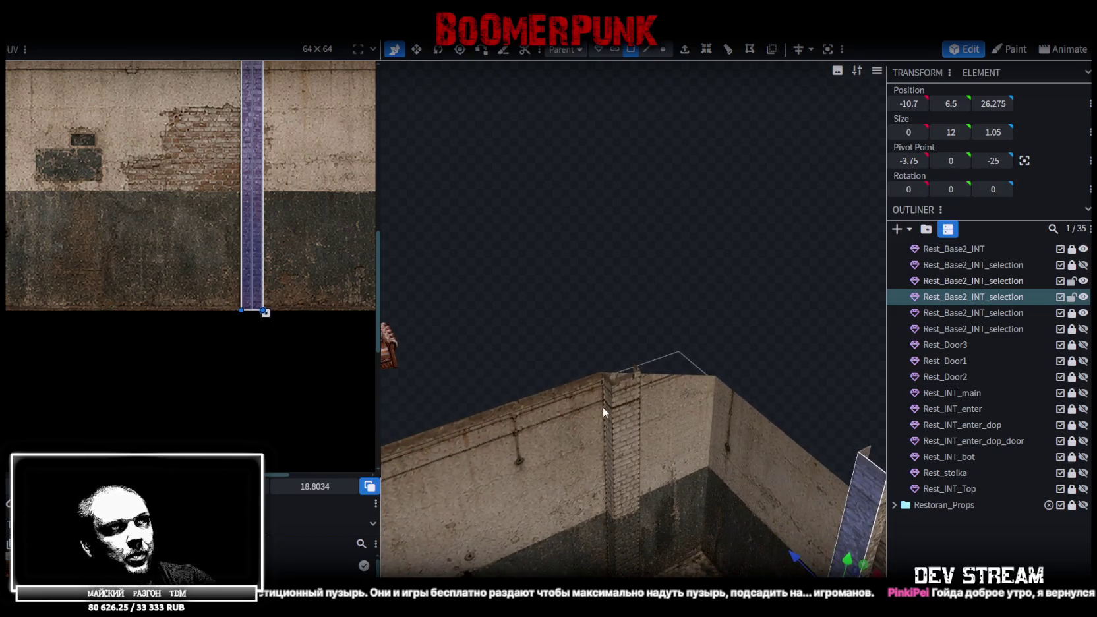
- Copy a wall pilaster, flip it across the room, and seat it against the wall at 8.35, 6.5, -19.675
click(607, 405)
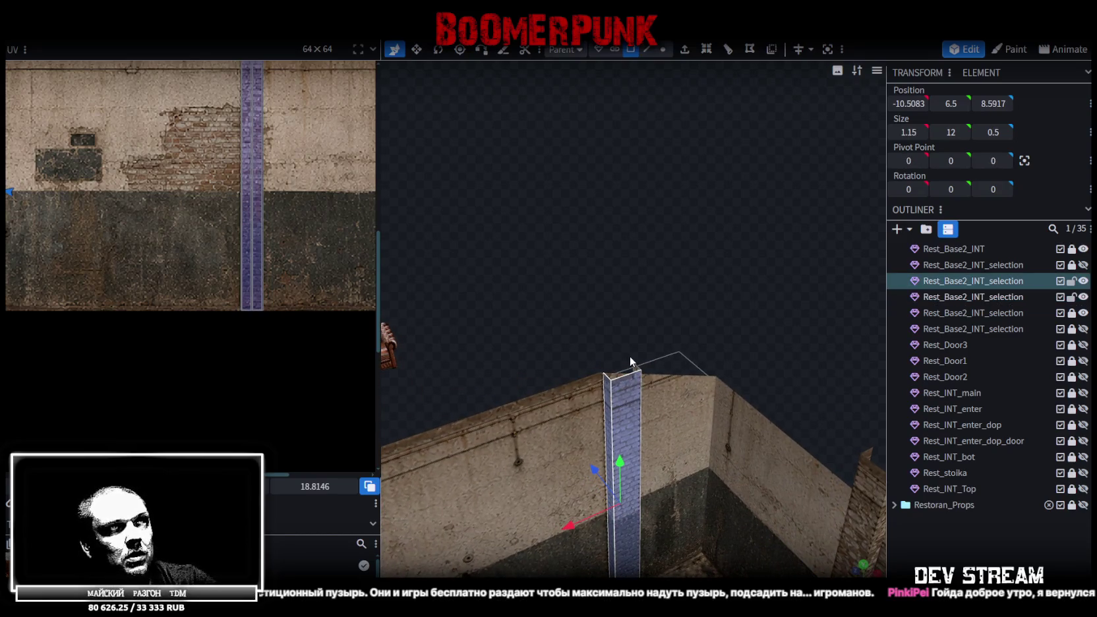
drag(583, 321, 655, 330)
key(ctrl+c)
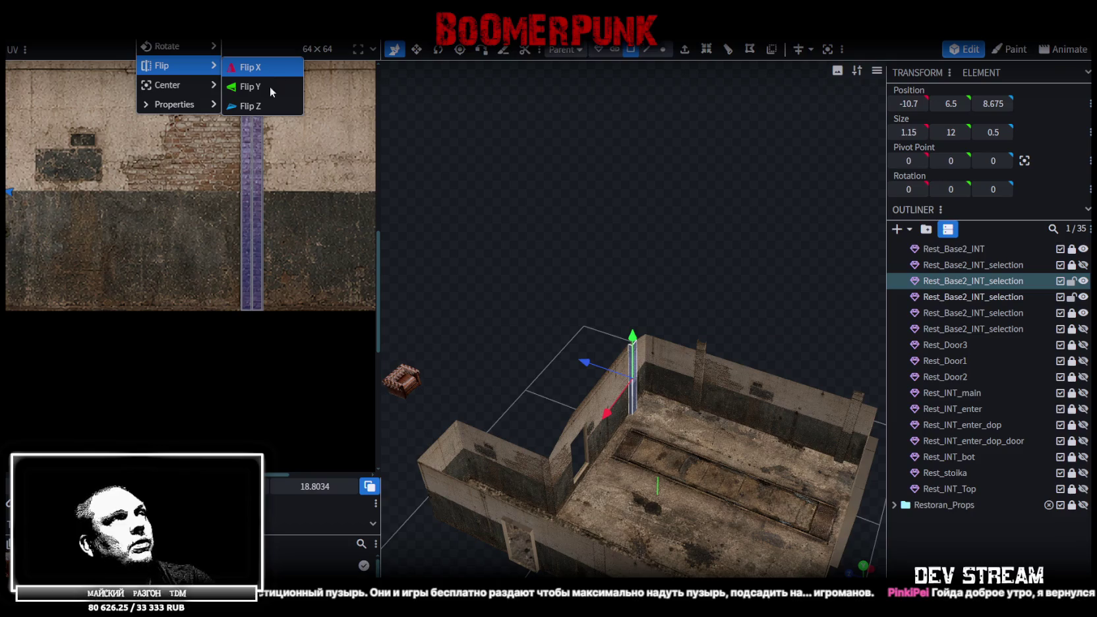
click(270, 106)
mouse_move(674, 206)
mouse_down()
mouse_move(668, 186)
mouse_move(613, 162)
mouse_up()
scroll(667, 186, up, 5)
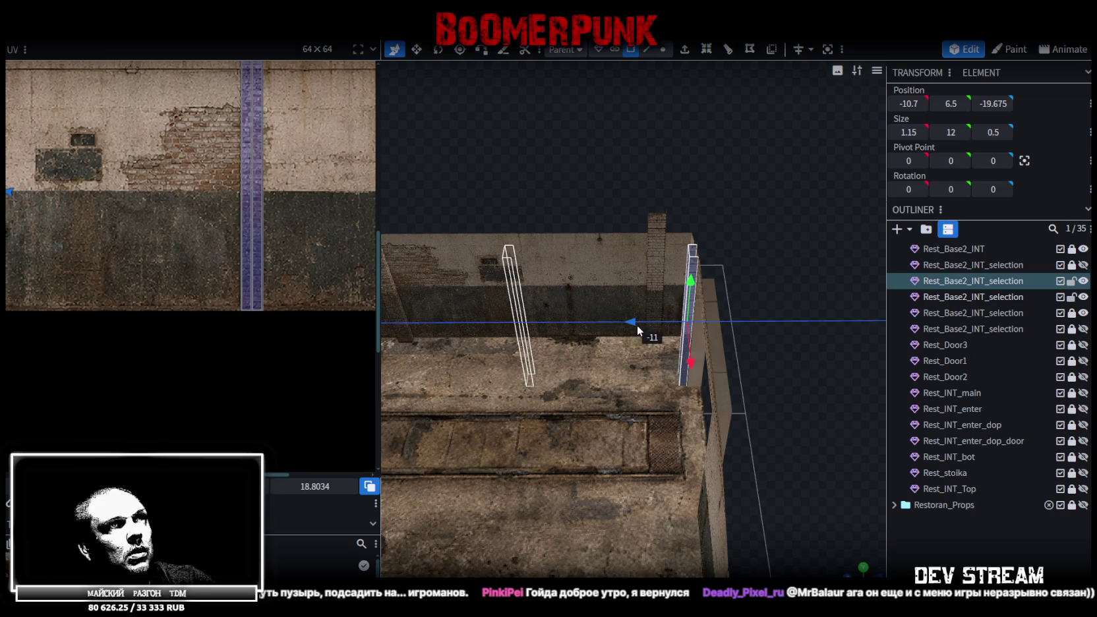
mouse_move(693, 307)
mouse_down()
mouse_move(832, 301)
mouse_move(796, 194)
mouse_move(725, 145)
mouse_move(737, 139)
mouse_move(741, 160)
mouse_up()
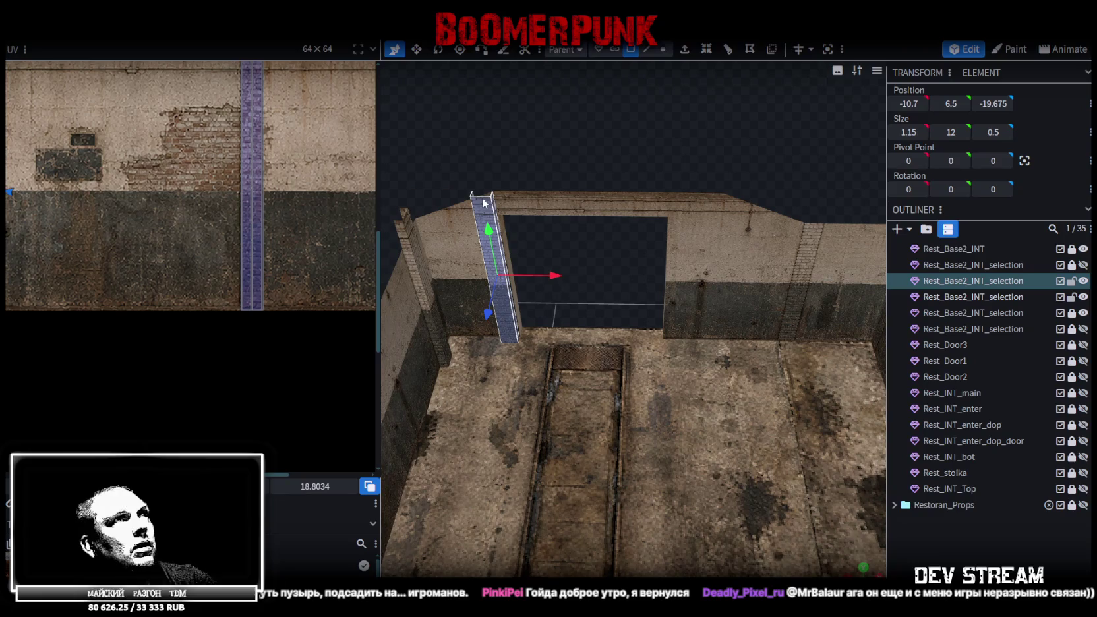
click(578, 238)
drag(632, 125, 458, 261)
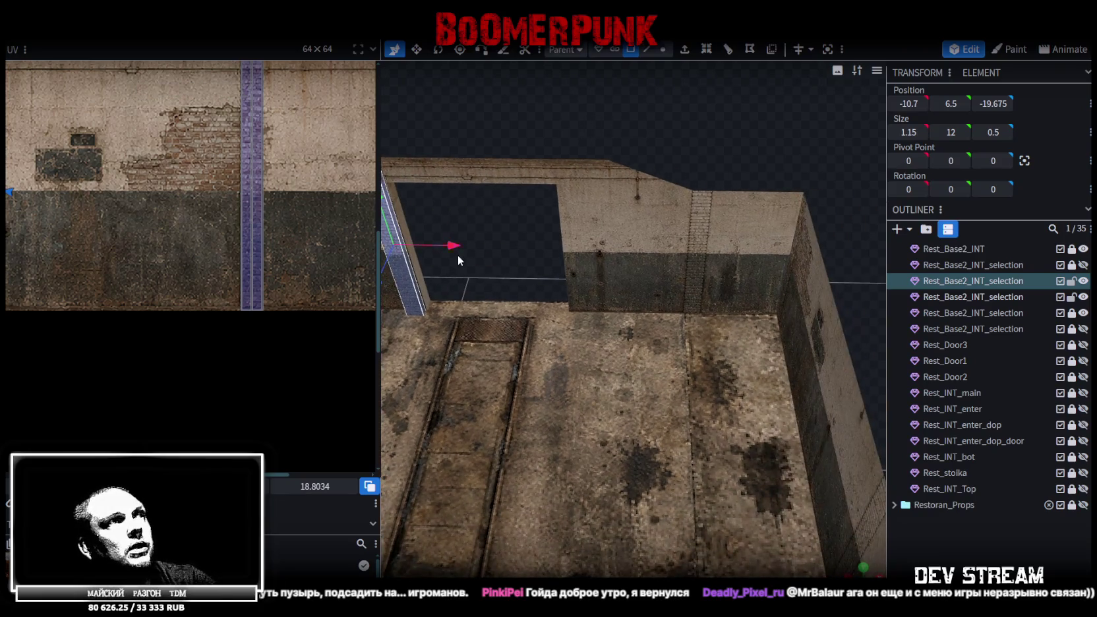
mouse_move(757, 248)
mouse_down()
mouse_move(743, 227)
mouse_move(488, 244)
mouse_move(680, 390)
mouse_move(649, 384)
mouse_move(656, 366)
mouse_up()
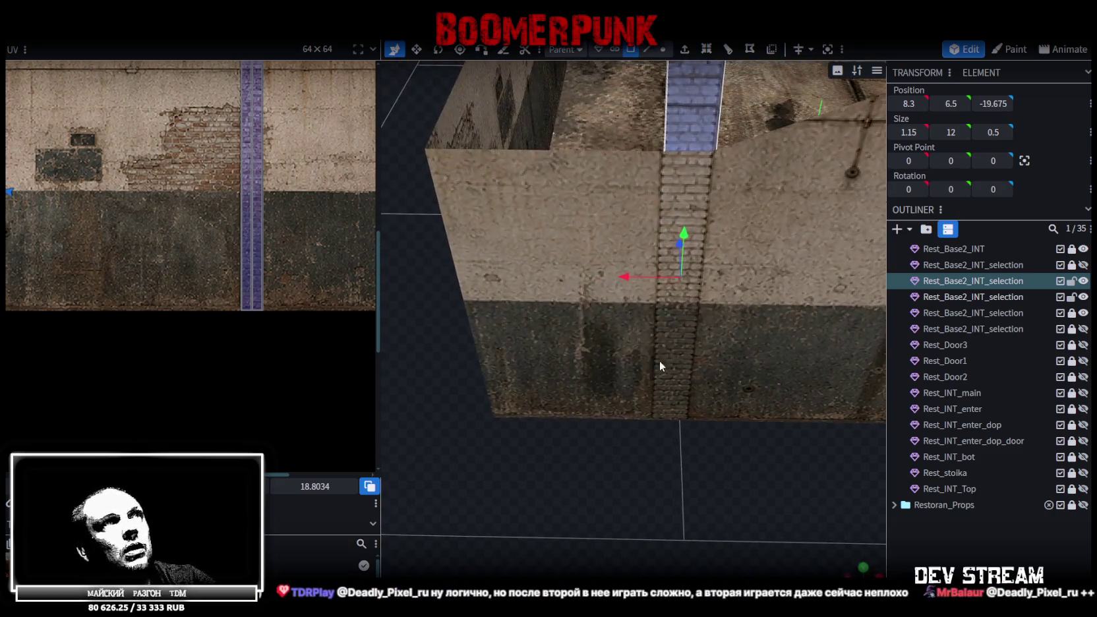
mouse_move(631, 276)
mouse_down()
mouse_move(613, 278)
mouse_move(625, 283)
mouse_move(547, 433)
mouse_move(406, 467)
mouse_move(538, 427)
mouse_move(781, 418)
mouse_move(639, 418)
mouse_move(808, 395)
mouse_move(621, 318)
mouse_move(643, 416)
mouse_move(809, 417)
mouse_move(630, 384)
mouse_move(791, 305)
mouse_move(624, 212)
mouse_move(694, 190)
mouse_move(617, 186)
mouse_move(773, 234)
mouse_up()
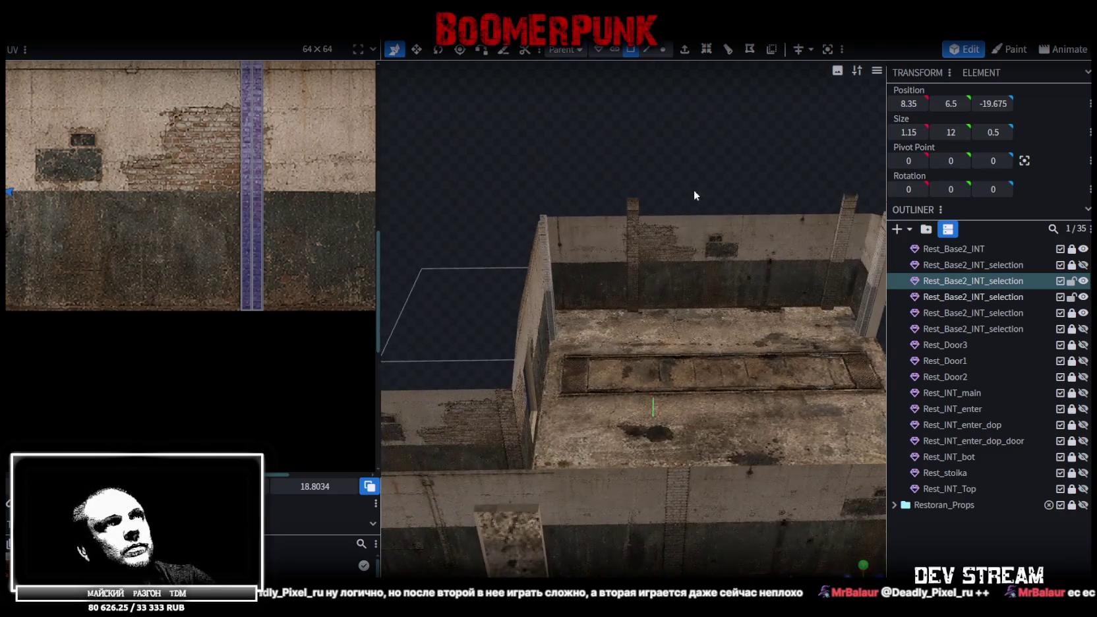
- Copy a far-wall pilaster, paste it as a mesh selection, and flip it along X
click(633, 217)
key(ctrl+c)
key(ctrl+v)
click(824, 264)
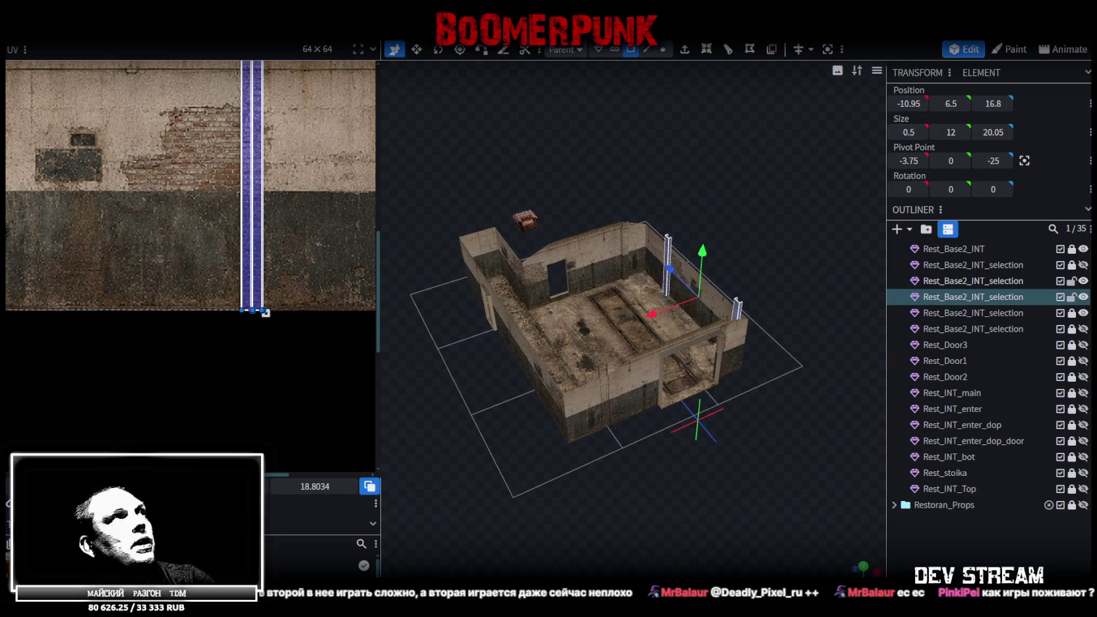
right_click(139, 42)
mouse_move(176, 65)
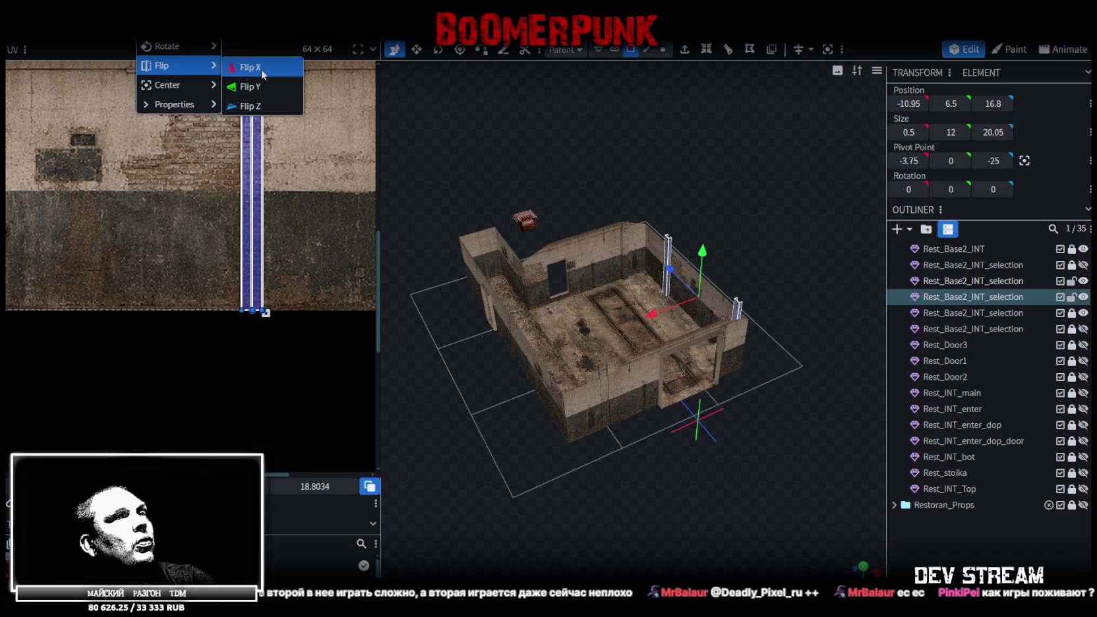
click(262, 71)
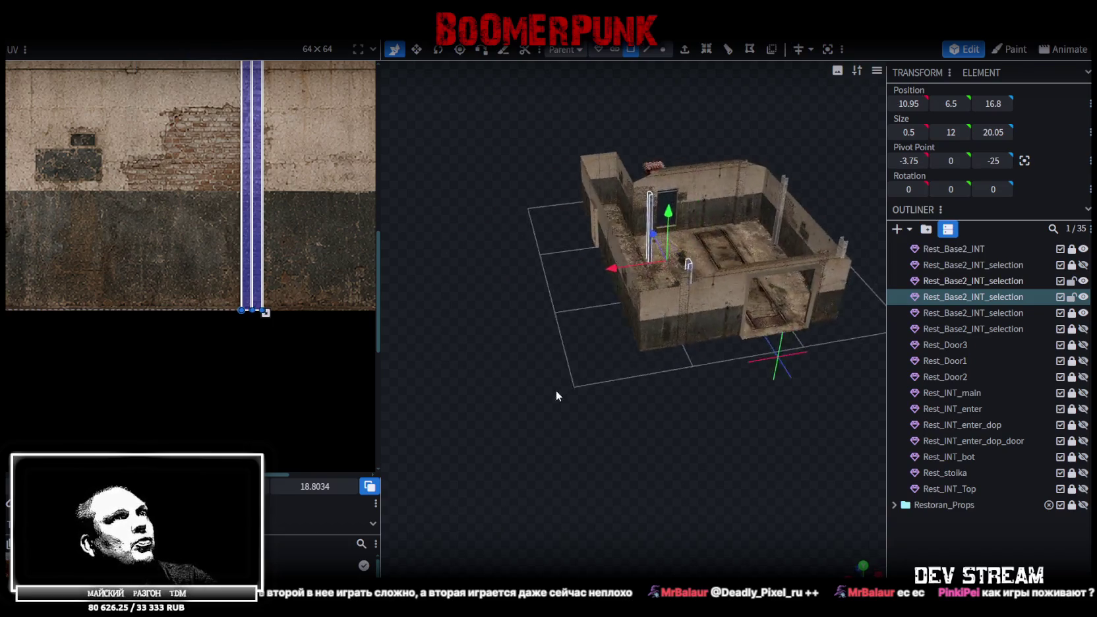
scroll(538, 406, up, 4)
scroll(594, 304, up, 2)
- Move the flipped pilaster against the opposite wall at 17.7, 6.5, 5.275
drag(622, 218, 480, 227)
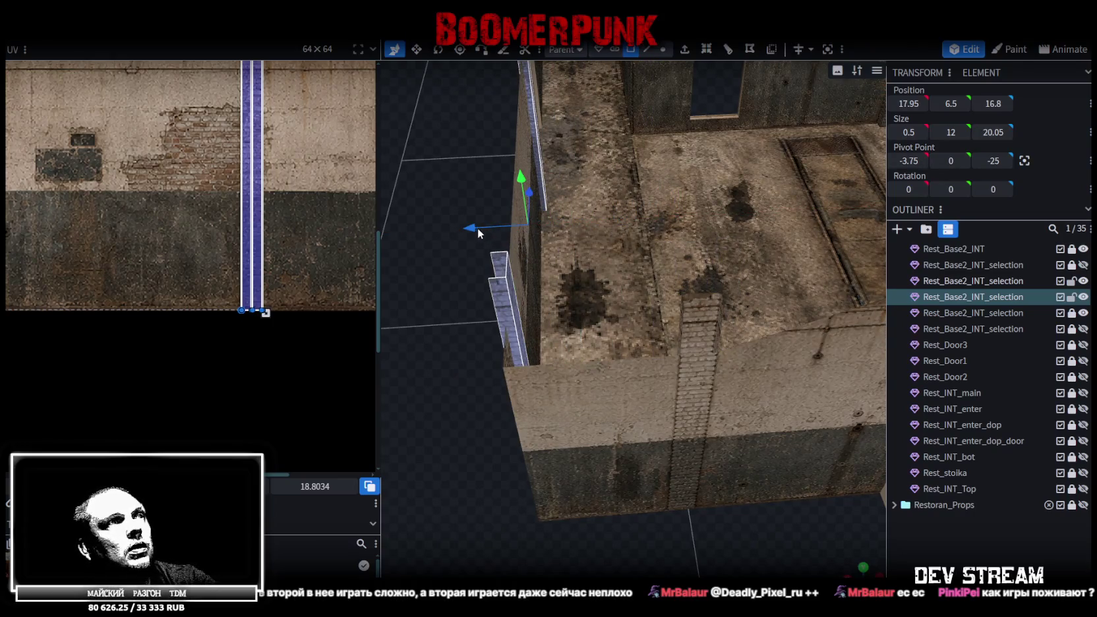
mouse_move(448, 231)
mouse_down()
mouse_move(398, 236)
mouse_move(604, 278)
mouse_move(518, 221)
mouse_move(533, 197)
mouse_move(505, 175)
mouse_move(534, 203)
mouse_move(462, 199)
mouse_up()
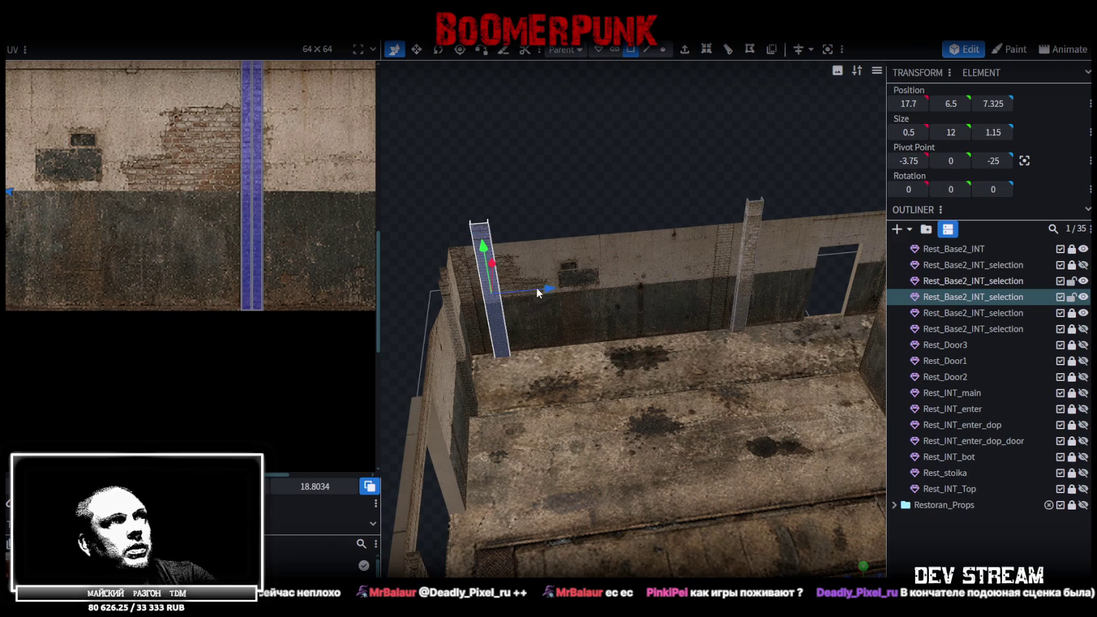
mouse_move(686, 284)
mouse_down()
mouse_move(560, 236)
mouse_move(591, 237)
mouse_up()
scroll(560, 236, up, 3)
scroll(538, 342, up, 5)
scroll(538, 347, down, 3)
scroll(528, 343, down, 3)
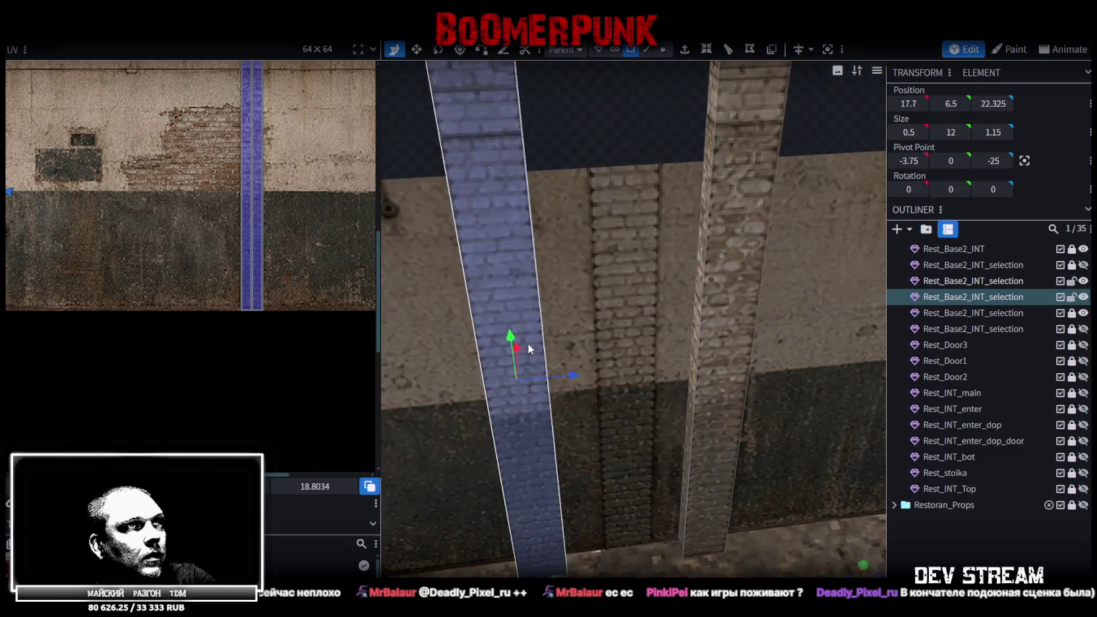
mouse_move(571, 373)
mouse_down()
mouse_move(682, 366)
mouse_move(677, 381)
mouse_up()
scroll(677, 380, down, 3)
drag(709, 176, 664, 234)
scroll(709, 297, down, 3)
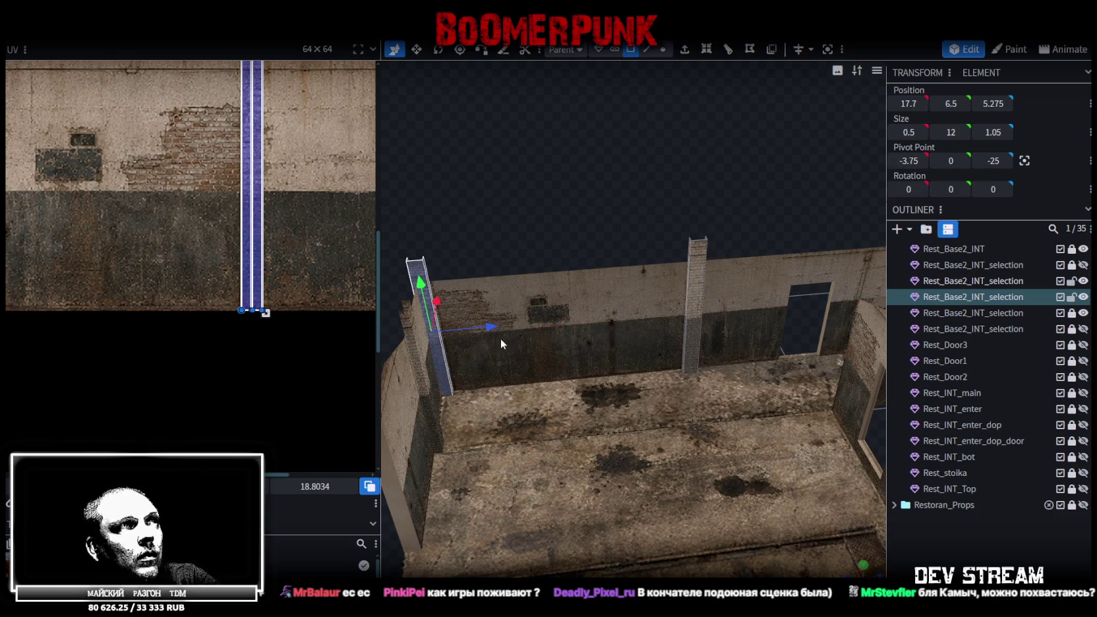
- Push the pilaster's face along the wall so its vertical edge reaches X 8.925
scroll(497, 343, up, 2)
scroll(607, 370, up, 3)
scroll(561, 350, up, 3)
scroll(626, 385, up, 2)
mouse_move(611, 385)
mouse_down()
mouse_move(591, 389)
mouse_move(604, 455)
mouse_move(595, 479)
mouse_up()
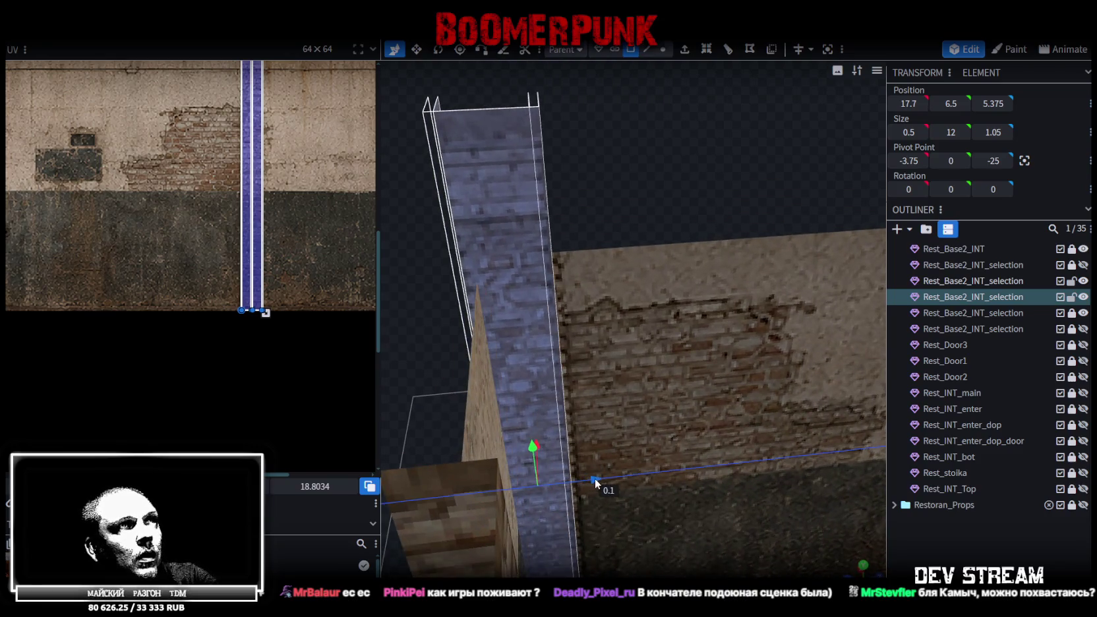
scroll(441, 352, down, 3)
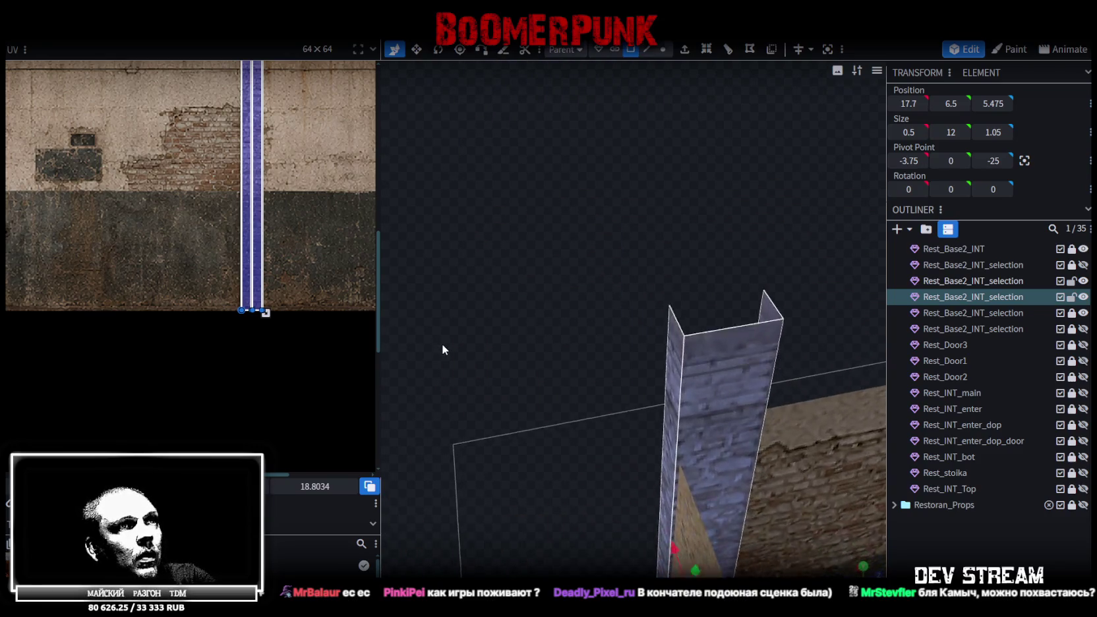
drag(442, 343, 577, 347)
scroll(639, 373, up, 3)
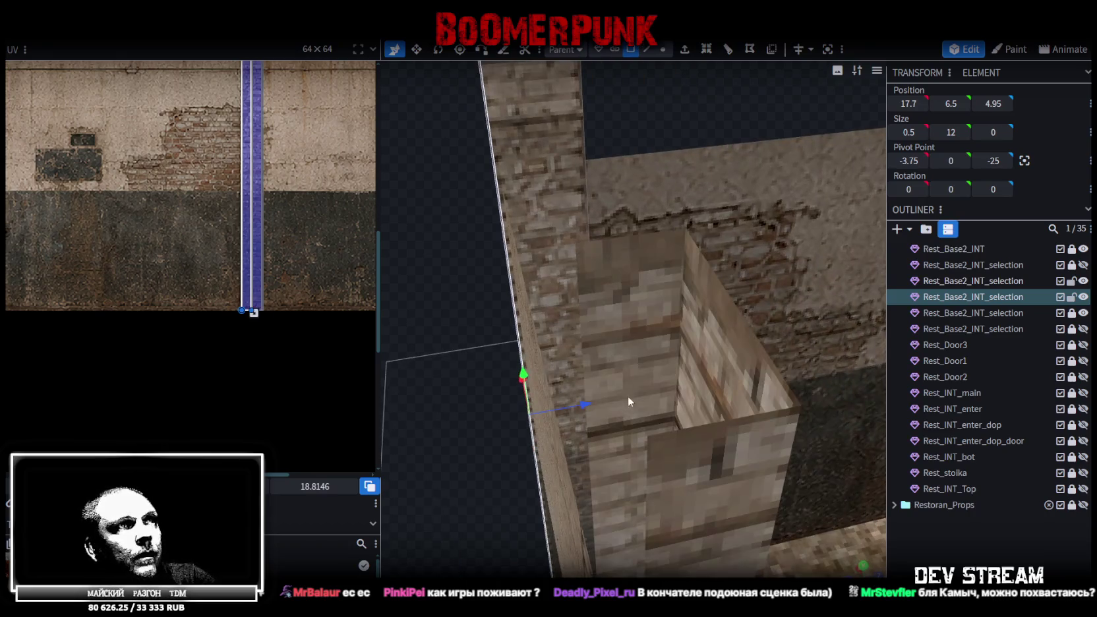
drag(588, 405, 583, 406)
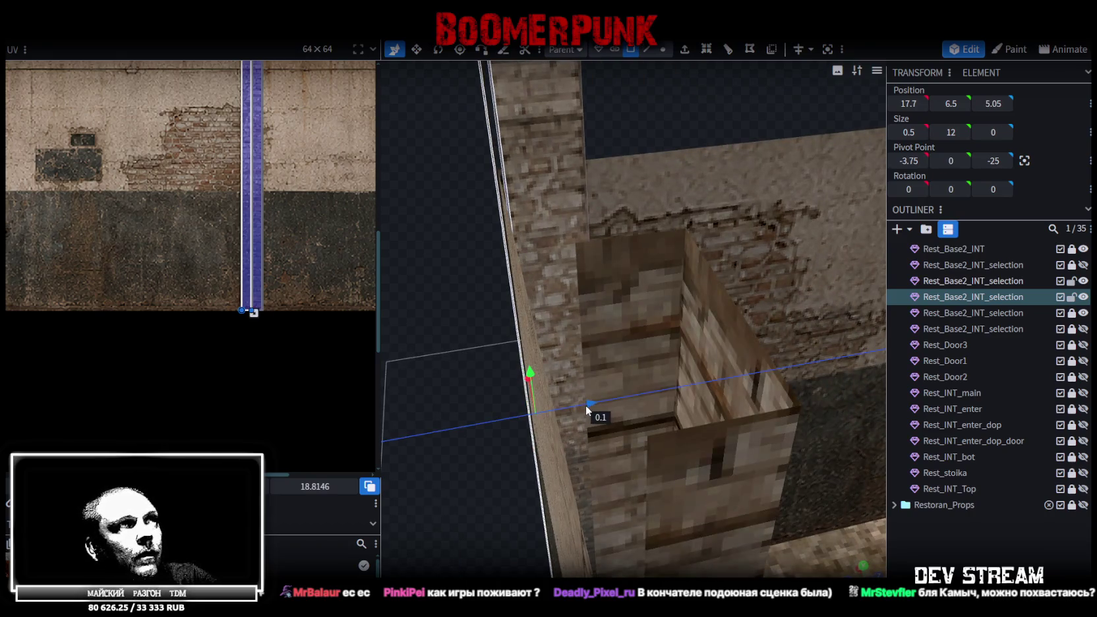
mouse_move(582, 406)
mouse_down()
mouse_move(527, 324)
mouse_move(663, 364)
mouse_move(553, 382)
mouse_move(631, 360)
mouse_move(579, 336)
mouse_move(574, 310)
mouse_move(539, 337)
mouse_up()
- In edge mode, select the neighbouring pillar piece and slide the brick pilaster toward the wall corner
scroll(527, 324, down, 5)
scroll(559, 302, up, 3)
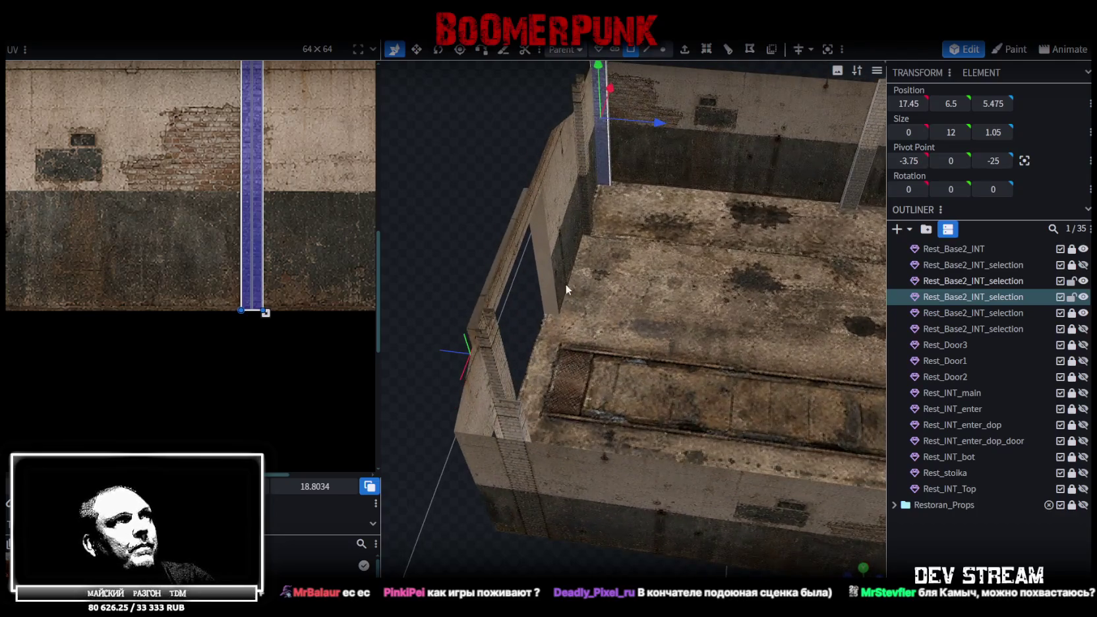
drag(480, 90, 628, 73)
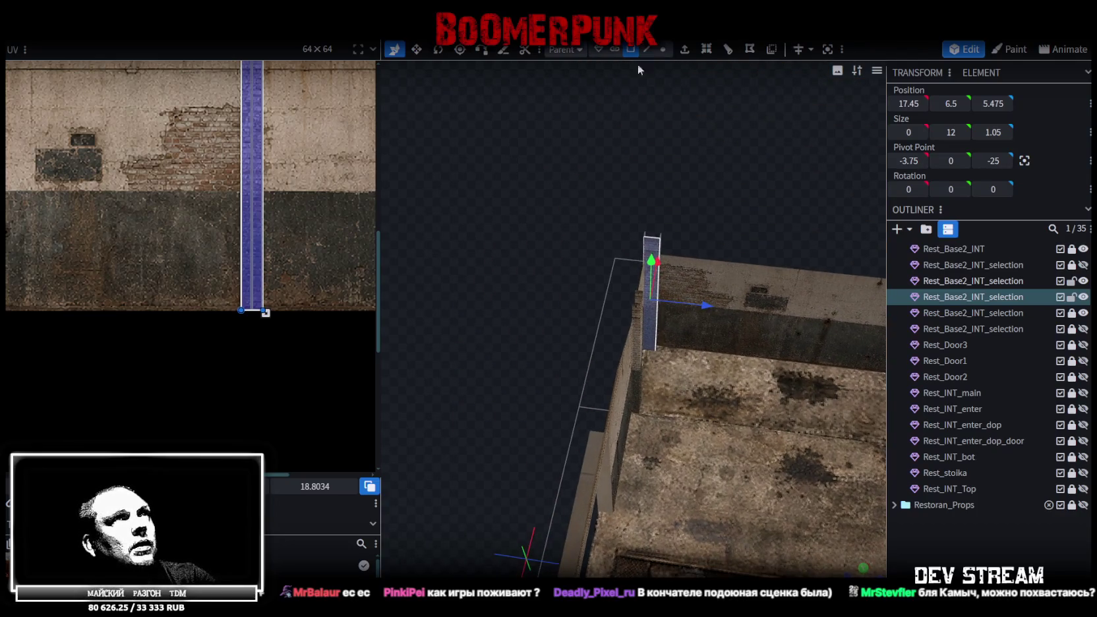
click(645, 50)
scroll(653, 354, up, 3)
click(631, 296)
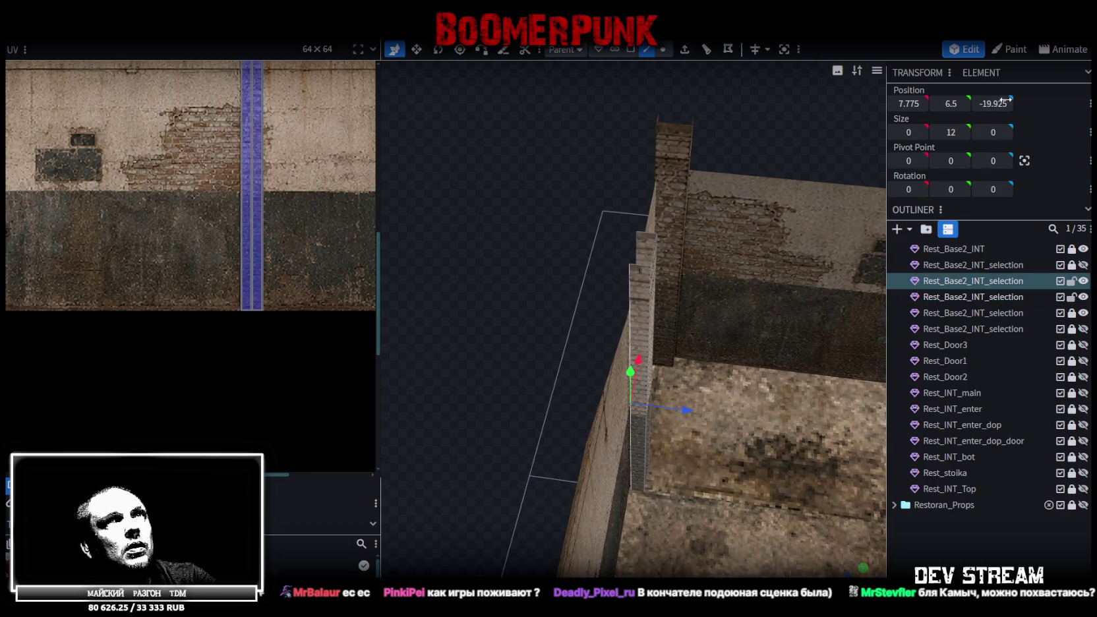
drag(615, 249, 574, 248)
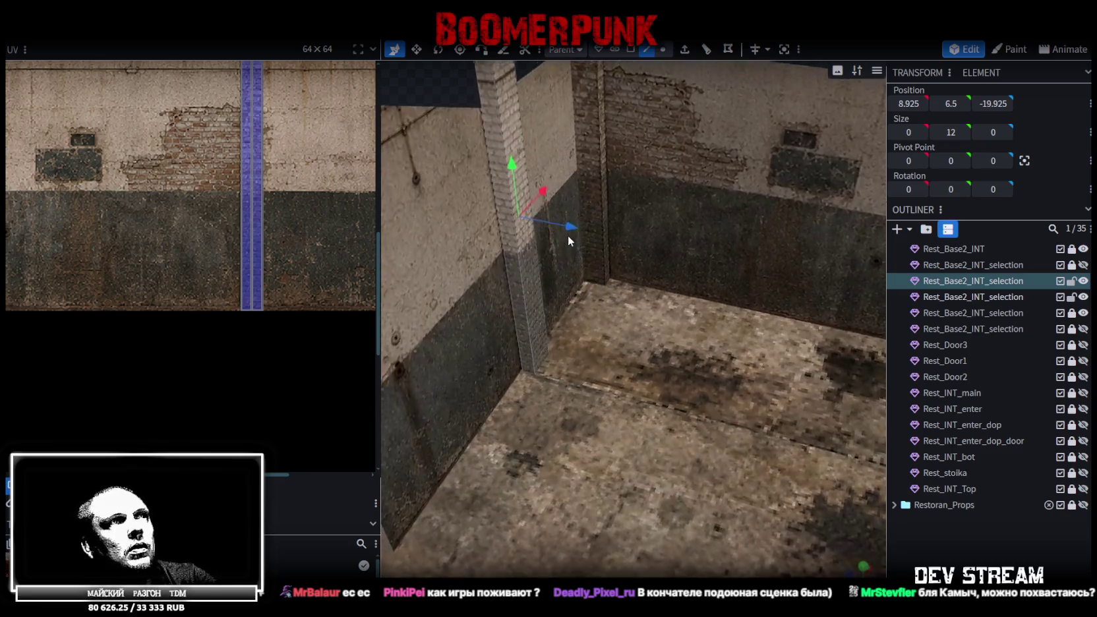
scroll(594, 246, down, 5)
scroll(647, 251, down, 5)
scroll(679, 270, down, 3)
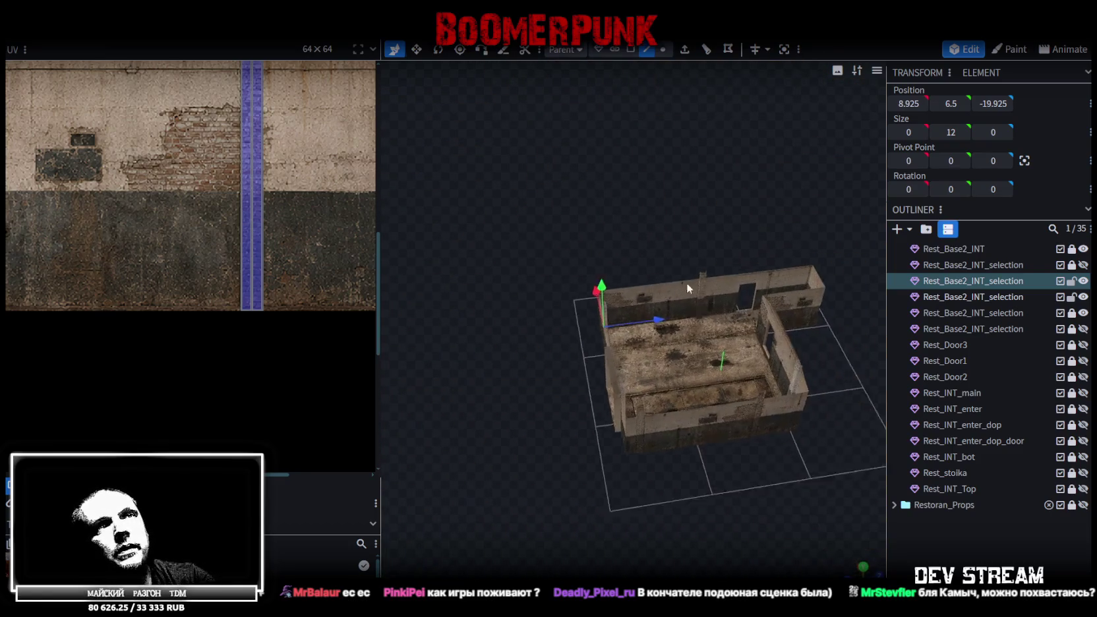
- Unlock Rest_Base2_INT and the first Rest_Base2_INT_selection piece, then select Rest_Base2_INT
click(1072, 250)
click(1084, 249)
click(1084, 249)
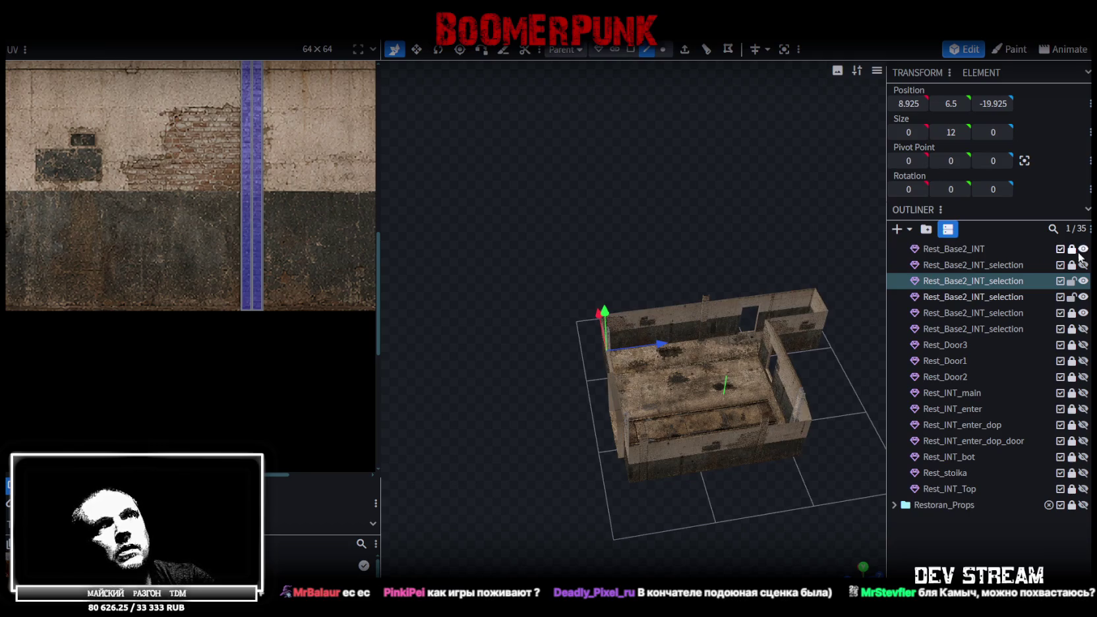
click(986, 251)
click(1072, 265)
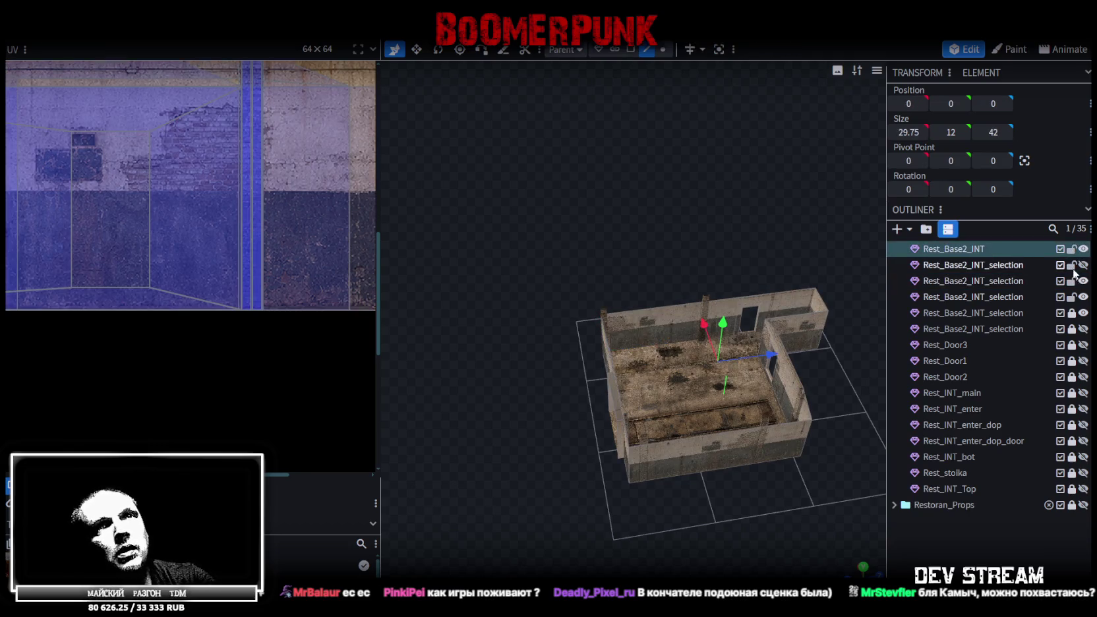
- Find the unneeded Rest_Base2_INT_selection pilaster piece and delete it
click(1083, 265)
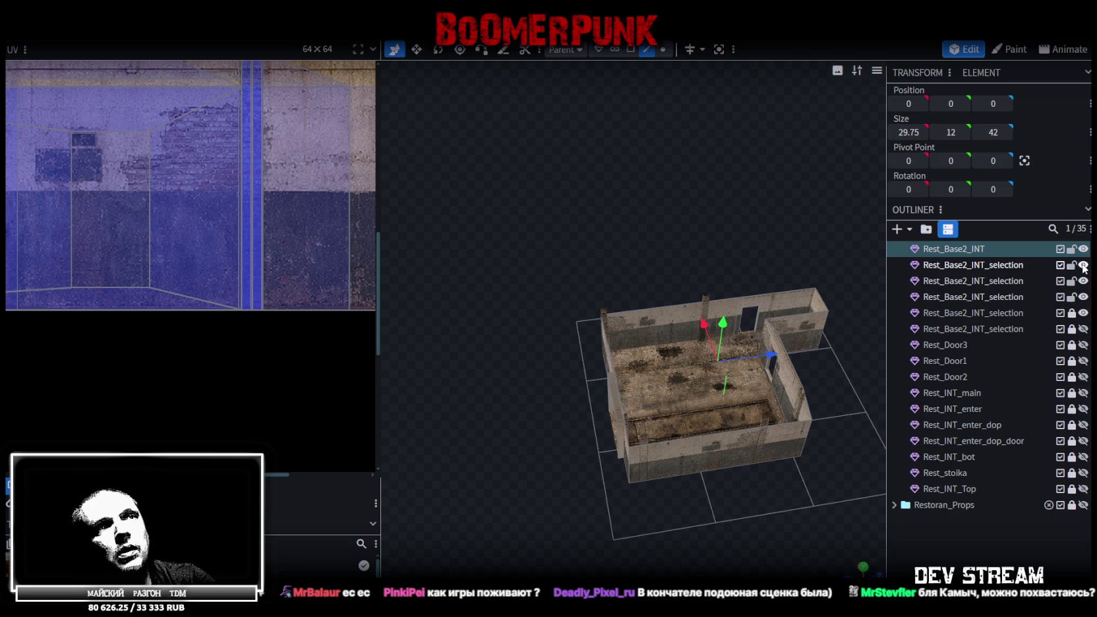
click(1013, 272)
drag(790, 286, 756, 271)
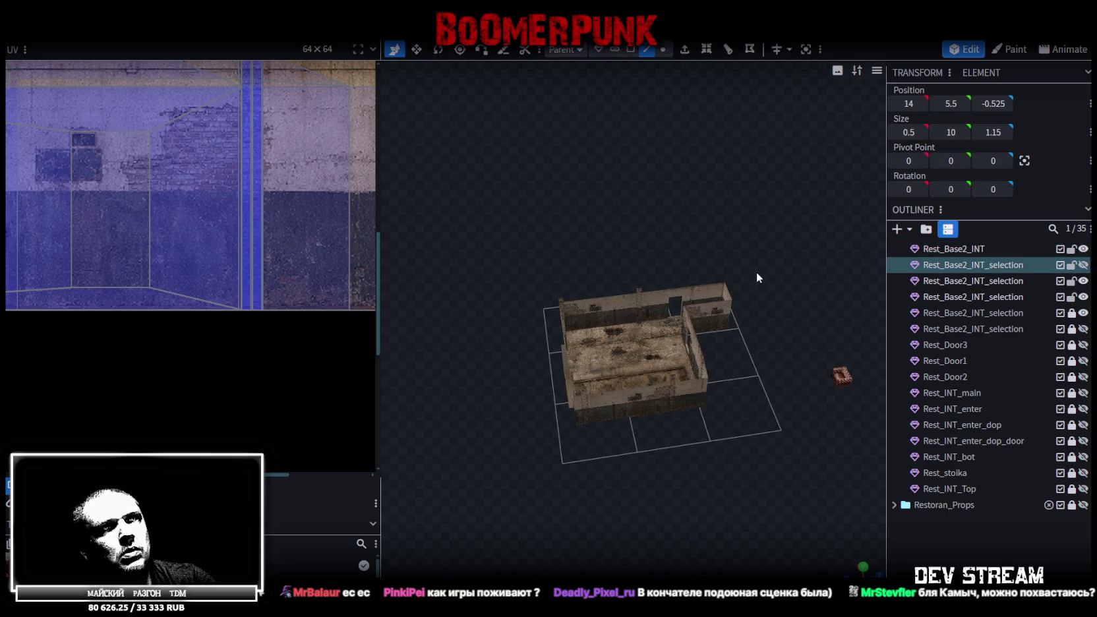
right_drag(756, 272, 677, 266)
click(1013, 281)
click(1012, 266)
key(Delete)
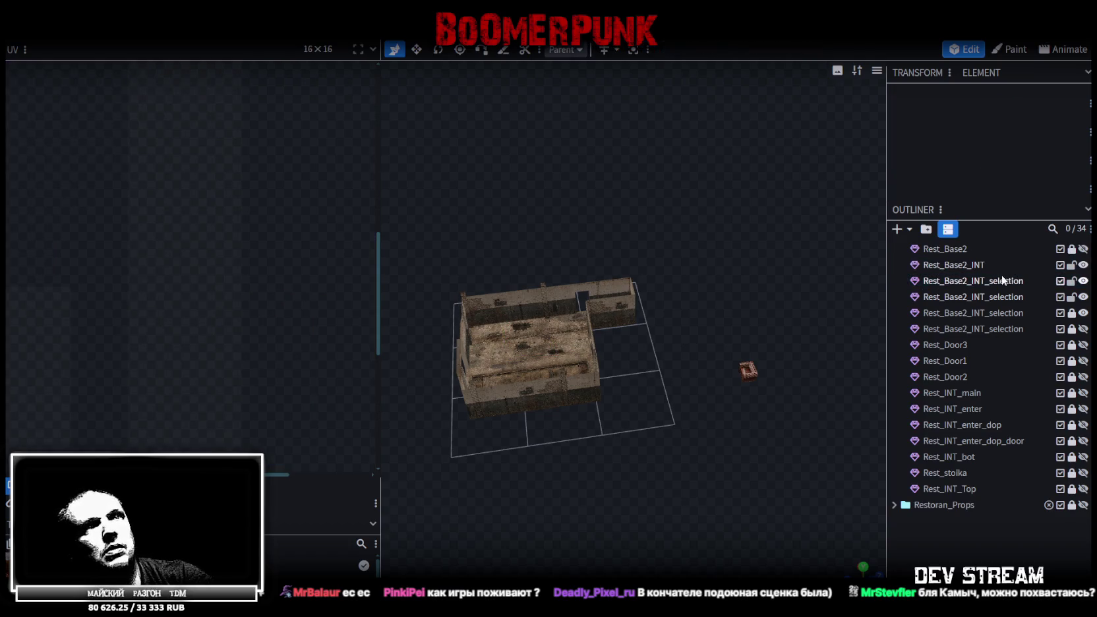
- Select the two remaining pilaster pieces together with the Rest_Base2_INT walls
click(1022, 281)
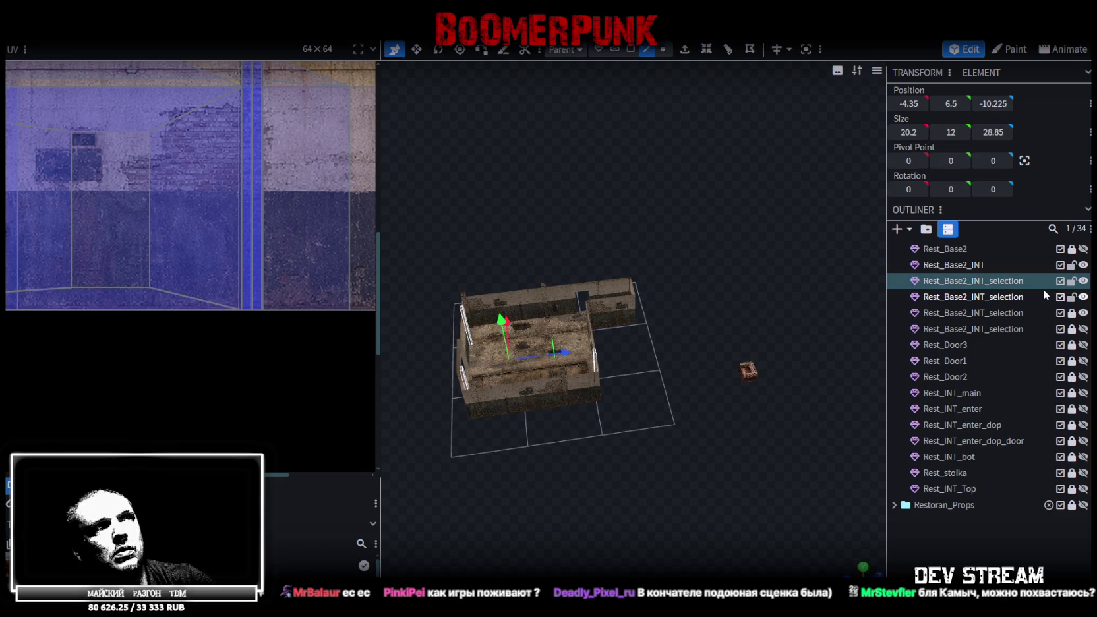
ctrl+click(1006, 299)
click(1083, 313)
click(1084, 313)
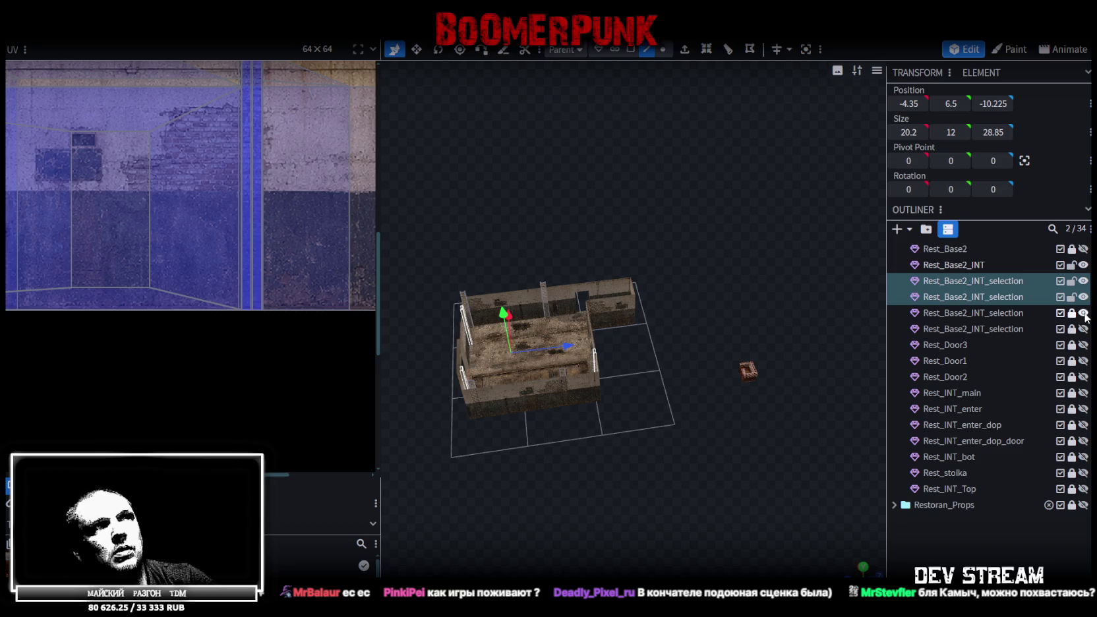
click(983, 265)
ctrl+click(982, 281)
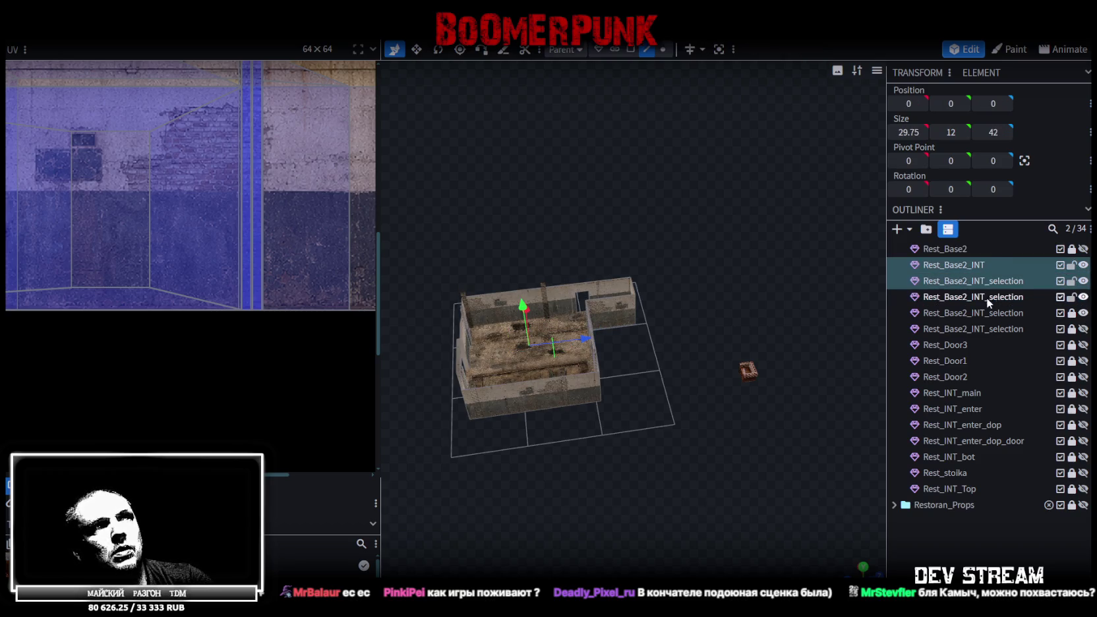
ctrl+click(987, 299)
- Merge the selected pilaster pieces and walls into one mesh with Merge Meshes
mouse_move(878, 262)
mouse_down()
mouse_move(733, 199)
mouse_move(651, 188)
mouse_move(712, 186)
mouse_move(819, 218)
mouse_move(705, 199)
mouse_move(747, 196)
mouse_move(764, 182)
mouse_move(650, 178)
mouse_move(715, 173)
mouse_move(825, 218)
mouse_up()
scroll(742, 199, up, 3)
scroll(684, 187, up, 3)
scroll(753, 200, up, 3)
scroll(726, 181, down, 3)
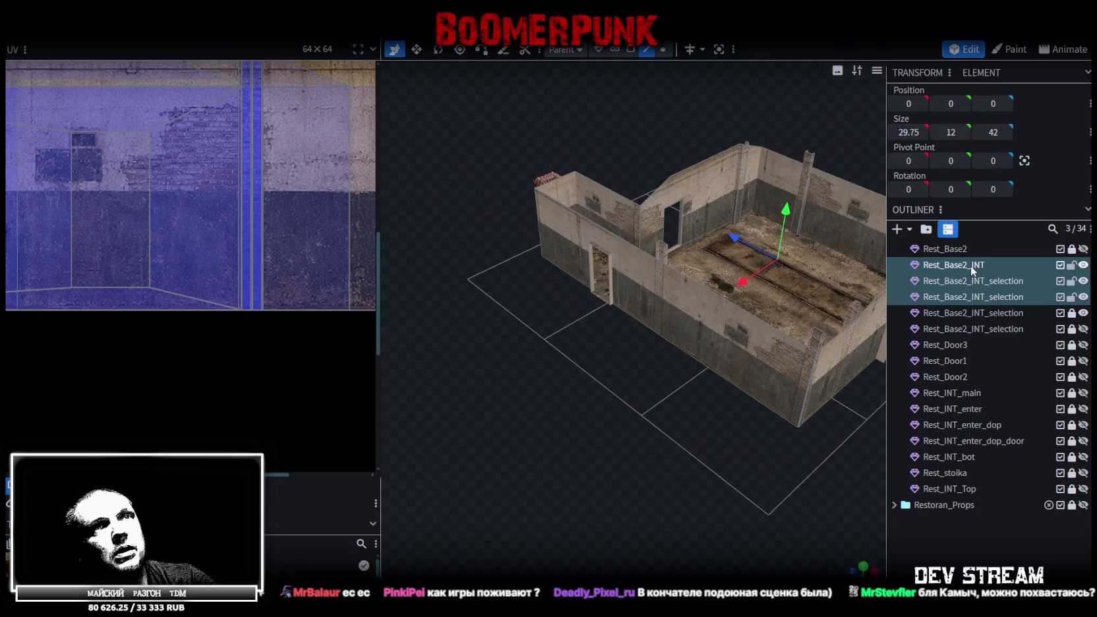
right_click(972, 268)
click(858, 296)
- Copy the 8 × 10.35 end wall face at Z -20, undoing a trial push outward
mouse_move(713, 449)
mouse_down()
mouse_move(594, 371)
mouse_move(760, 397)
mouse_move(675, 392)
mouse_move(664, 420)
mouse_move(542, 334)
mouse_up()
scroll(714, 381, up, 3)
scroll(706, 391, up, 2)
click(631, 50)
click(539, 345)
key(ctrl+c)
mouse_move(508, 325)
mouse_down()
mouse_move(643, 356)
mouse_move(706, 284)
mouse_move(710, 371)
mouse_up()
key(ctrl+z)
- In a flat wall view, set the vertices along the wall's right edge to Z -20
click(855, 570)
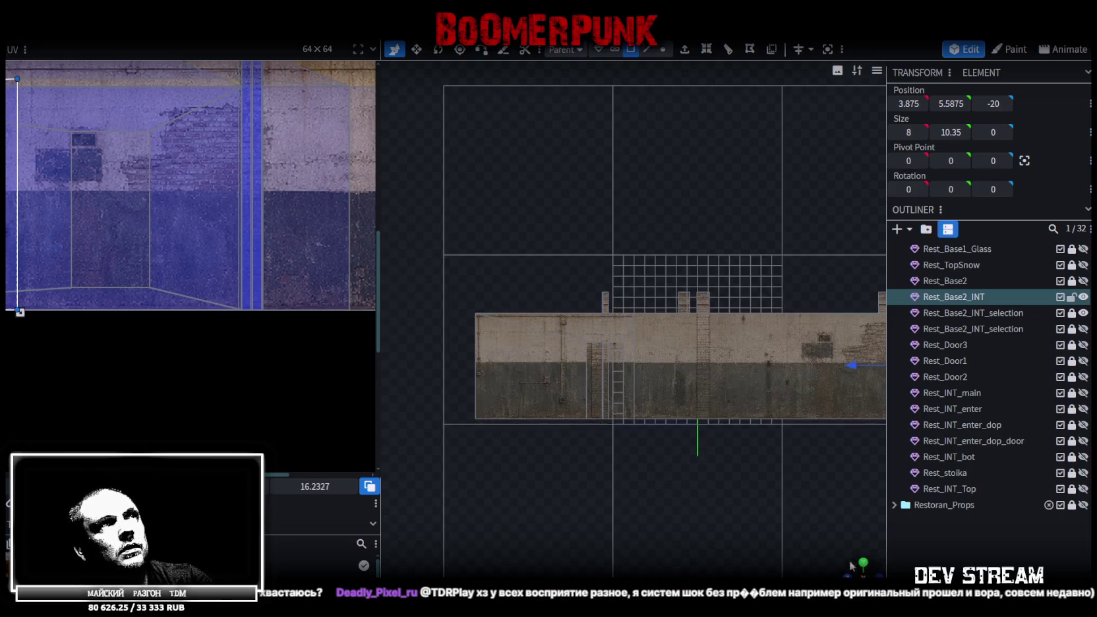
scroll(773, 467, up, 3)
scroll(749, 376, up, 2)
scroll(750, 375, up, 2)
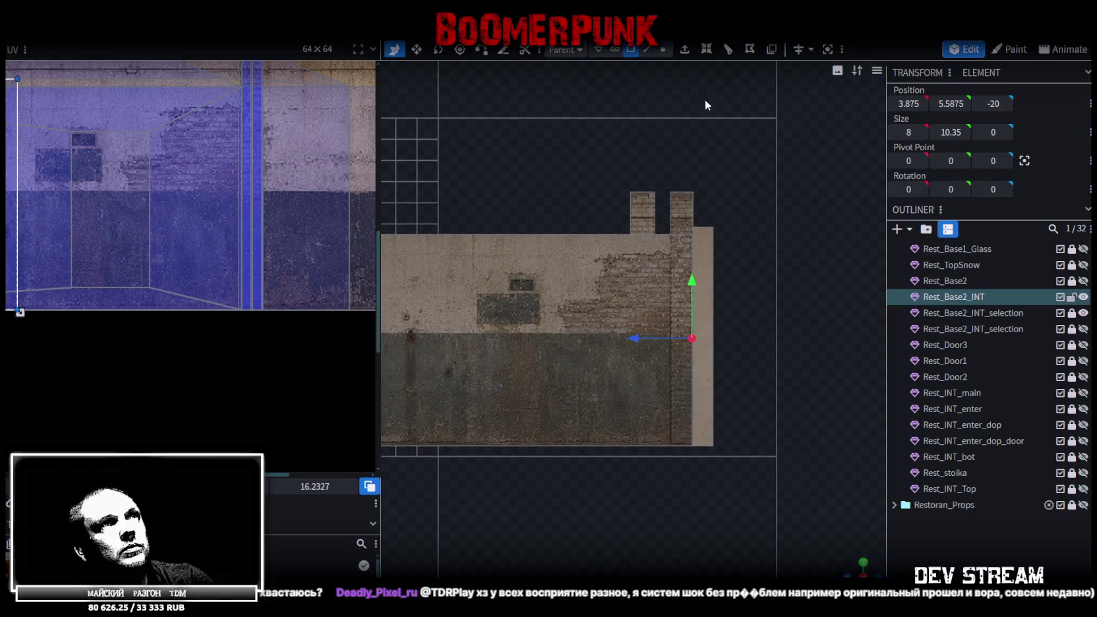
click(664, 49)
scroll(757, 291, up, 2)
scroll(712, 221, up, 1)
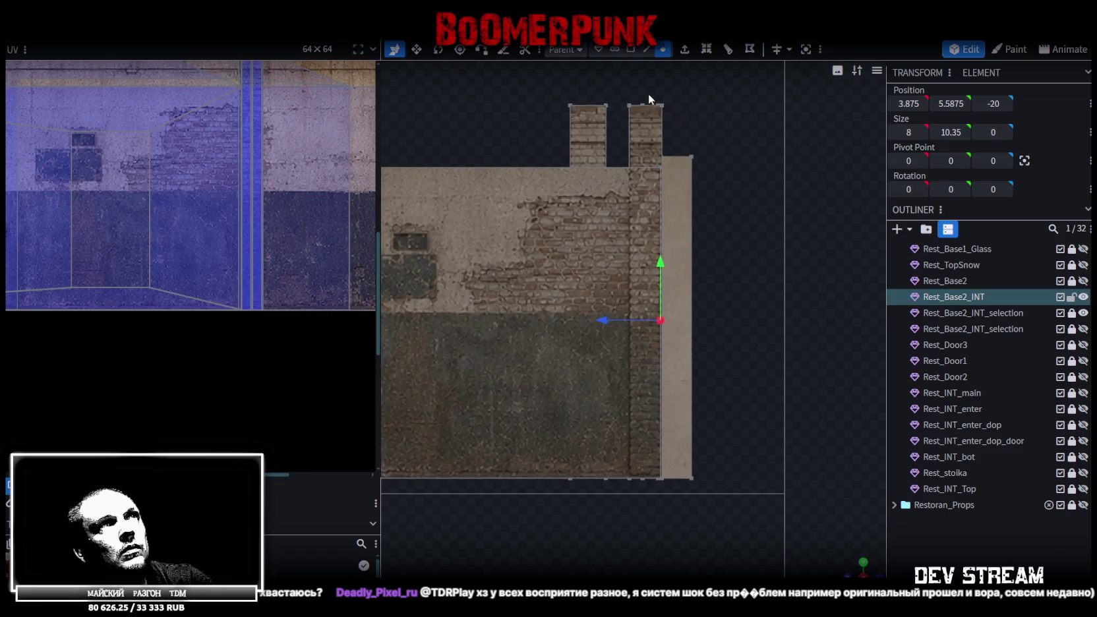
drag(655, 91, 667, 502)
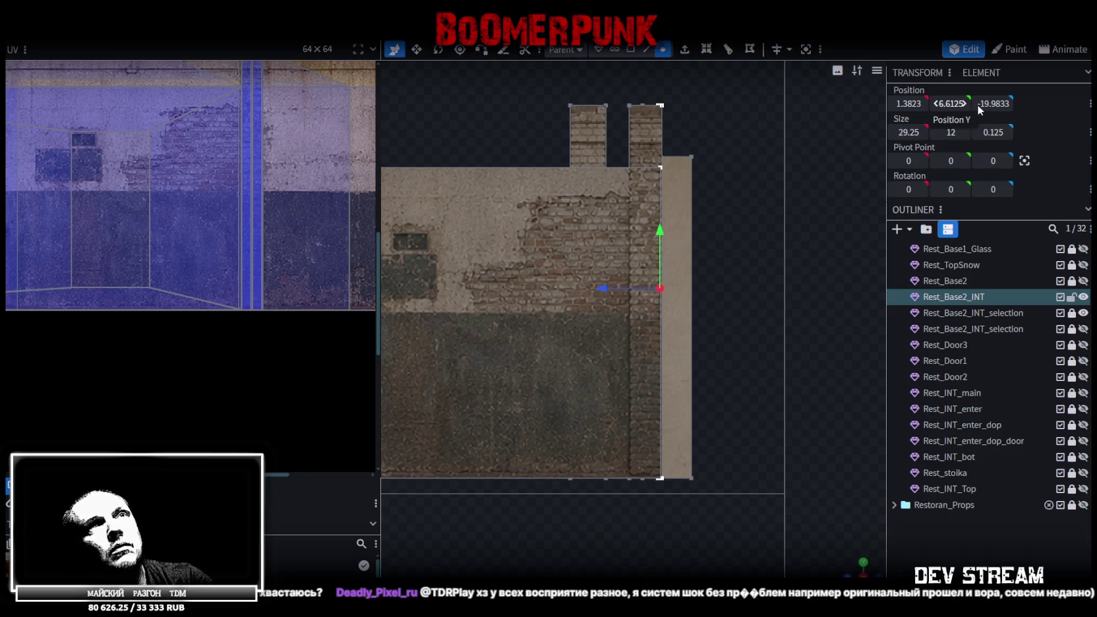
click(998, 103)
key(BackSpace)
key(Return)
- Copy the selected wall faces and paste the duplicate shifted along X
mouse_move(718, 528)
mouse_down()
mouse_move(691, 432)
mouse_move(663, 482)
mouse_move(702, 435)
mouse_up()
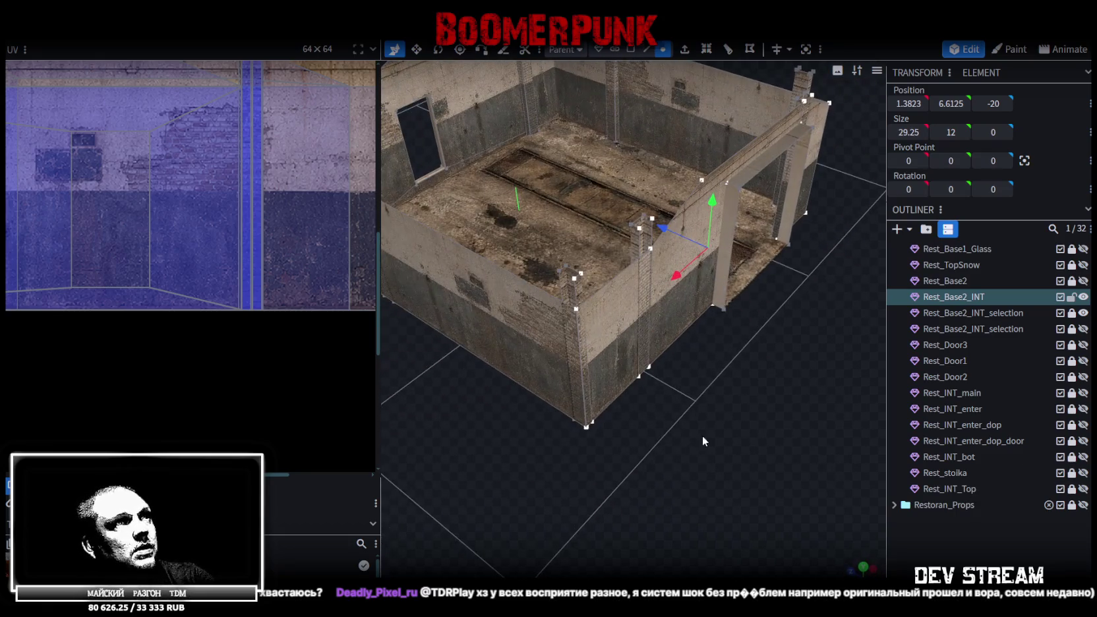
click(630, 49)
click(596, 292)
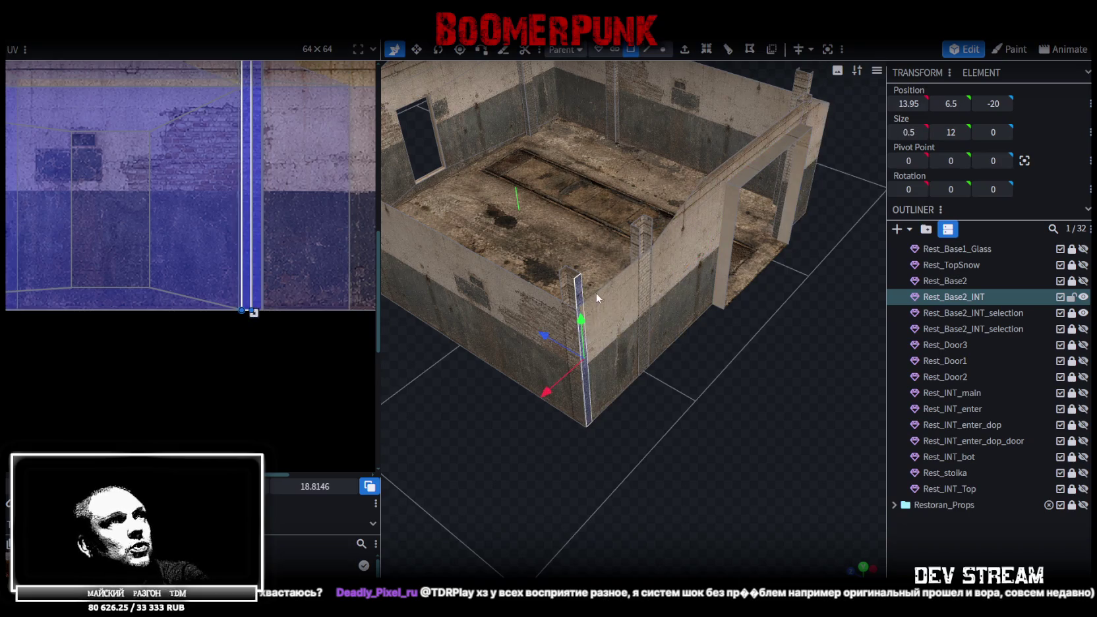
mouse_move(686, 367)
mouse_down()
mouse_move(542, 339)
mouse_move(652, 424)
mouse_move(741, 463)
mouse_move(730, 467)
mouse_move(759, 457)
mouse_move(641, 444)
mouse_move(762, 447)
mouse_move(739, 426)
mouse_up()
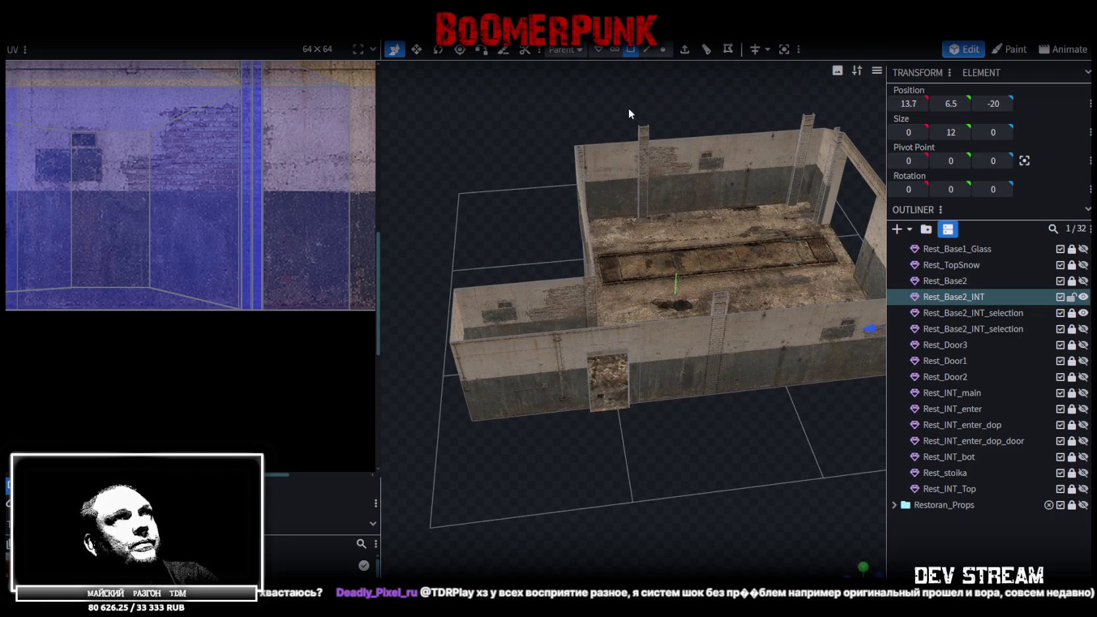
click(639, 128)
mouse_move(618, 473)
mouse_down()
mouse_move(786, 279)
mouse_move(435, 424)
mouse_move(467, 399)
mouse_up()
key(ctrl+c)
key(ctrl+v)
click(883, 262)
- Select two pilaster faces on the left wall and edit their Z position
click(537, 276)
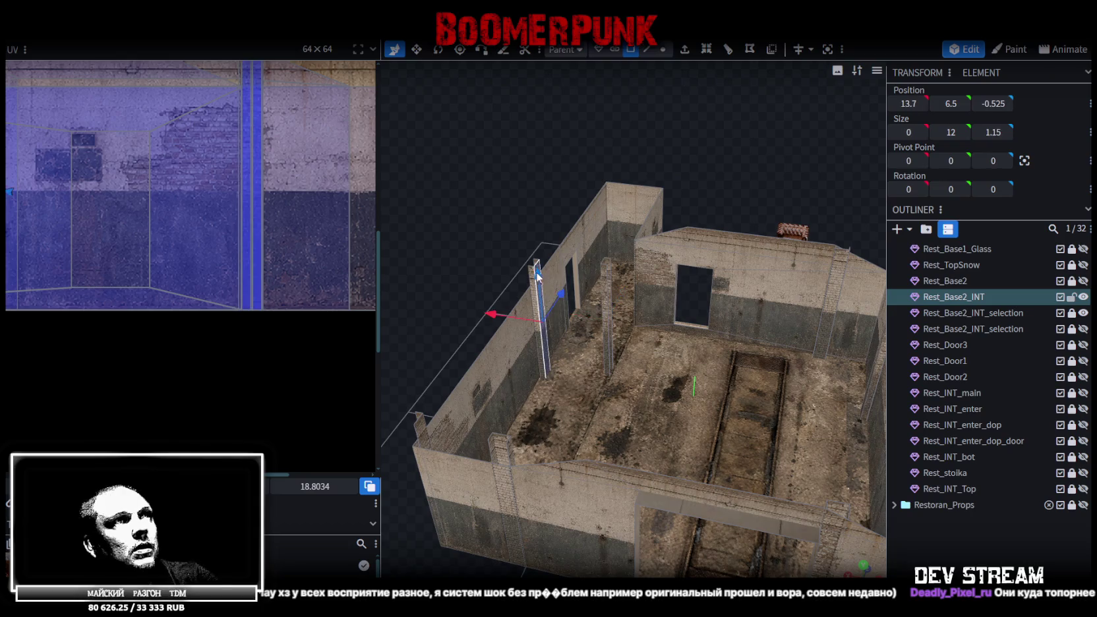
drag(457, 279, 479, 323)
scroll(507, 409, down, 3)
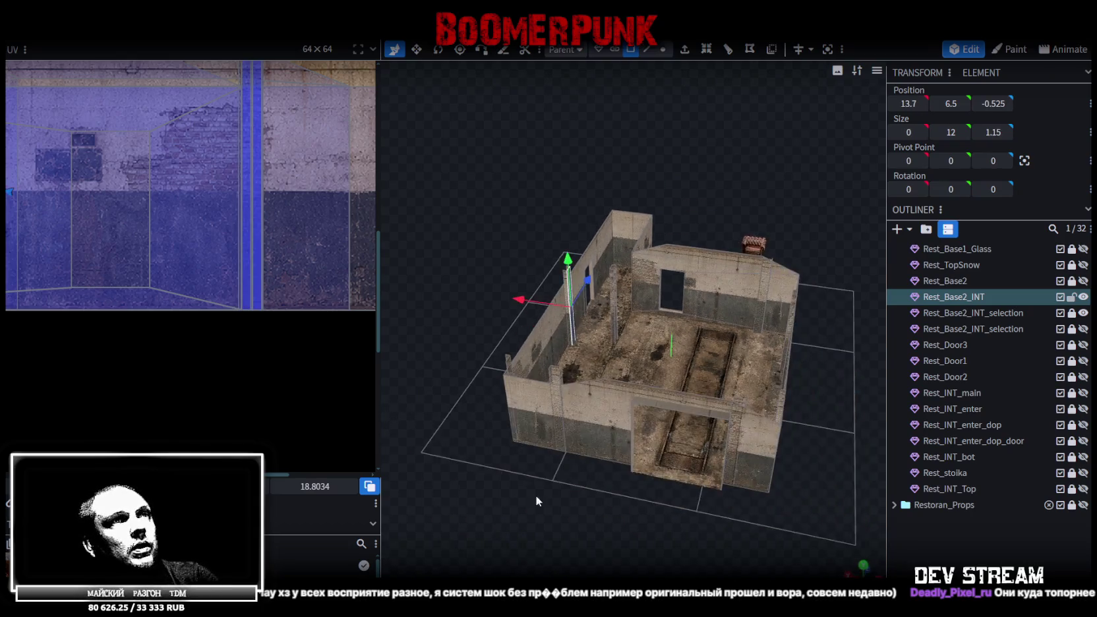
drag(536, 495, 696, 395)
scroll(693, 375, up, 5)
click(662, 340)
shift+click(500, 260)
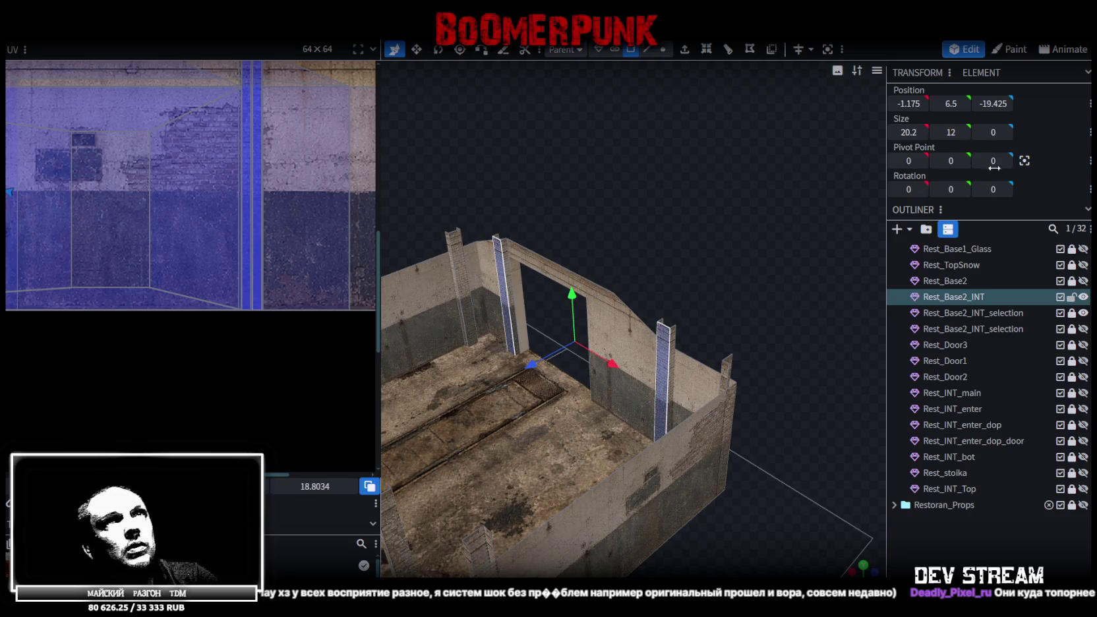
click(994, 102)
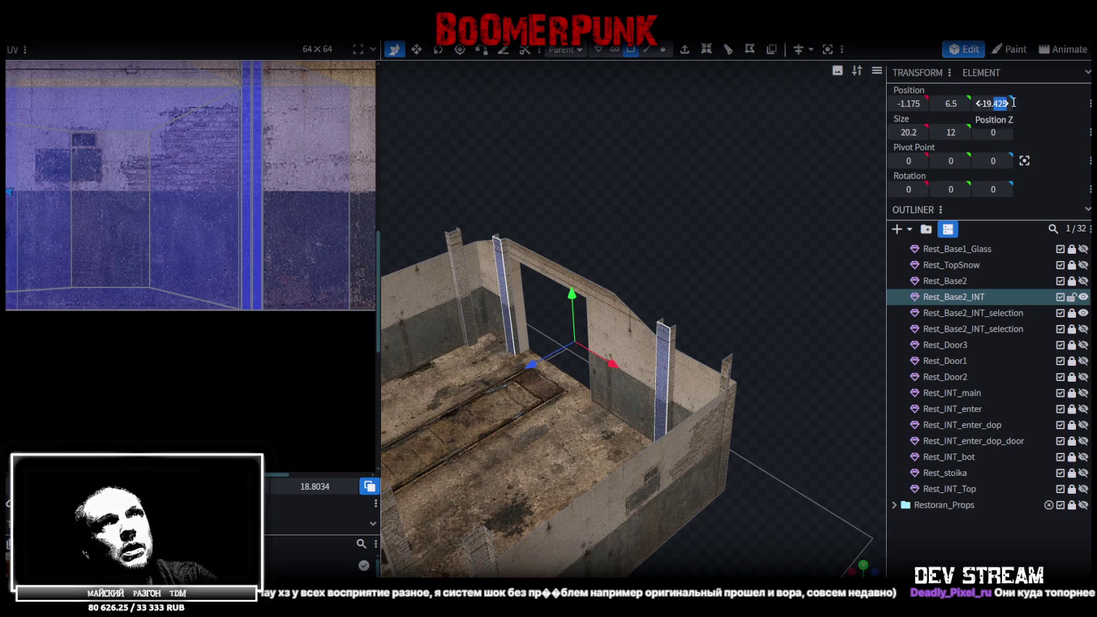
text(-19.5)
- Select the back wall face plus the corner and left pilasters, viewed straight on
mouse_move(643, 212)
mouse_down()
mouse_move(491, 224)
mouse_move(652, 244)
mouse_up()
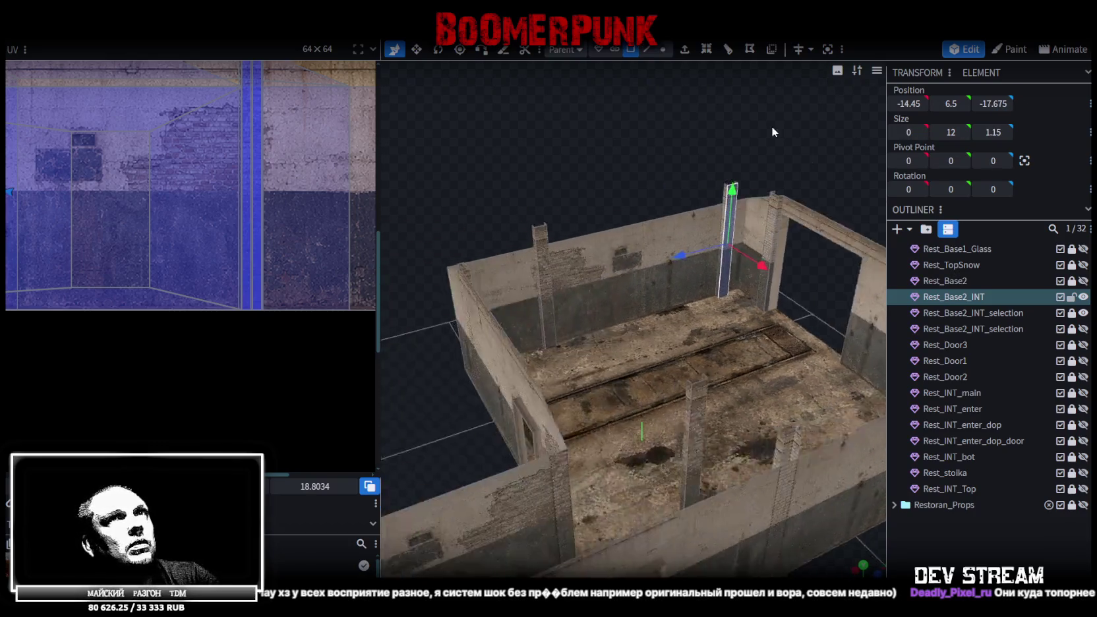
click(652, 245)
drag(643, 191, 737, 205)
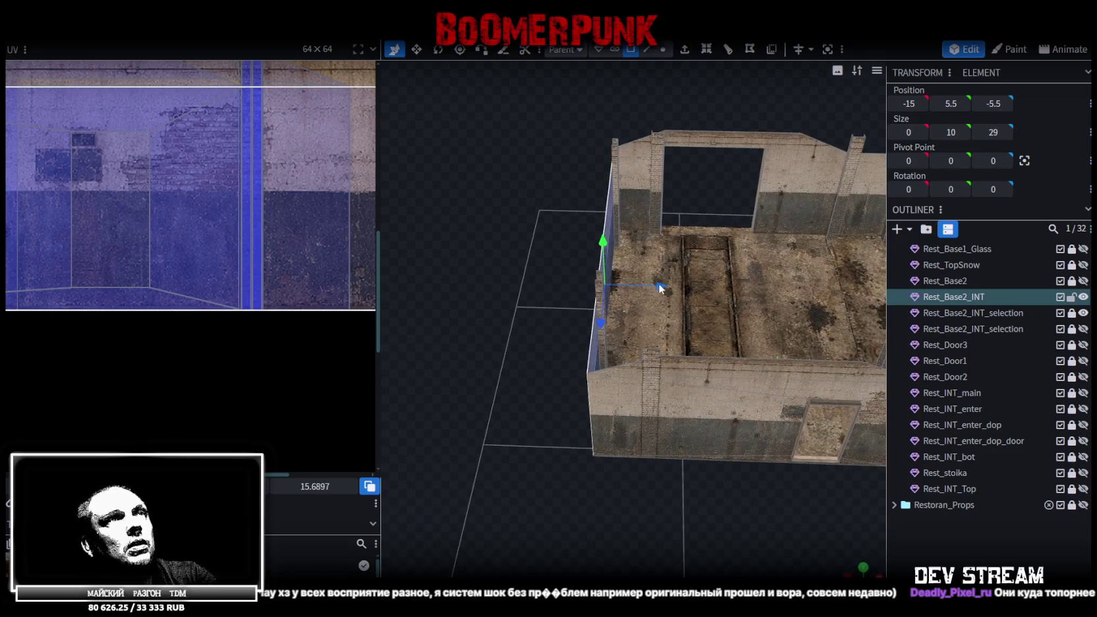
drag(610, 127, 663, 147)
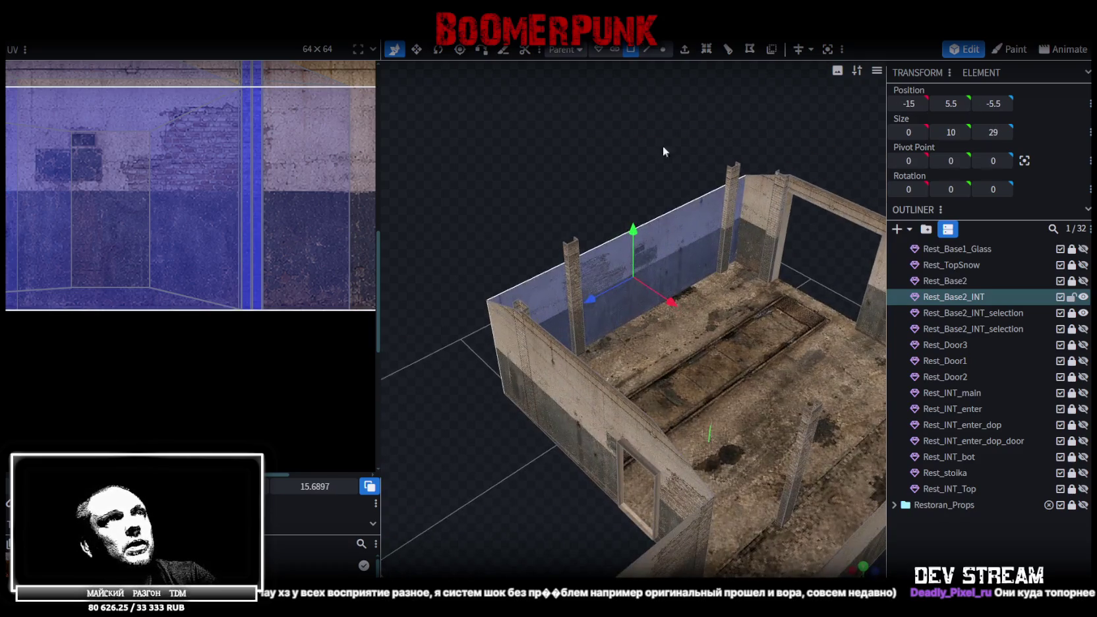
click(733, 174)
shift+click(574, 258)
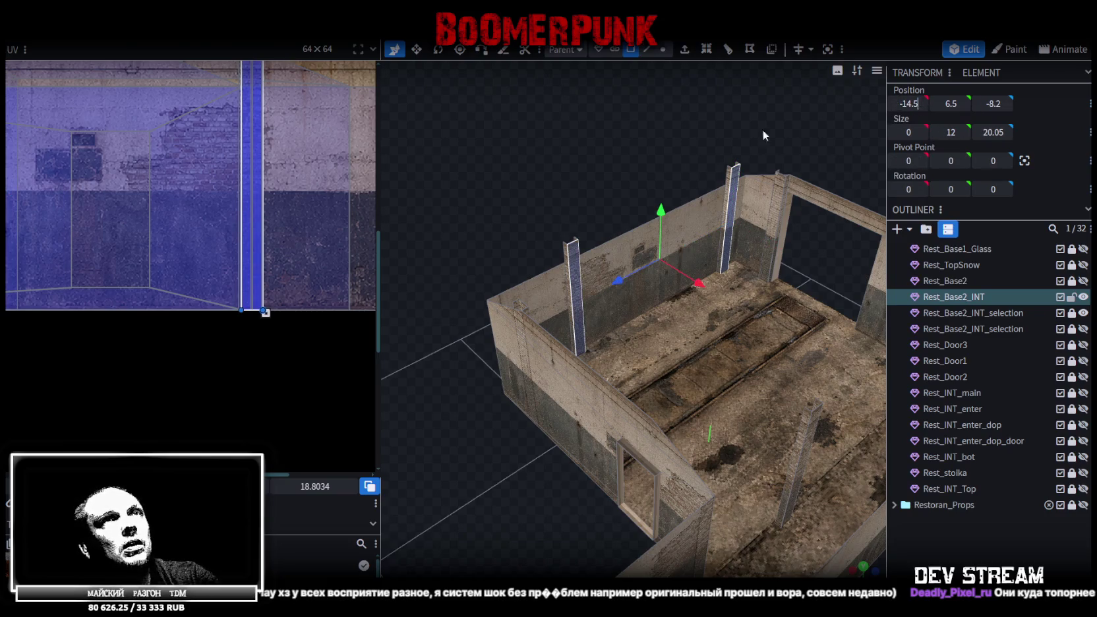
mouse_move(616, 170)
mouse_down()
mouse_move(703, 124)
mouse_move(869, 568)
mouse_up()
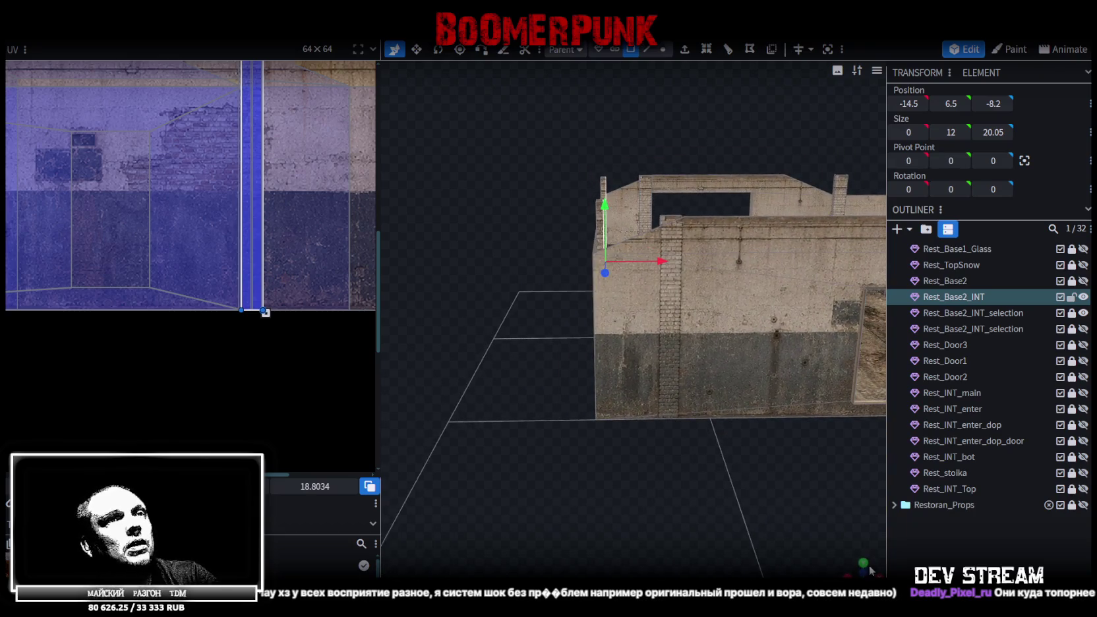
click(863, 573)
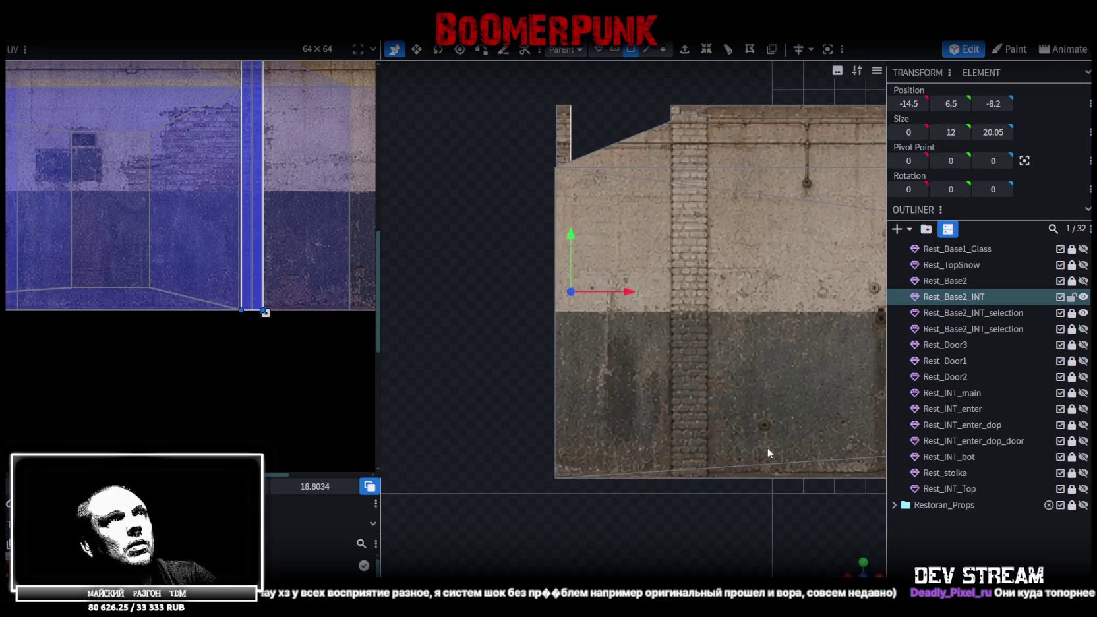
- Move the vertices on the wall's left edge to X -15
click(665, 49)
drag(509, 70, 561, 500)
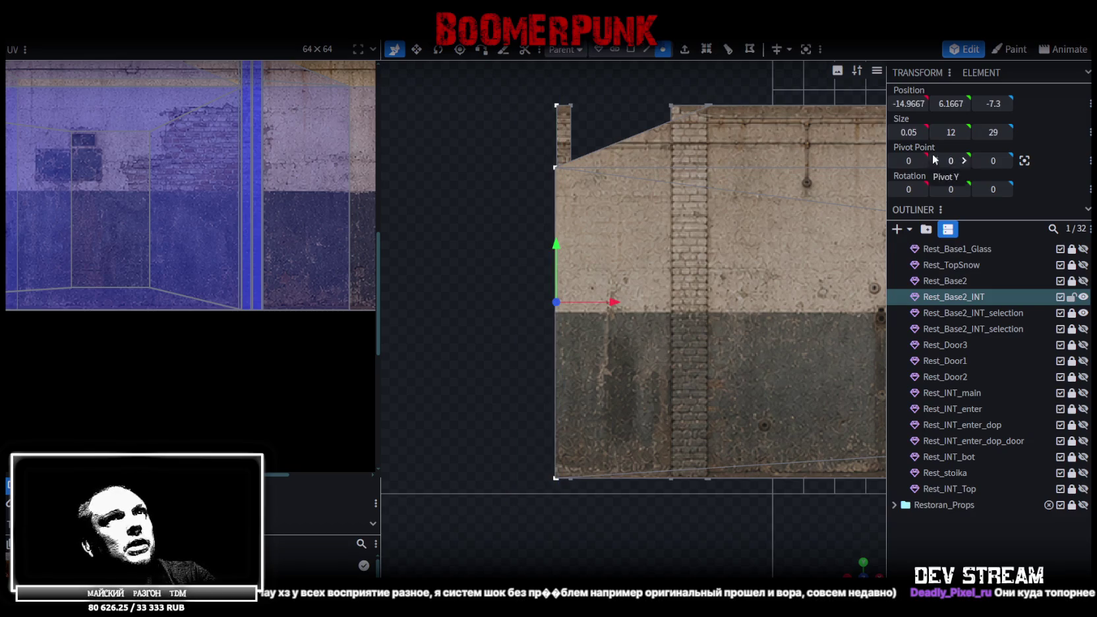
click(909, 102)
text(-15)
key(Return)
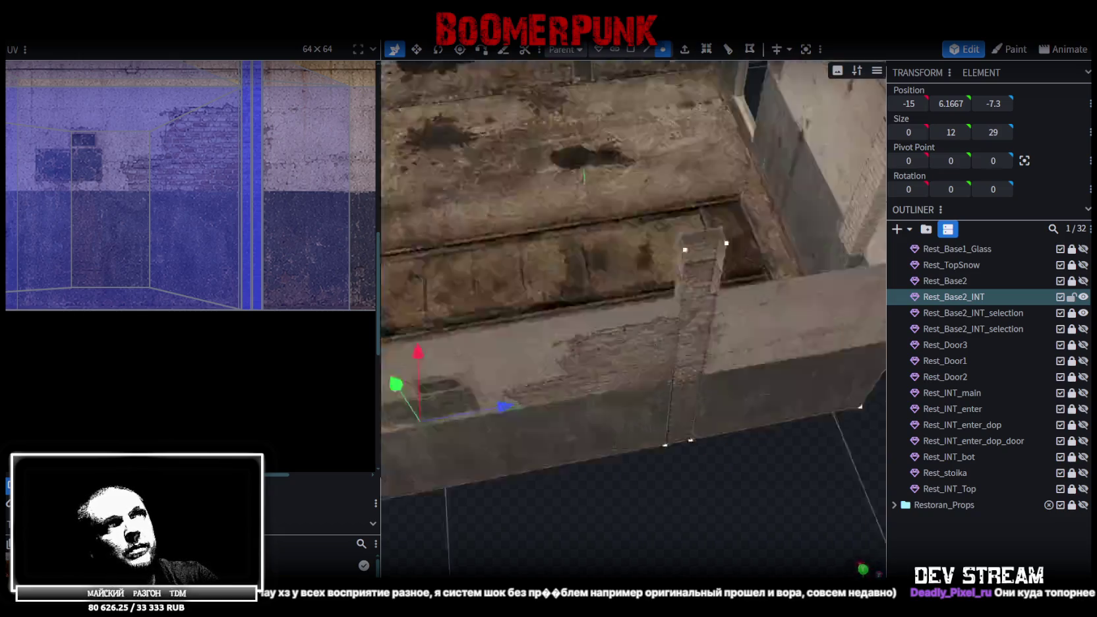
- Select the interior mesh's corner vertex and place it at -15, 10.5, 9
drag(715, 432, 684, 271)
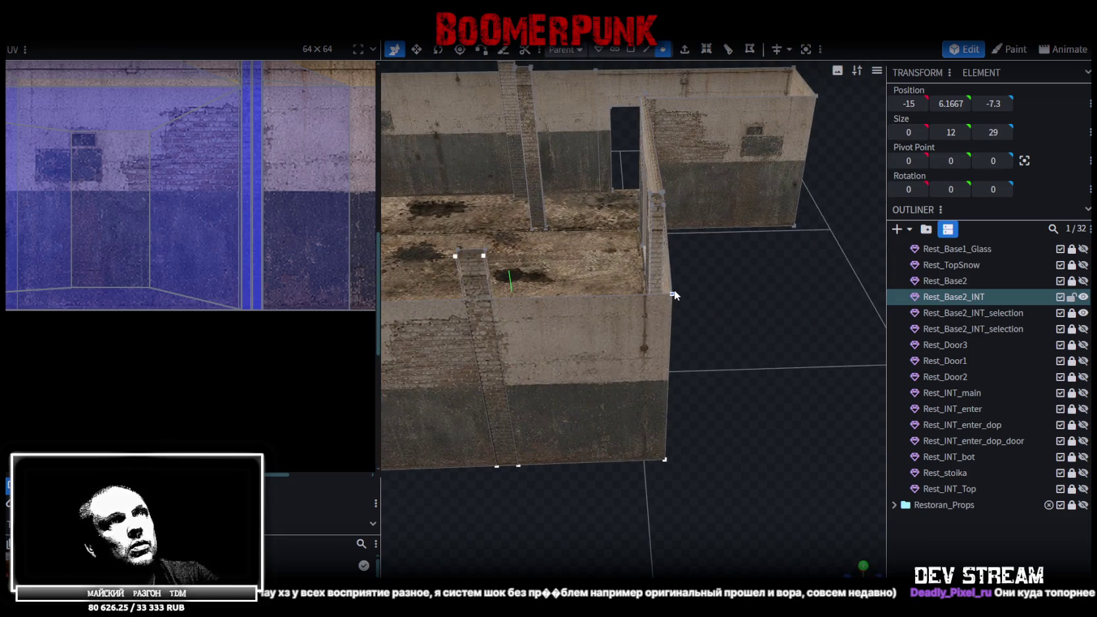
click(672, 294)
click(993, 104)
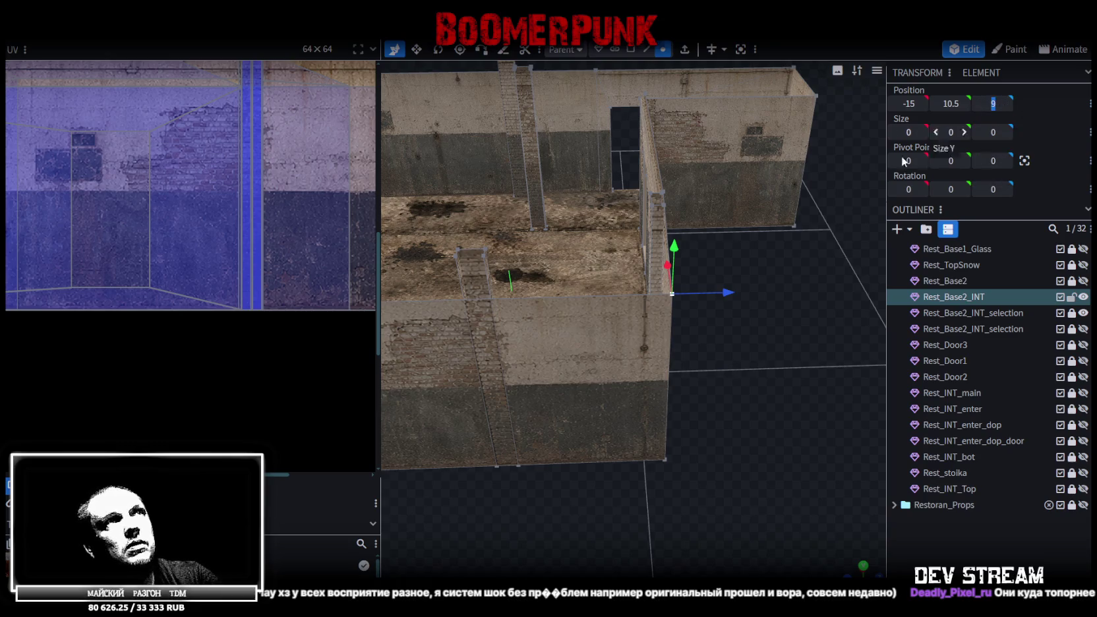
drag(724, 310, 722, 288)
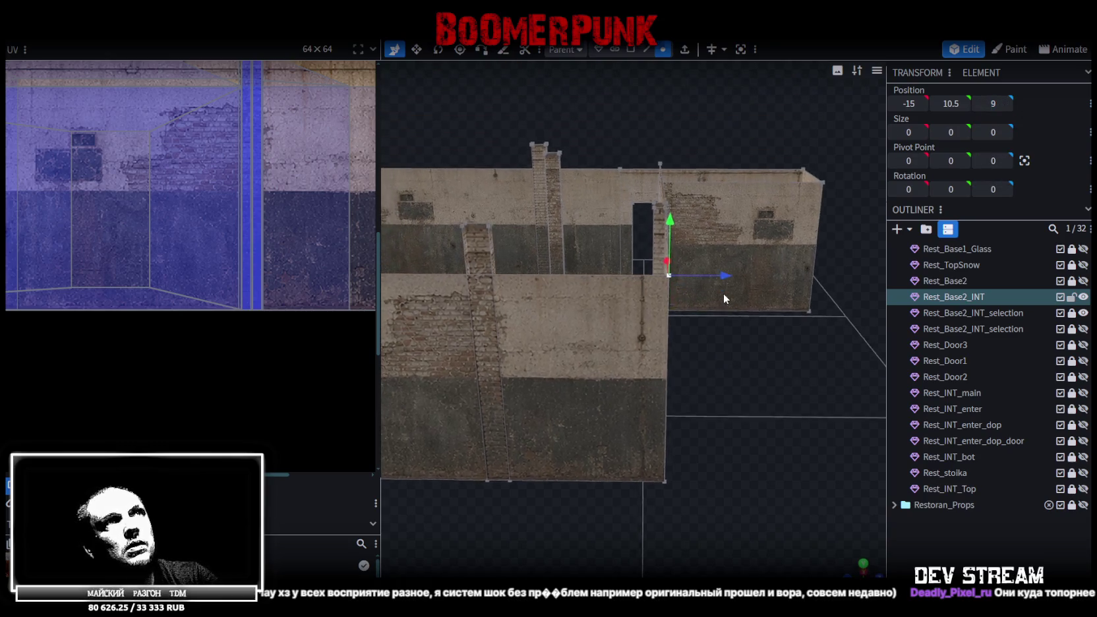
click(865, 564)
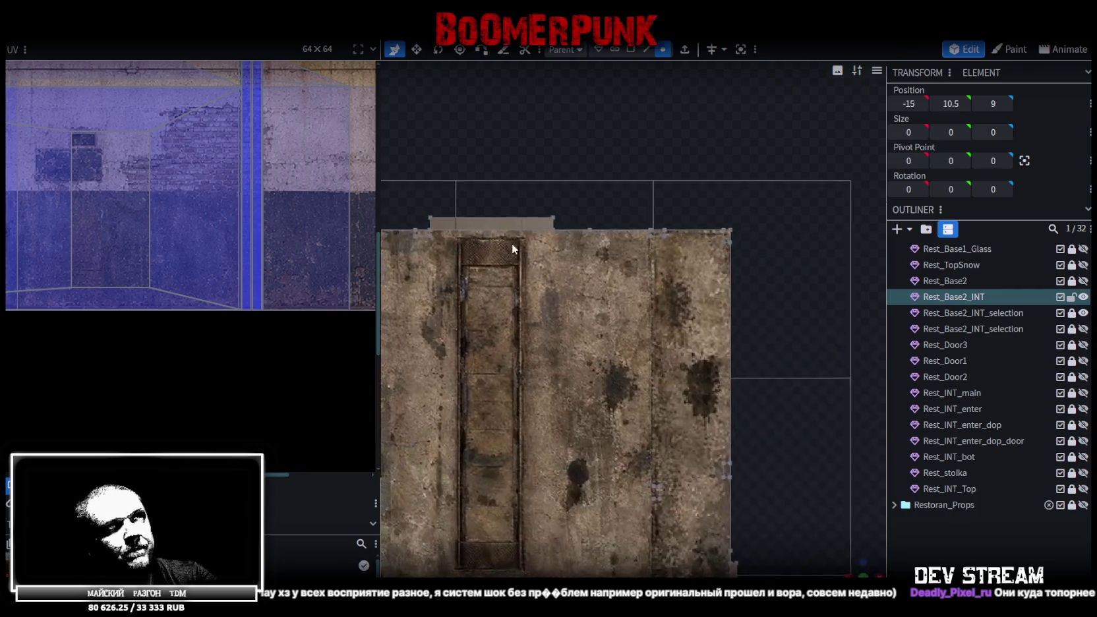
- From the top view, set the floor's front-edge vertices to Z 9
right_drag(581, 193, 607, 149)
right_drag(658, 393, 647, 199)
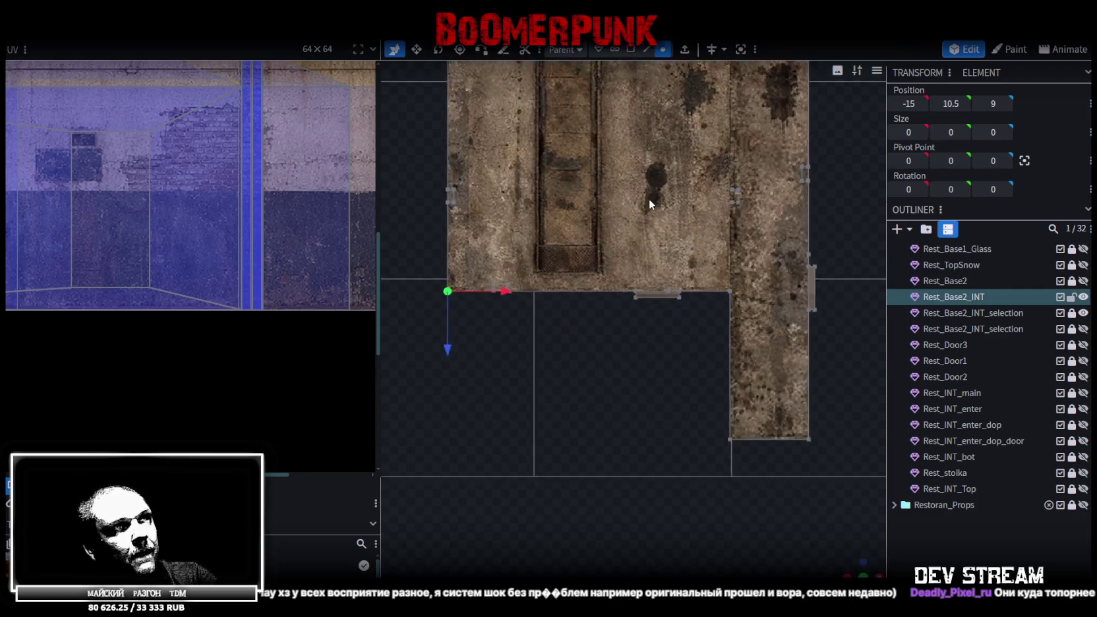
scroll(633, 265, up, 2)
scroll(672, 282, down, 1)
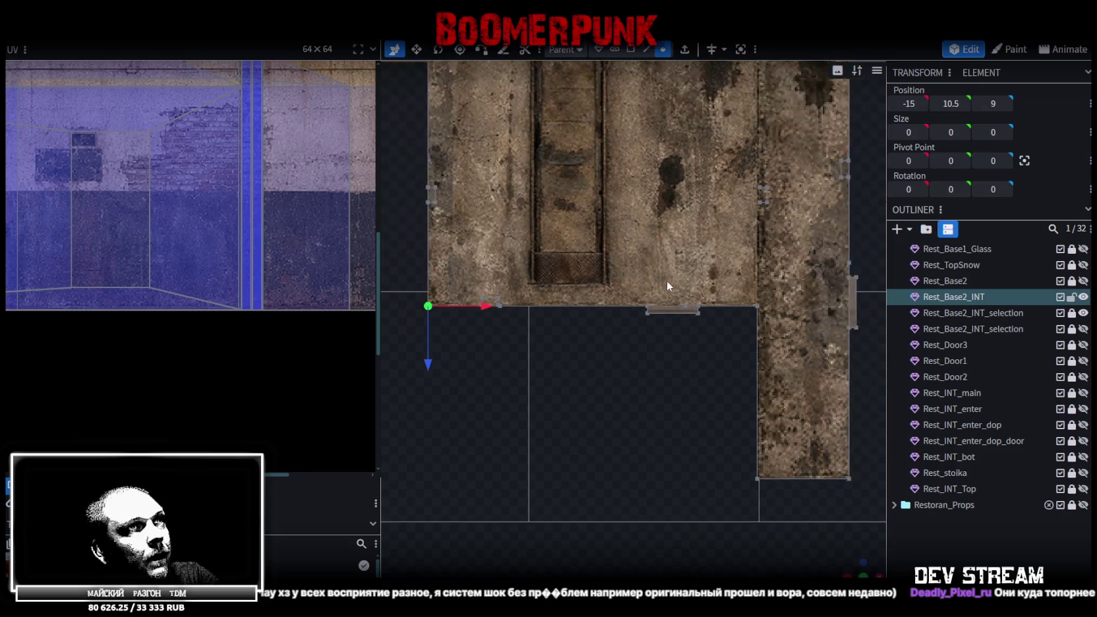
drag(408, 321, 538, 307)
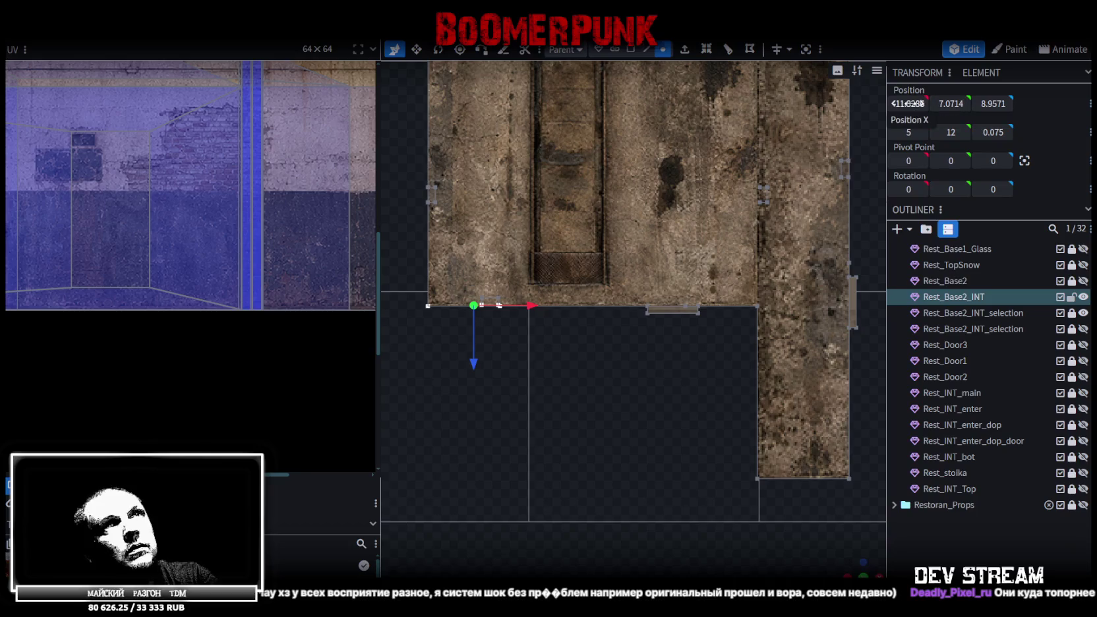
click(995, 104)
text(9)
key(Return)
- Adjust the depth of the small vertex pair and slab vertex at the floor edge
scroll(612, 307, up, 2)
scroll(657, 330, up, 2)
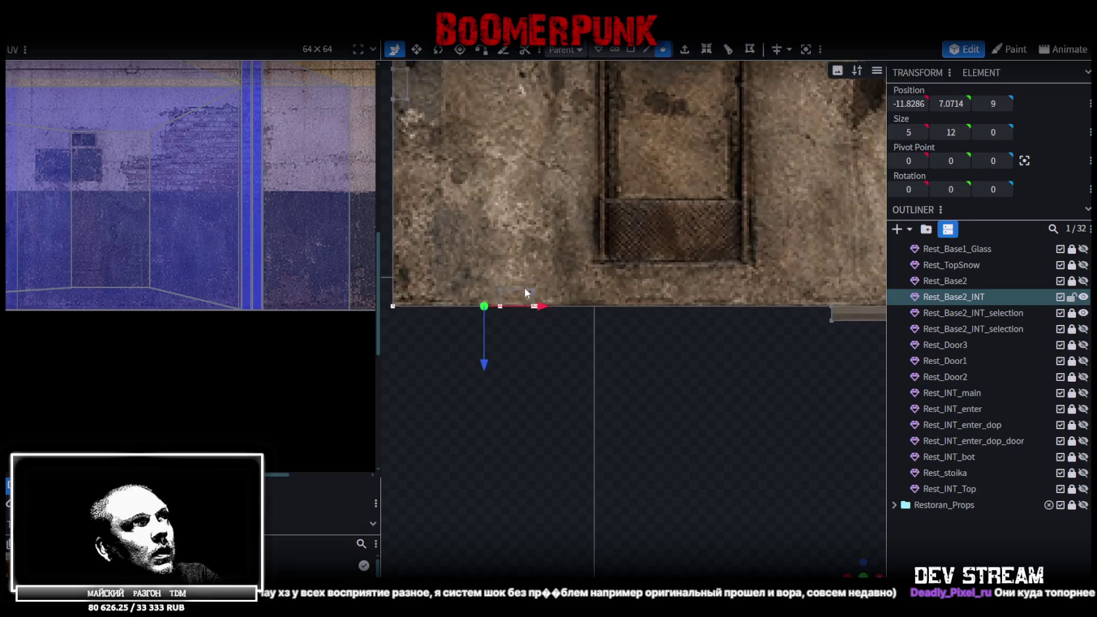
drag(498, 279, 540, 296)
click(993, 102)
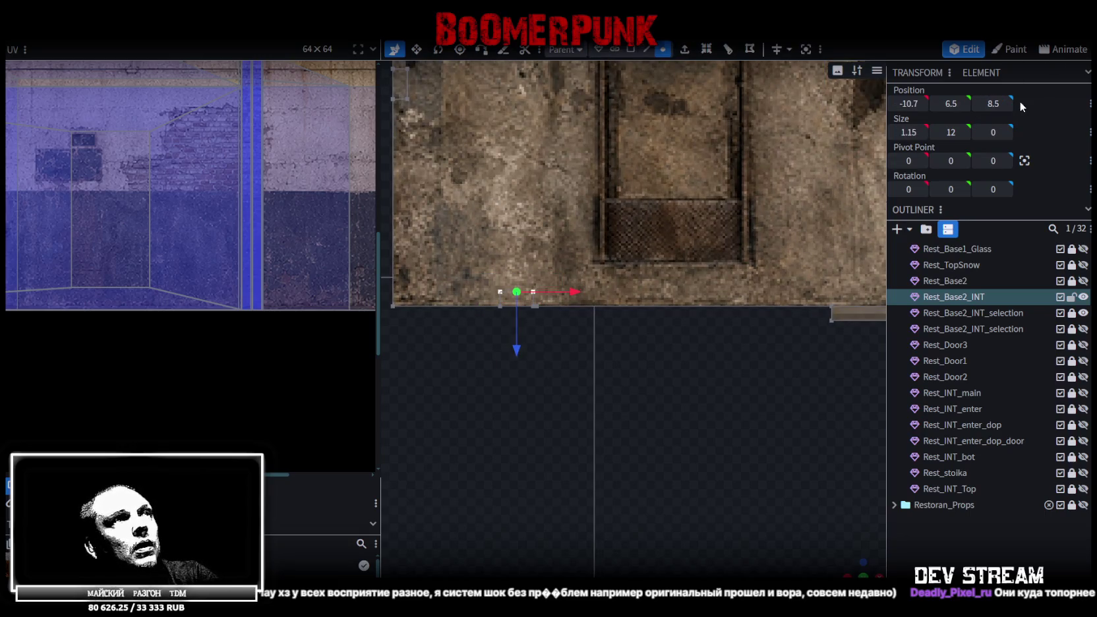
scroll(687, 225, up, 1)
right_drag(693, 234, 543, 207)
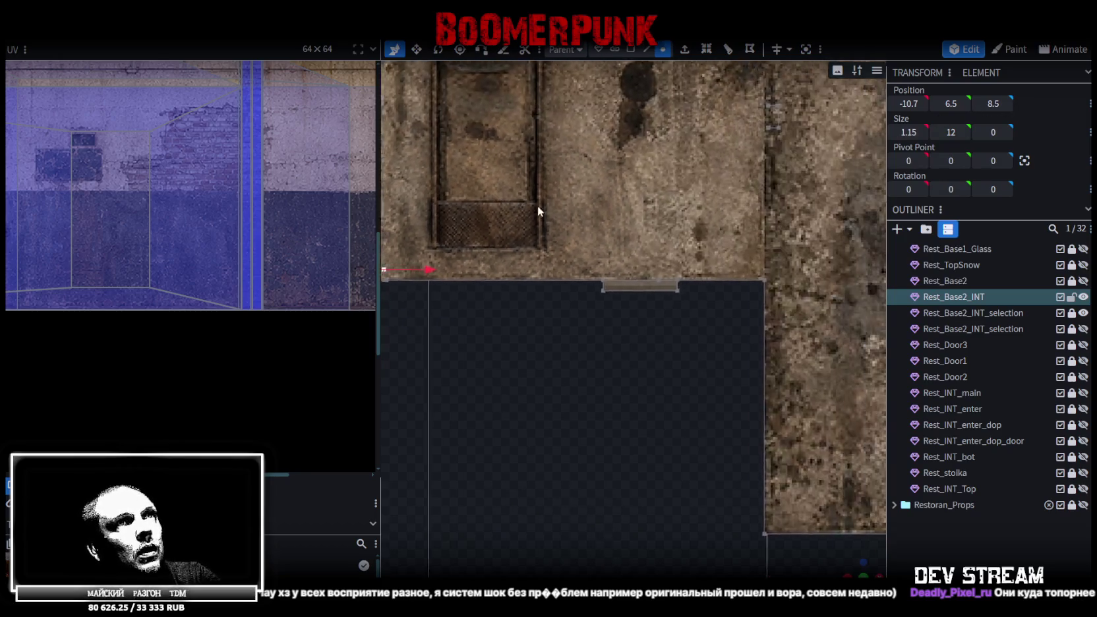
scroll(611, 249, up, 1)
drag(611, 250, 681, 352)
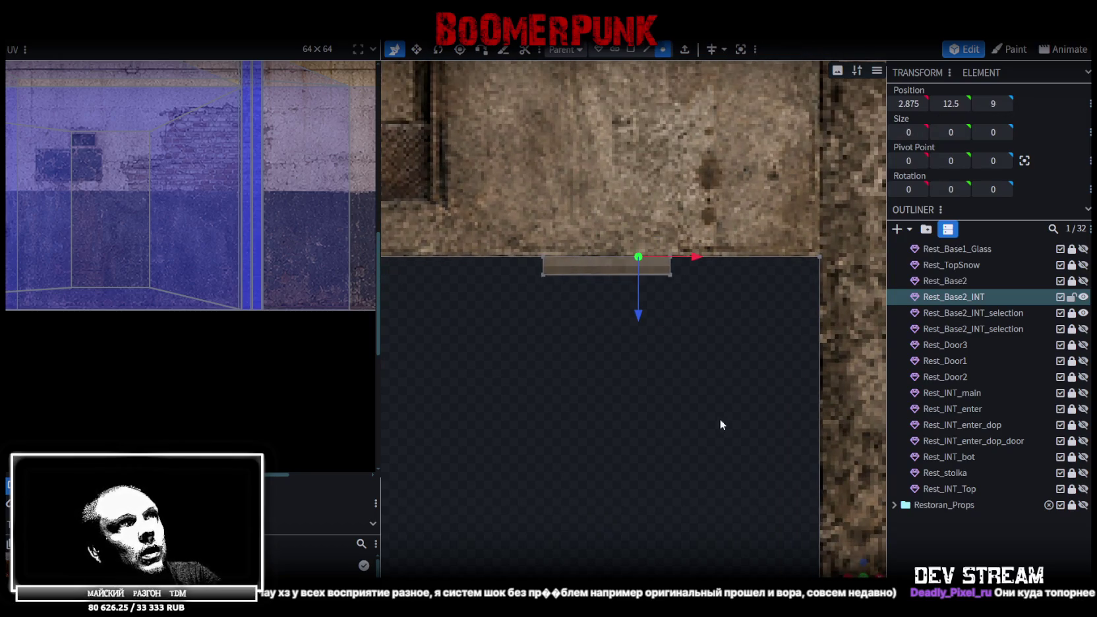
scroll(814, 551, down, 5)
mouse_move(814, 551)
mouse_down()
mouse_move(665, 486)
mouse_move(642, 447)
mouse_move(653, 517)
mouse_move(605, 382)
mouse_move(645, 322)
mouse_up()
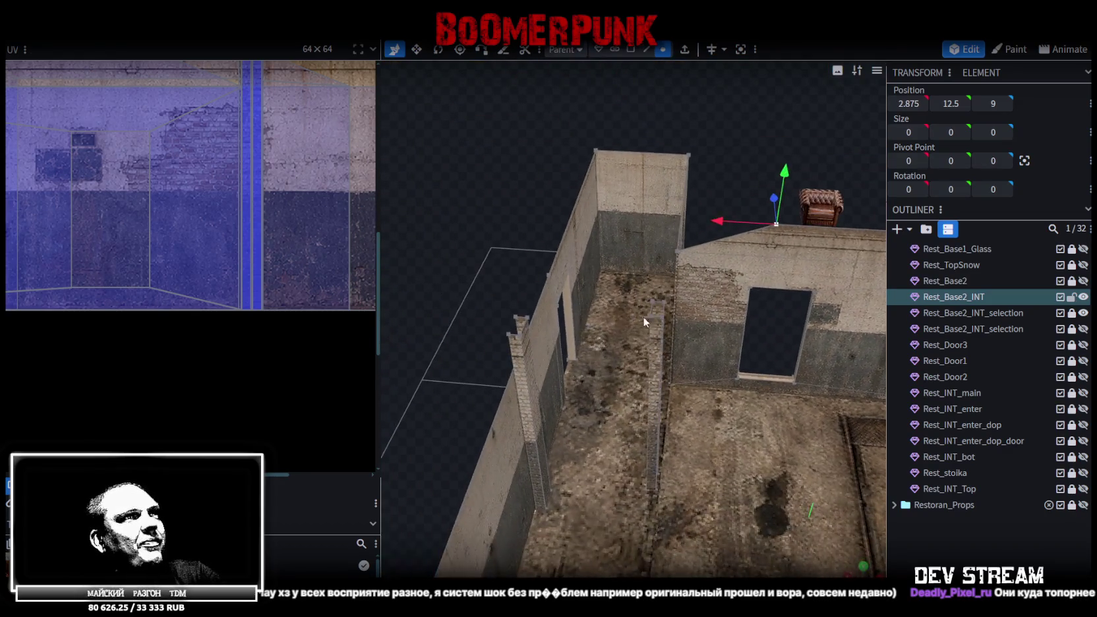
- In face mode, select the thin pilaster's faces and move its edge face to Position Z 9
mouse_move(471, 295)
mouse_down()
mouse_move(629, 327)
mouse_move(712, 430)
mouse_move(718, 465)
mouse_move(743, 480)
mouse_move(852, 461)
mouse_move(726, 265)
mouse_up()
click(631, 50)
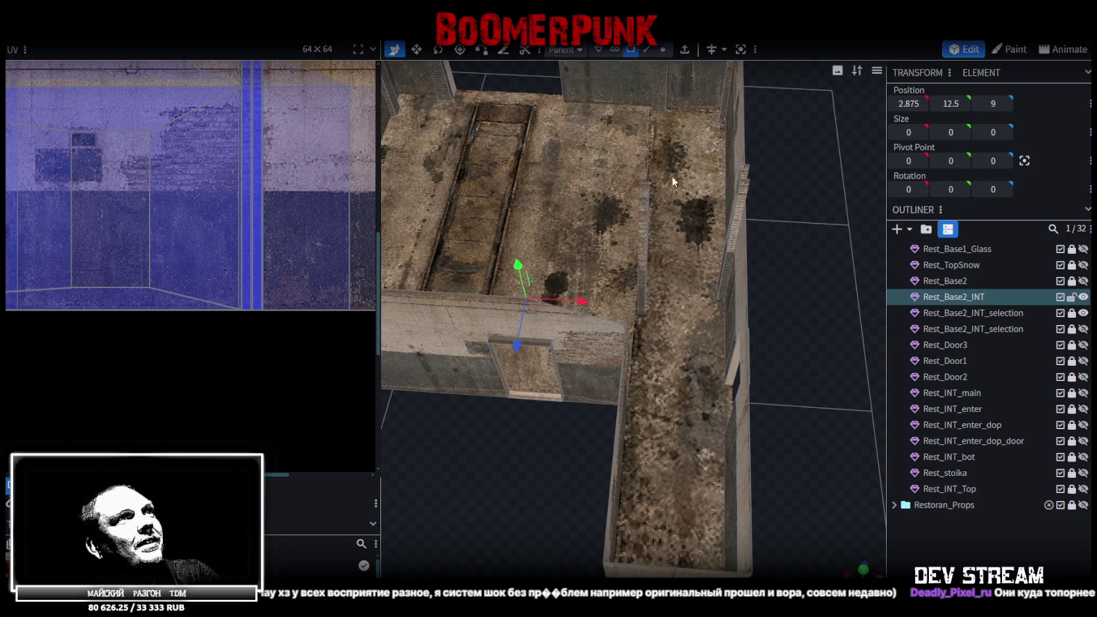
click(644, 191)
mouse_move(803, 364)
mouse_down()
mouse_move(665, 353)
mouse_move(705, 251)
mouse_move(472, 307)
mouse_up()
shift+click(703, 236)
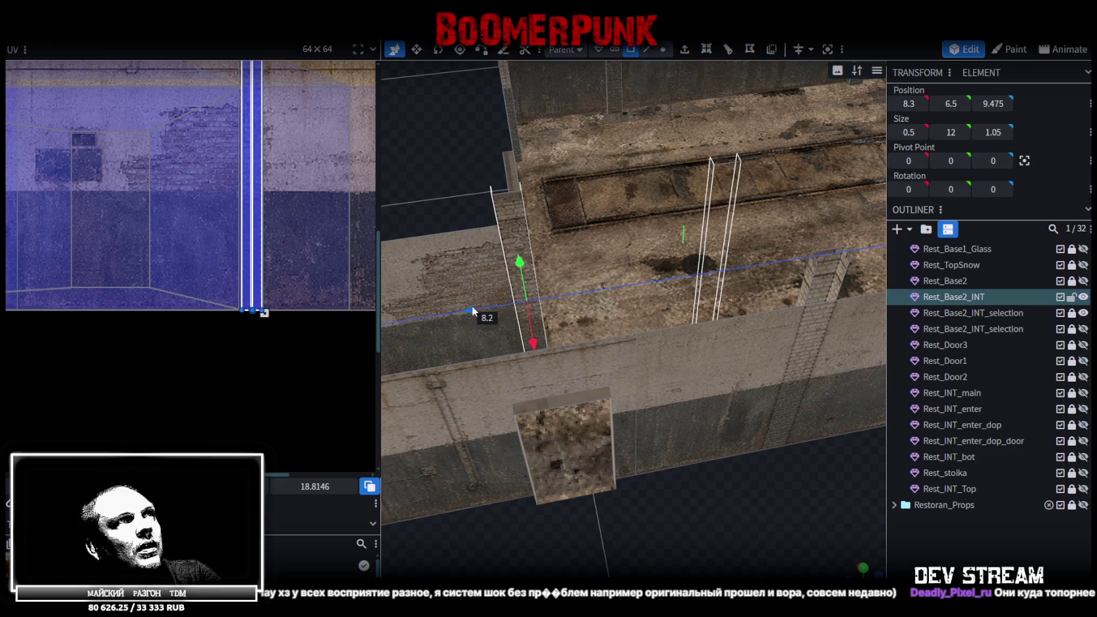
mouse_move(660, 490)
mouse_down()
mouse_move(549, 388)
mouse_move(635, 344)
mouse_up()
click(604, 327)
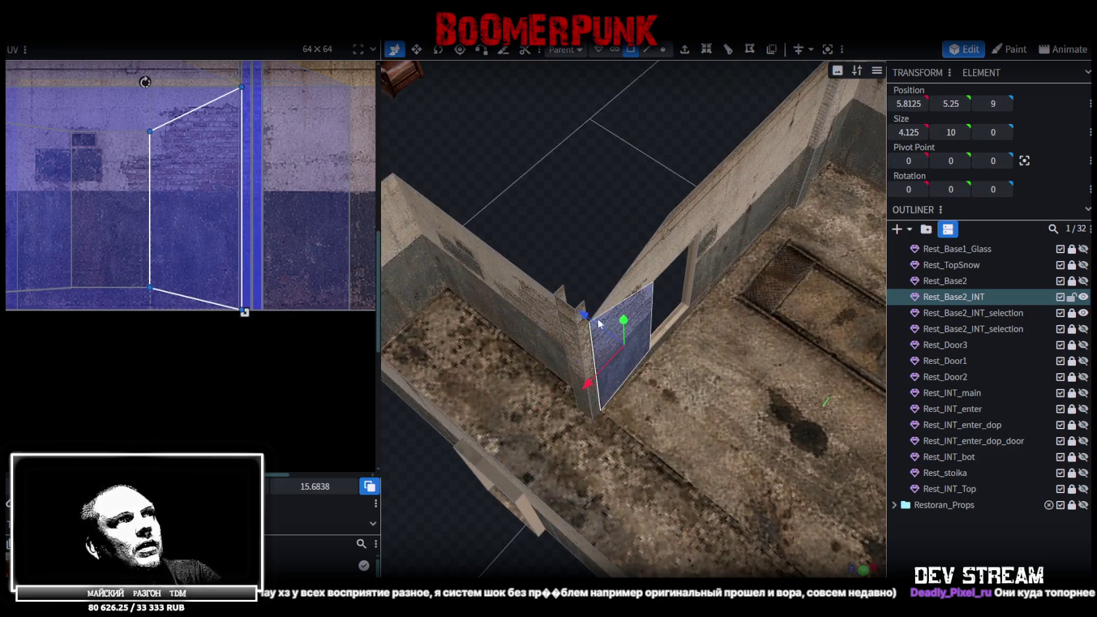
click(587, 335)
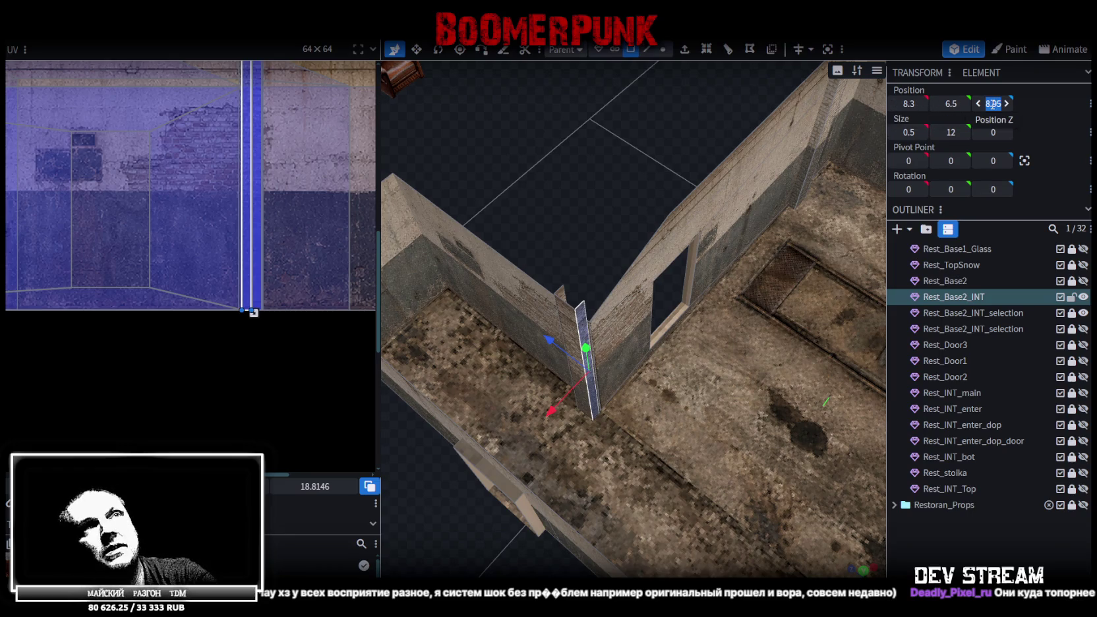
key(Return)
- Extrude the pilaster face one unit deep and nudge it slightly along X
drag(834, 126, 712, 232)
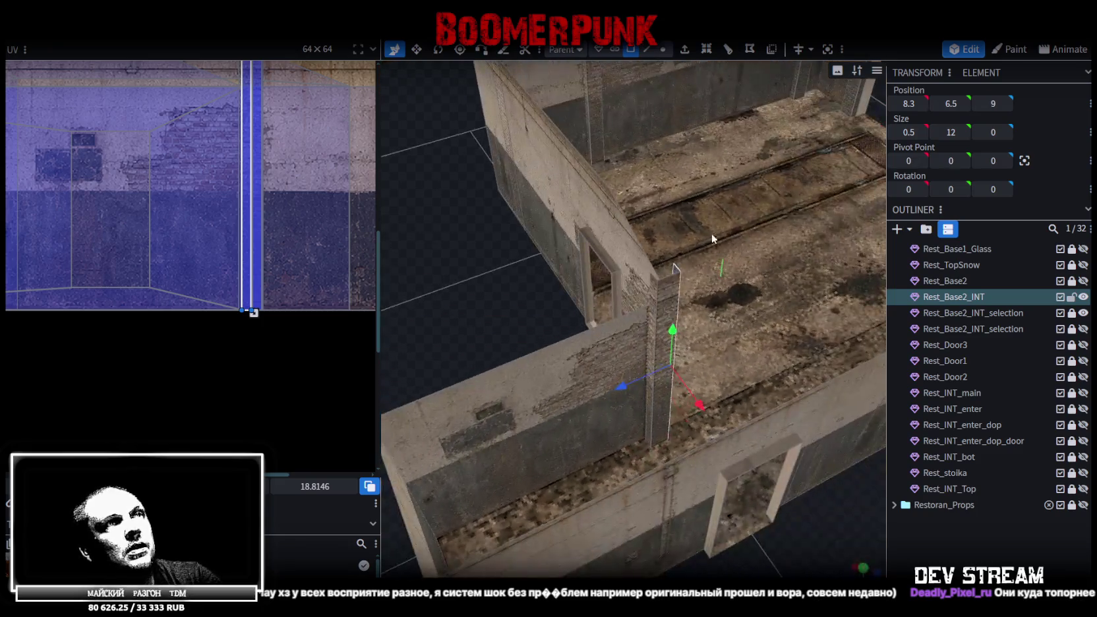
click(602, 204)
mouse_move(492, 224)
mouse_down()
mouse_move(443, 296)
mouse_move(559, 304)
mouse_move(517, 198)
mouse_move(484, 191)
mouse_move(563, 232)
mouse_up()
click(561, 304)
key(ctrl+z)
mouse_move(535, 281)
mouse_down()
mouse_move(680, 290)
mouse_move(587, 354)
mouse_up()
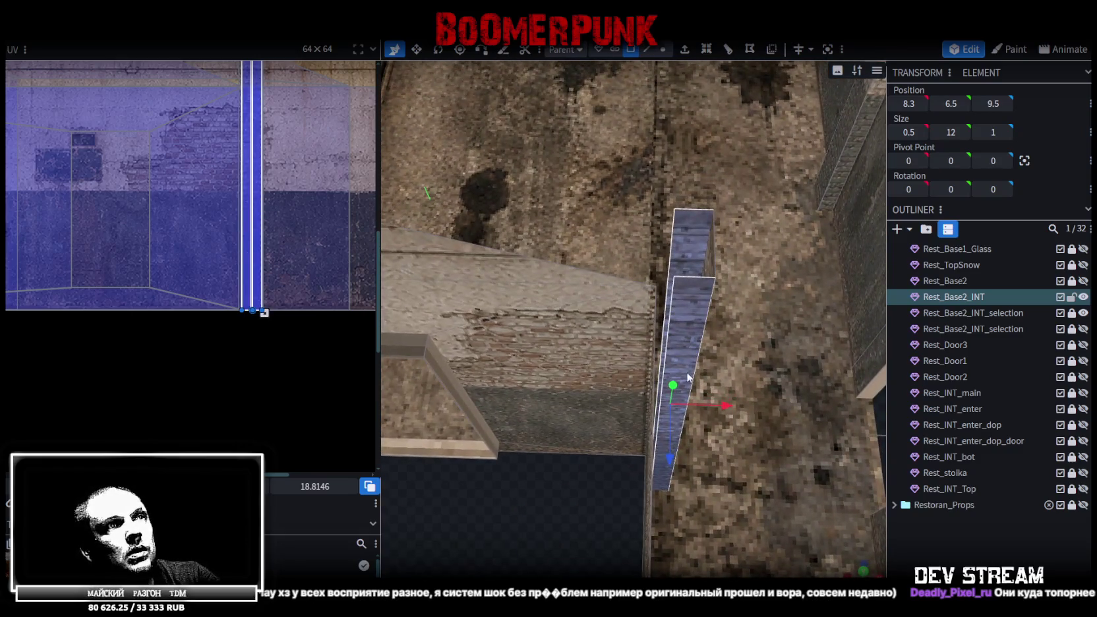
drag(725, 411, 718, 406)
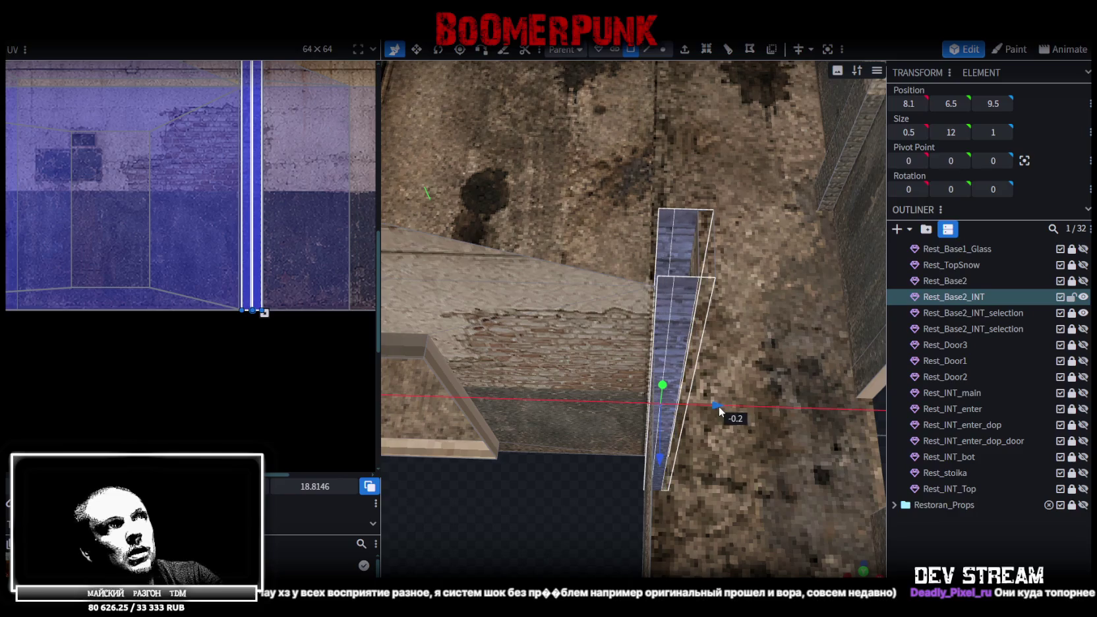
mouse_move(628, 425)
mouse_down()
mouse_move(596, 510)
mouse_move(585, 502)
mouse_up()
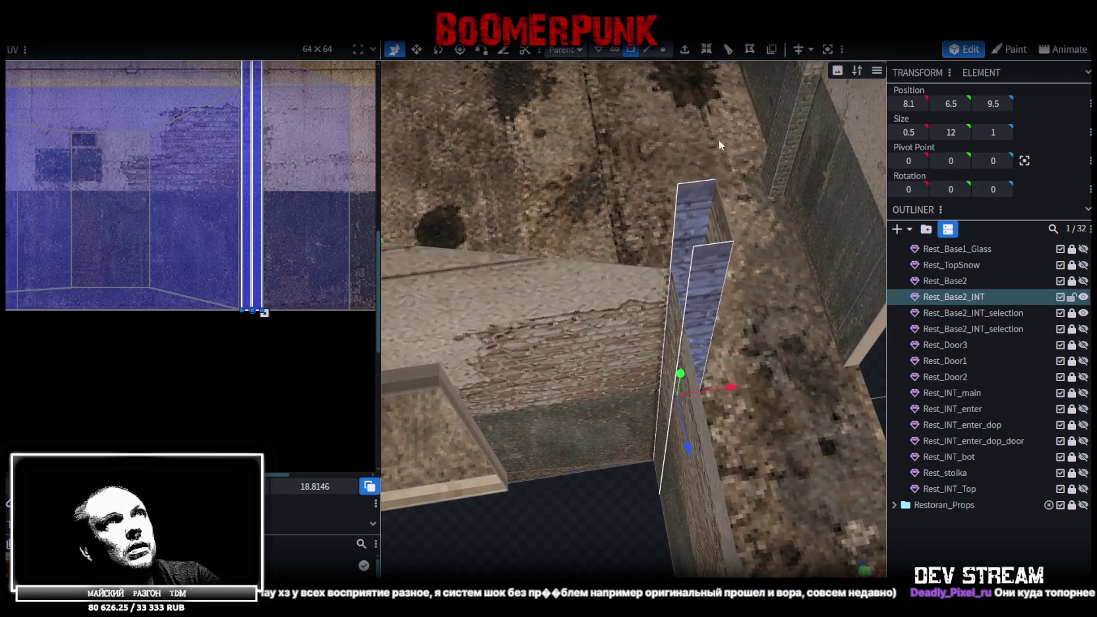
drag(689, 527, 699, 459)
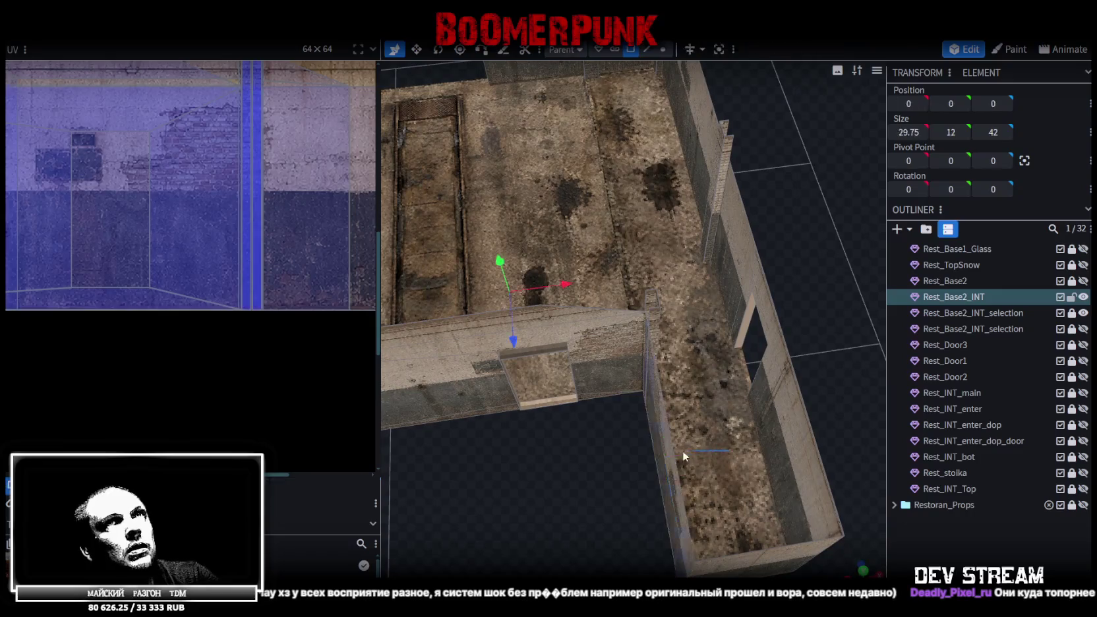
- Set the pilaster's vertical edge to X 7.875 and merge the overlapping vertices
key(ctrl+c)
click(656, 444)
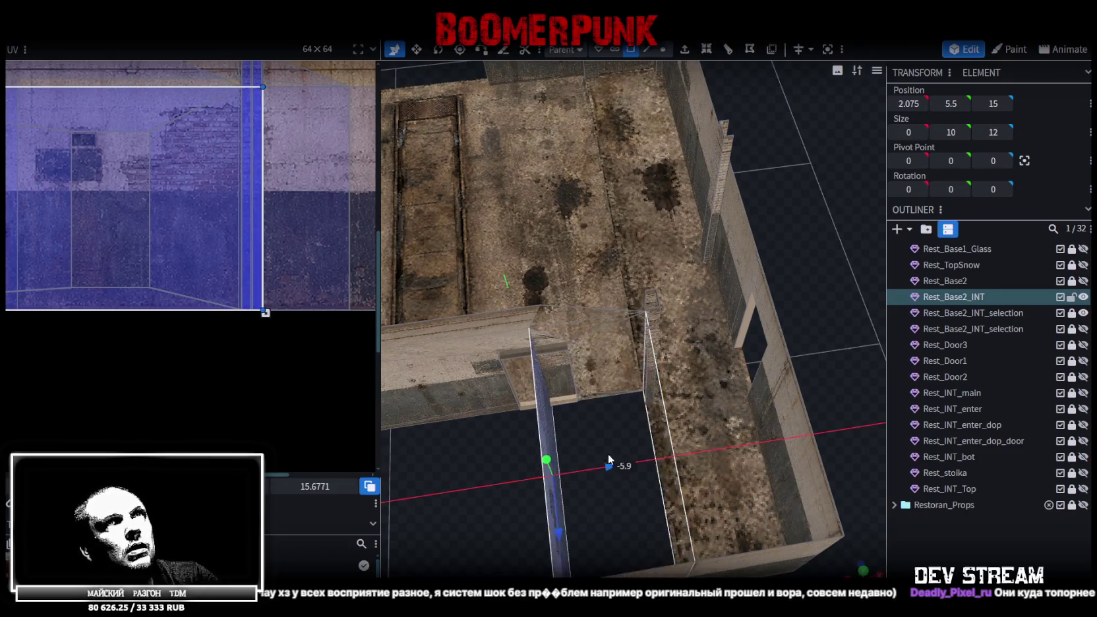
scroll(666, 284, up, 3)
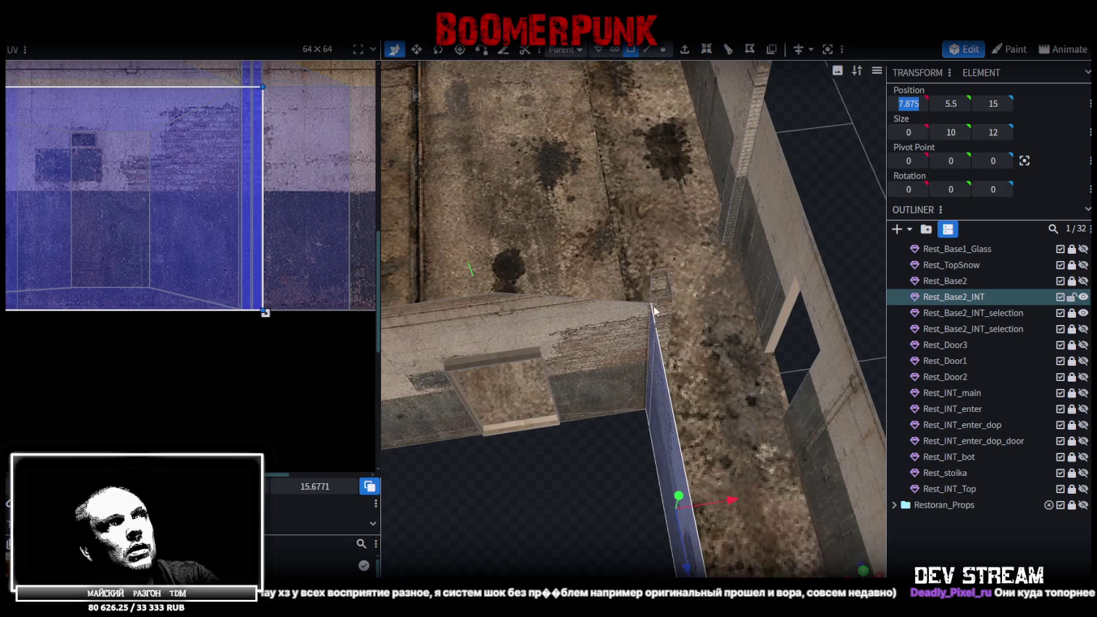
scroll(669, 248, up, 2)
click(664, 255)
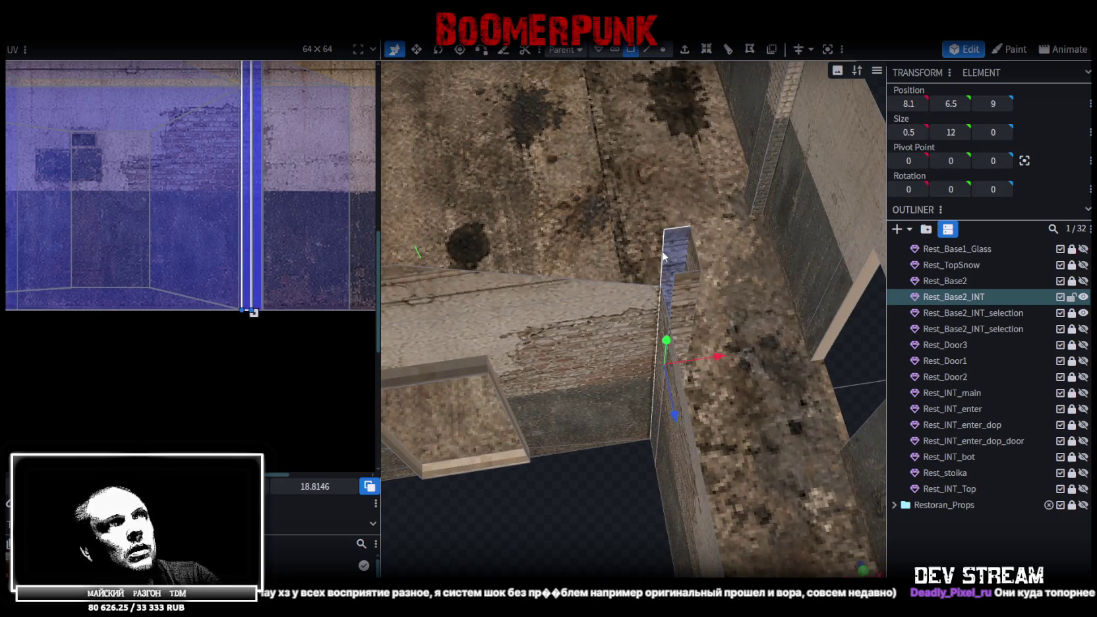
click(648, 50)
click(673, 287)
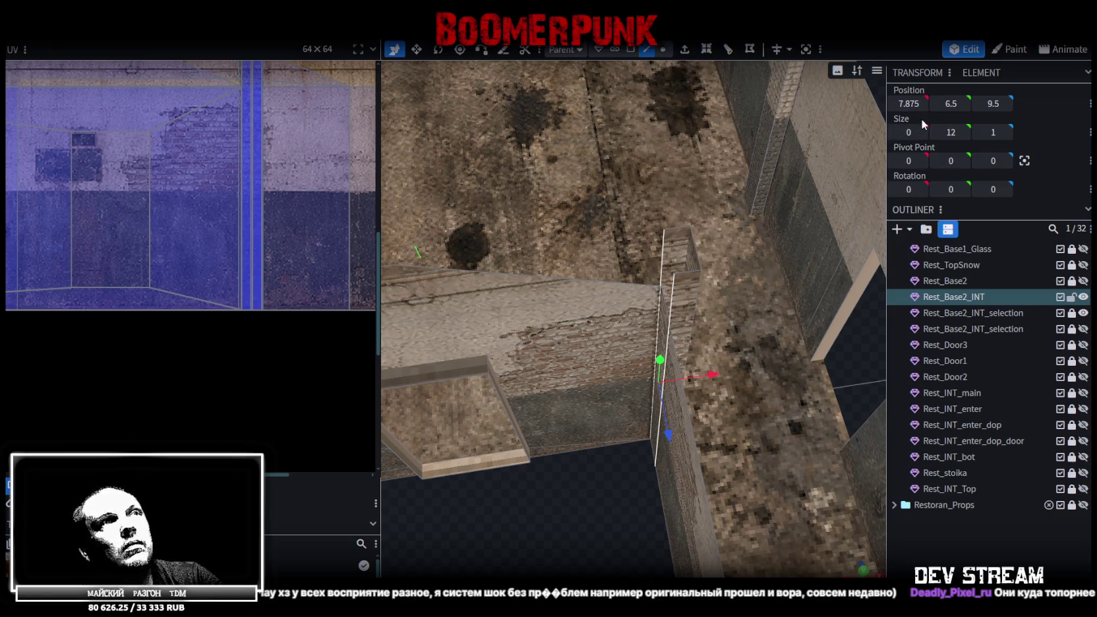
key(Return)
click(530, 137)
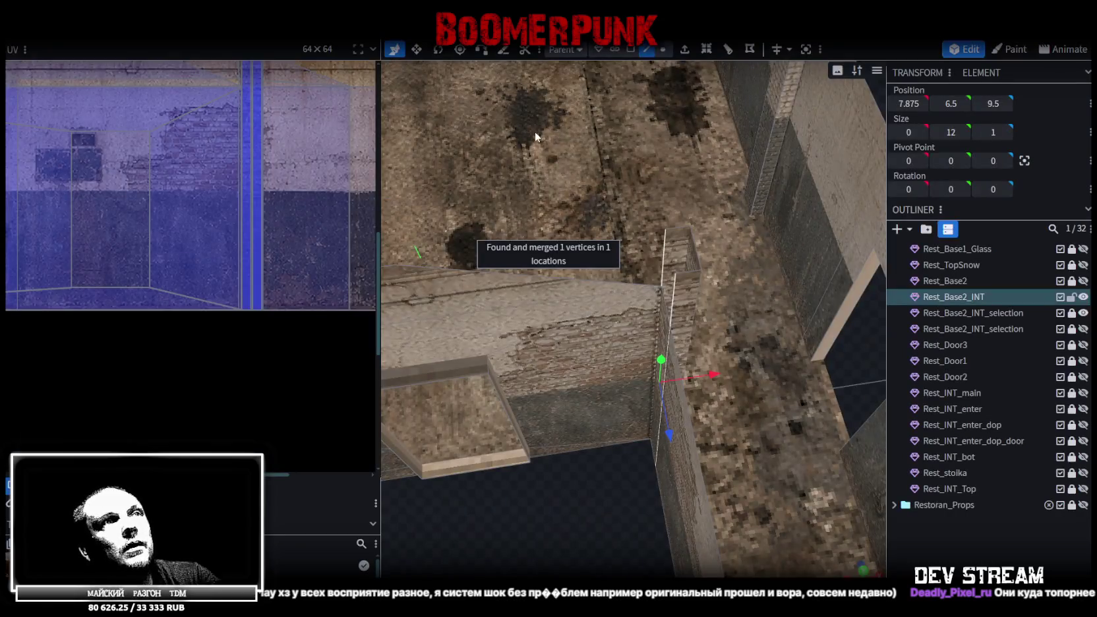
- Set the narrow pilaster face to X 7.875, dismiss the merge prompt, then push it to X 8.375
mouse_move(582, 490)
mouse_down()
mouse_move(536, 476)
mouse_move(742, 204)
mouse_up()
click(631, 50)
click(649, 233)
click(907, 104)
text(7.875)
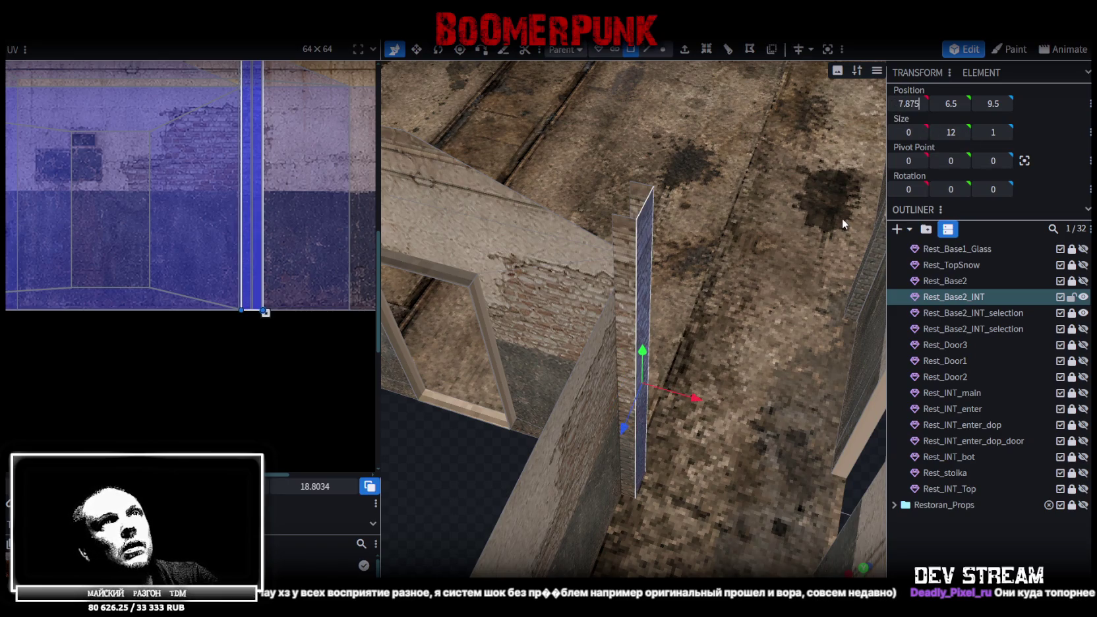
key(Return)
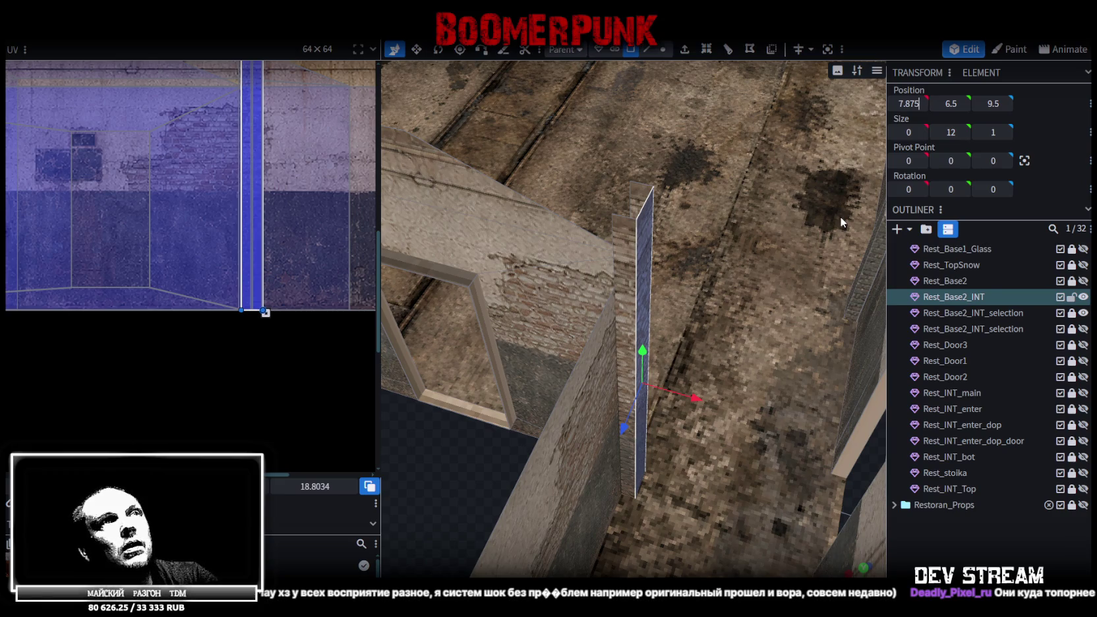
key(Escape)
mouse_move(679, 398)
mouse_down()
mouse_move(713, 412)
mouse_move(462, 435)
mouse_move(491, 395)
mouse_move(407, 422)
mouse_up()
mouse_move(682, 489)
mouse_down()
mouse_move(567, 482)
mouse_move(804, 443)
mouse_move(855, 481)
mouse_up()
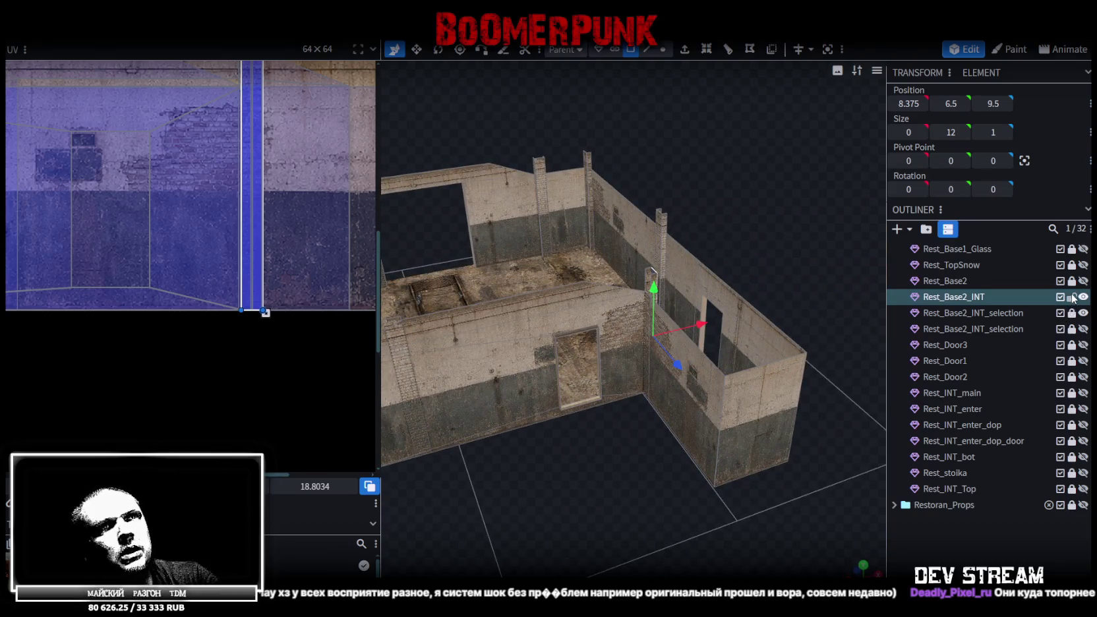
- Toggle Outliner eye icons so Rest_Base2_INT walls show and Rest_INT_enter_dop is hidden
scroll(1073, 298, up, 2)
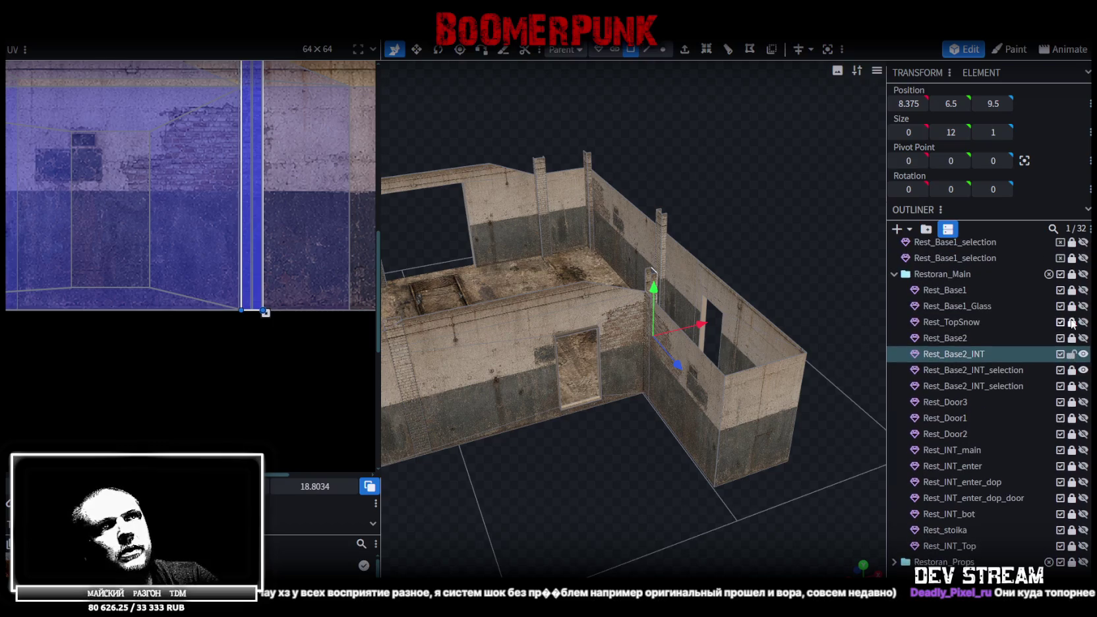
scroll(1073, 324, up, 1)
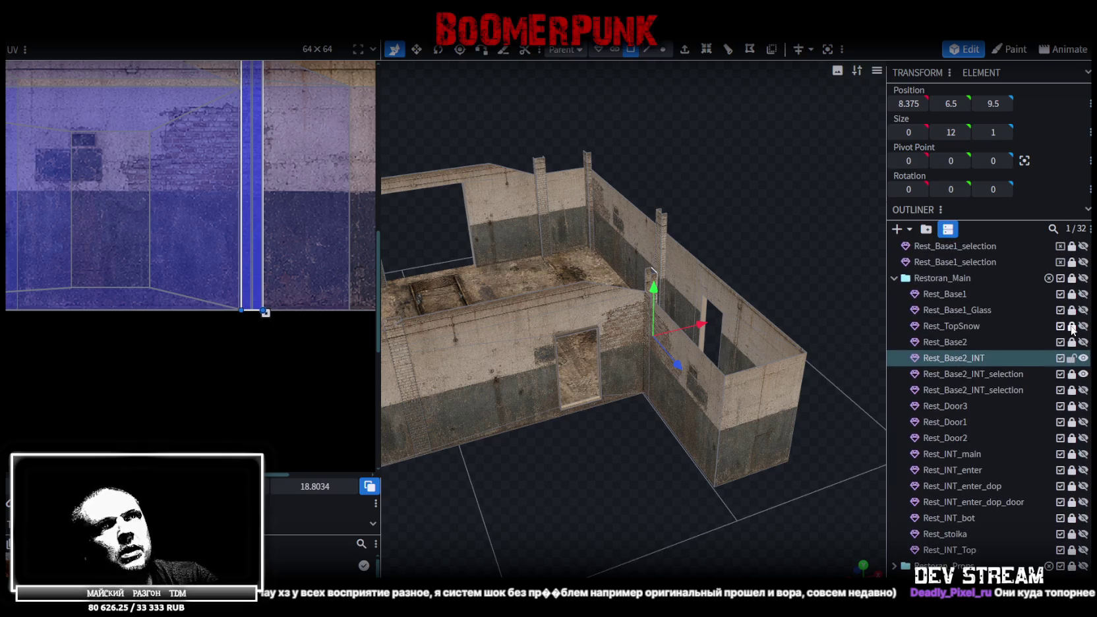
click(1084, 486)
mouse_move(659, 297)
mouse_down()
mouse_move(692, 226)
mouse_move(611, 285)
mouse_move(1044, 448)
mouse_up()
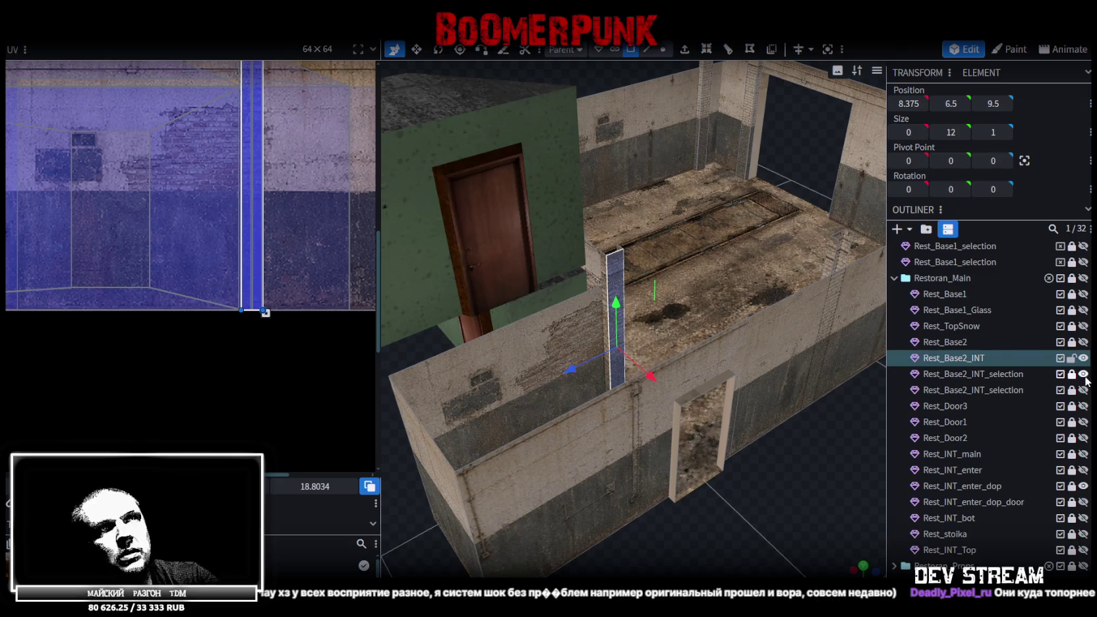
click(1083, 374)
click(1083, 358)
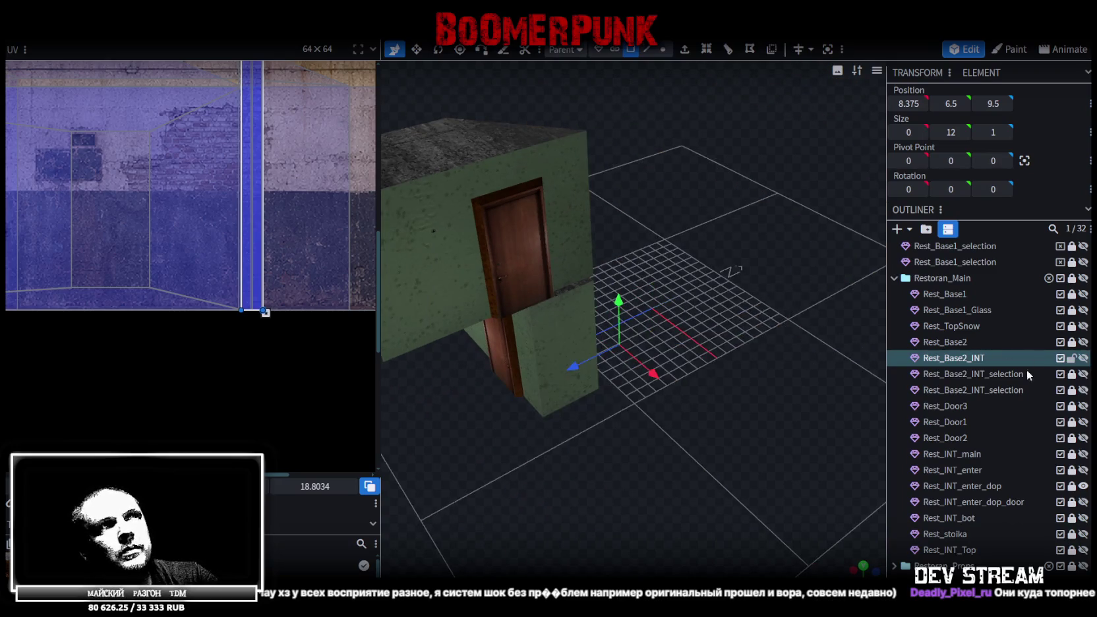
click(1082, 359)
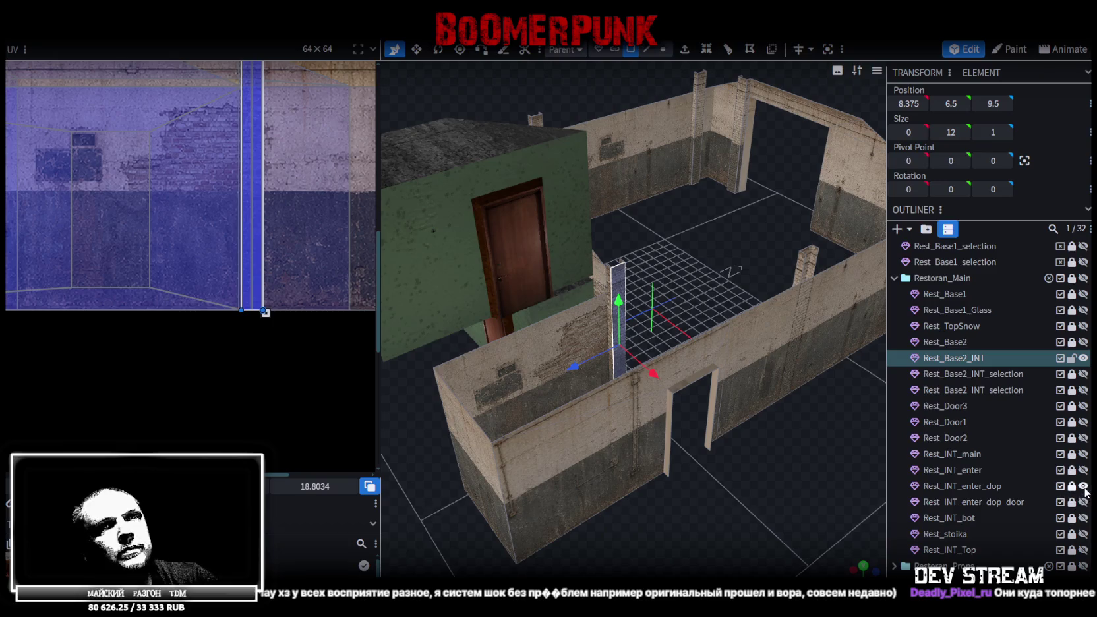
click(1084, 488)
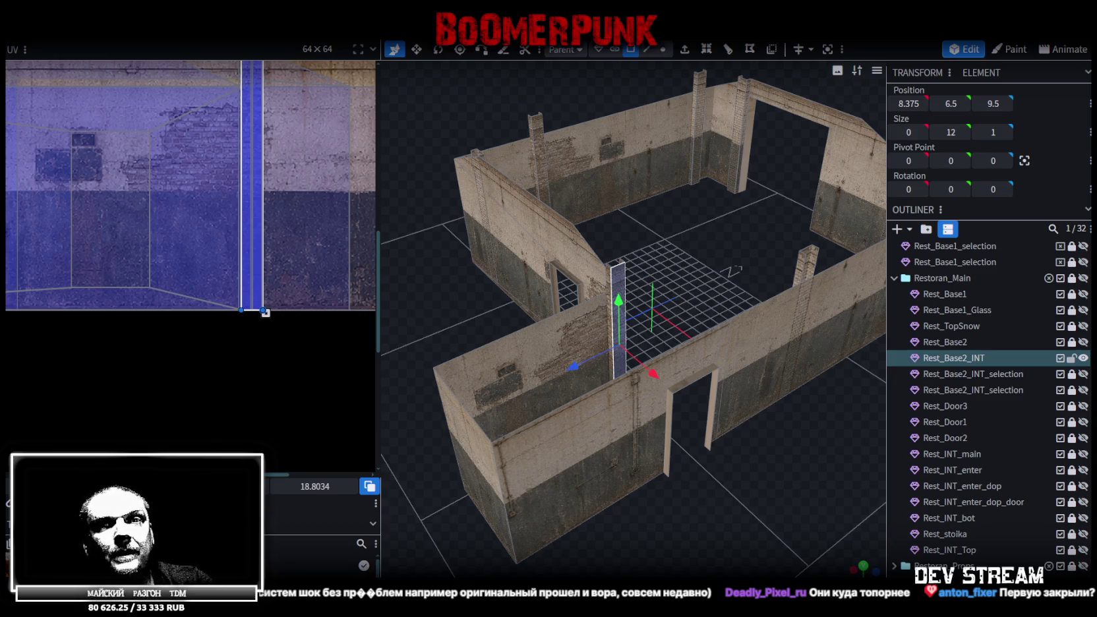
mouse_move(630, 449)
mouse_down()
mouse_move(640, 499)
mouse_move(736, 513)
mouse_move(487, 462)
mouse_move(642, 469)
mouse_move(554, 427)
mouse_move(731, 435)
mouse_up()
- Make the Rest_Base2_INT_selection floor and roof meshes visible again
drag(704, 322, 727, 336)
click(1084, 373)
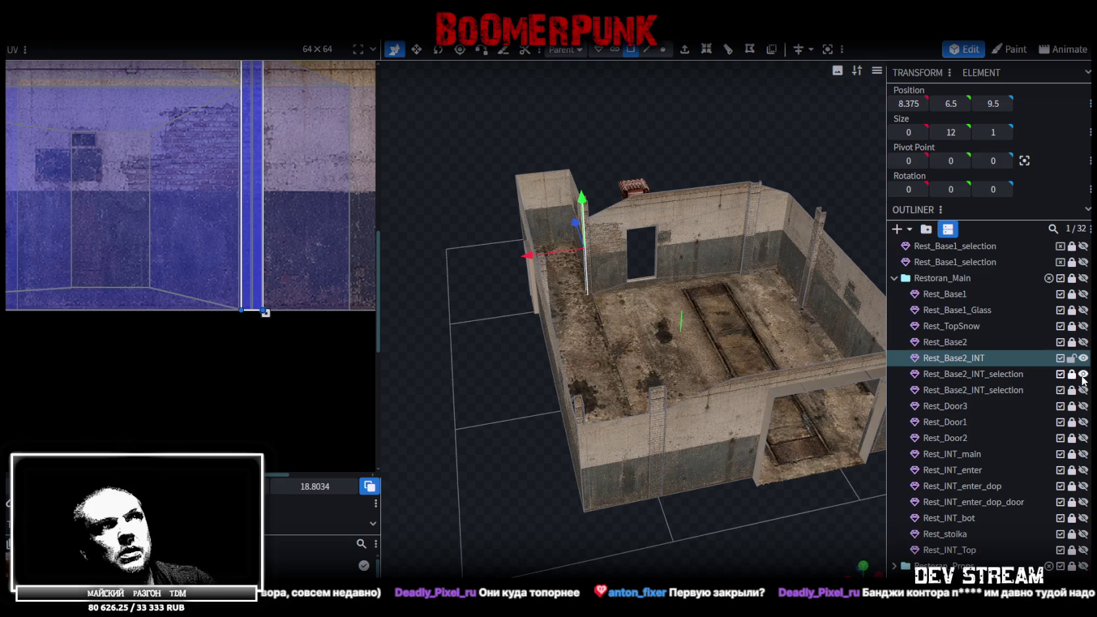
click(1083, 390)
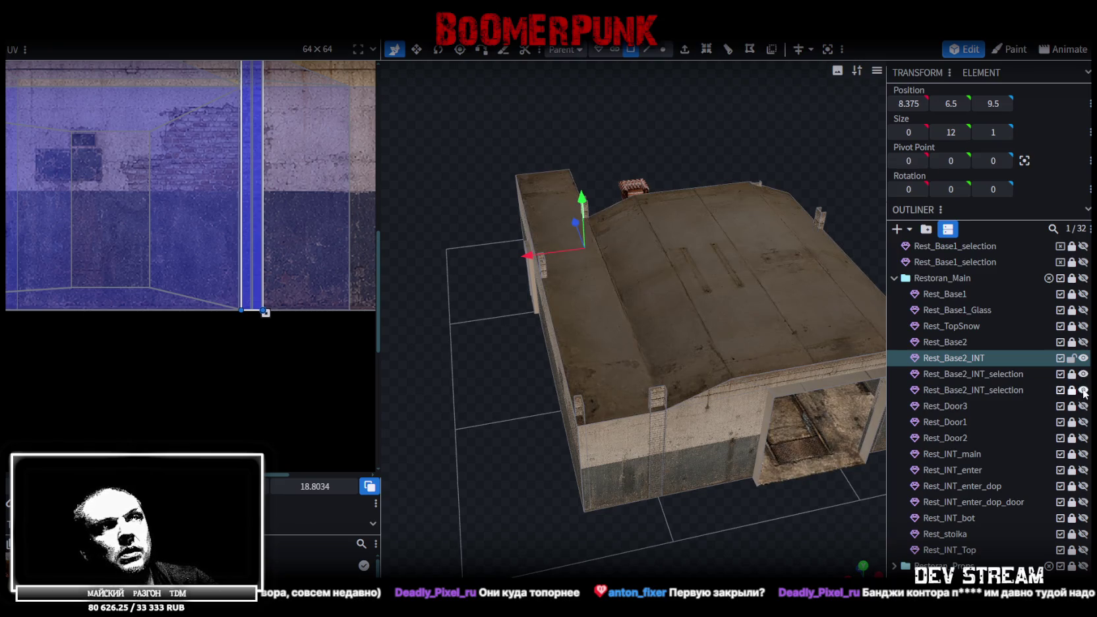
- Zoom in through the doorway to inspect the interior, zoom back out, and select the floor mesh
mouse_move(857, 422)
mouse_down()
mouse_move(544, 436)
mouse_move(479, 454)
mouse_move(497, 443)
mouse_move(735, 457)
mouse_move(817, 441)
mouse_move(753, 400)
mouse_move(682, 412)
mouse_up()
scroll(682, 414, up, 5)
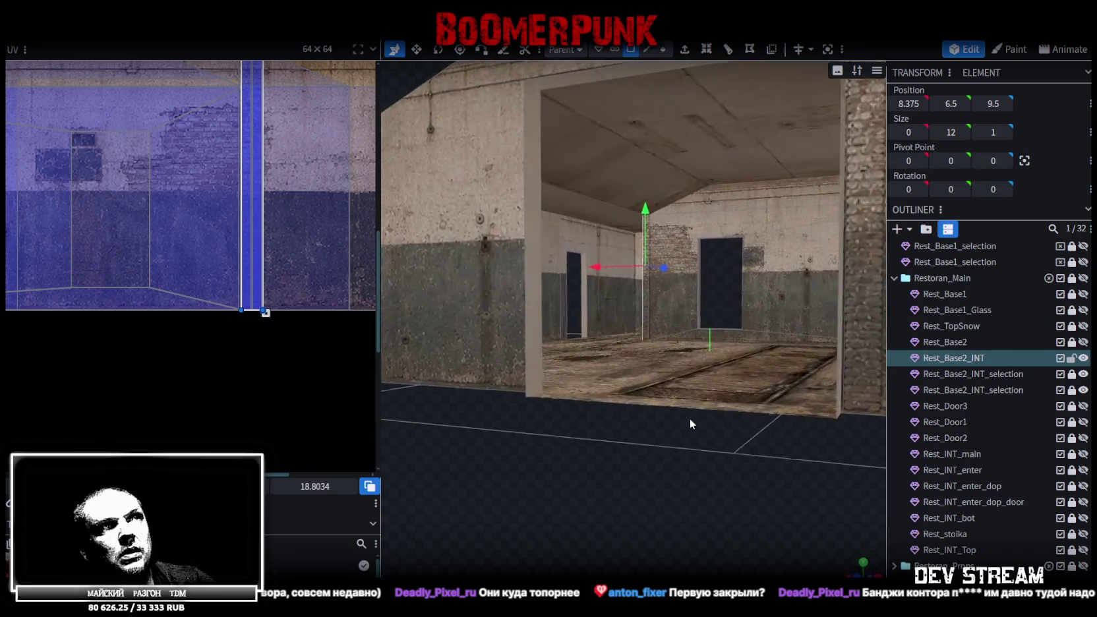
scroll(690, 419, up, 4)
scroll(674, 426, up, 3)
scroll(688, 432, up, 2)
scroll(695, 434, up, 2)
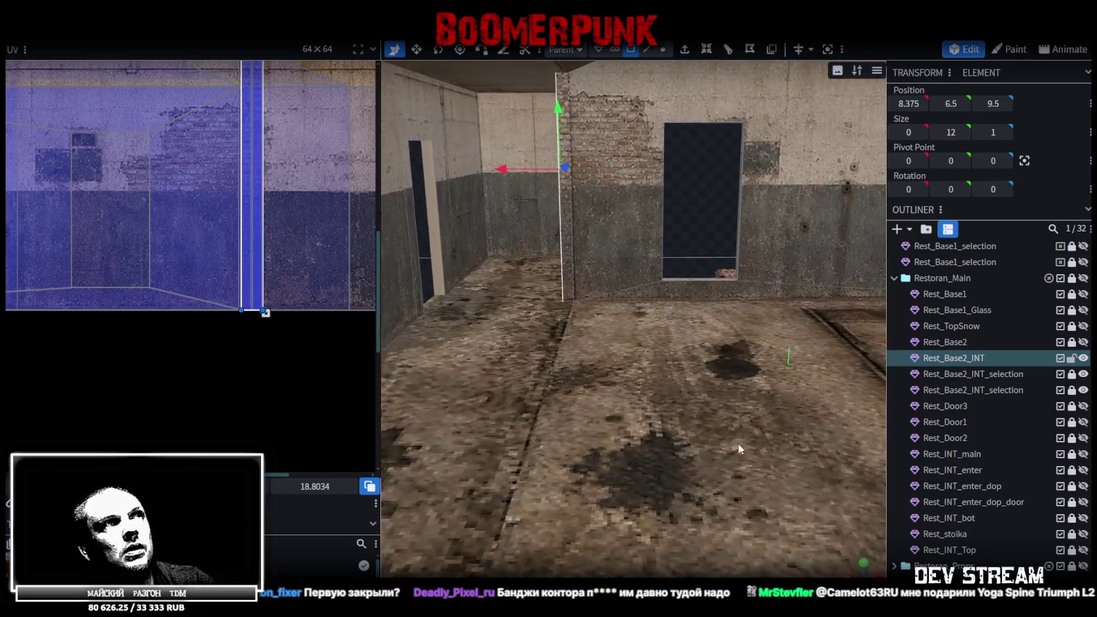
scroll(738, 444, up, 2)
scroll(776, 437, down, 5)
drag(775, 438, 708, 469)
scroll(708, 468, down, 6)
scroll(759, 449, down, 2)
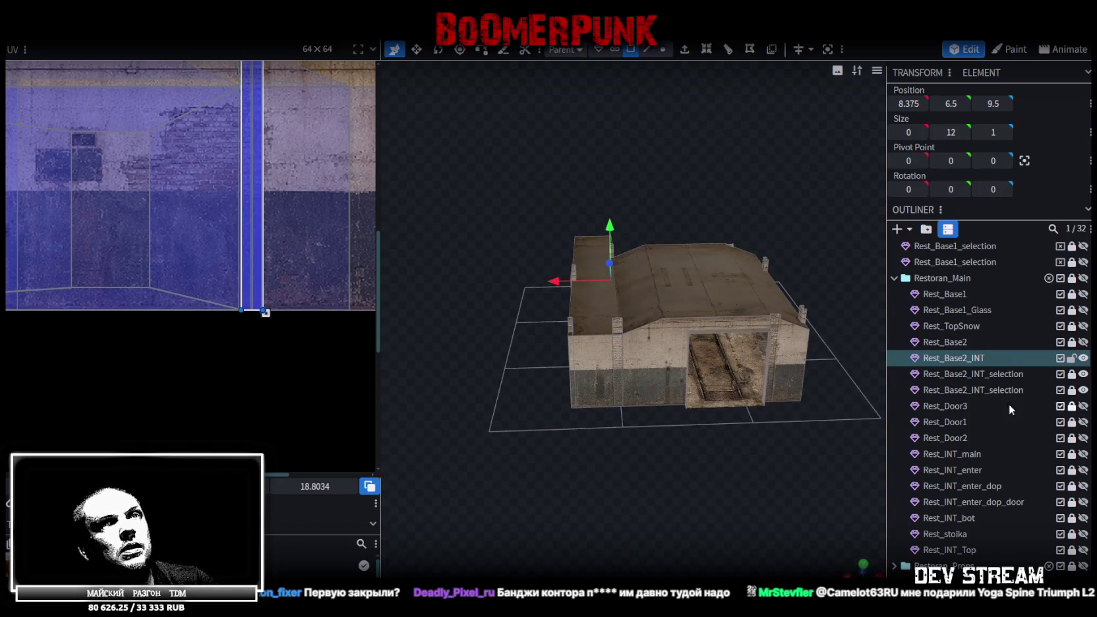
ctrl+click(999, 374)
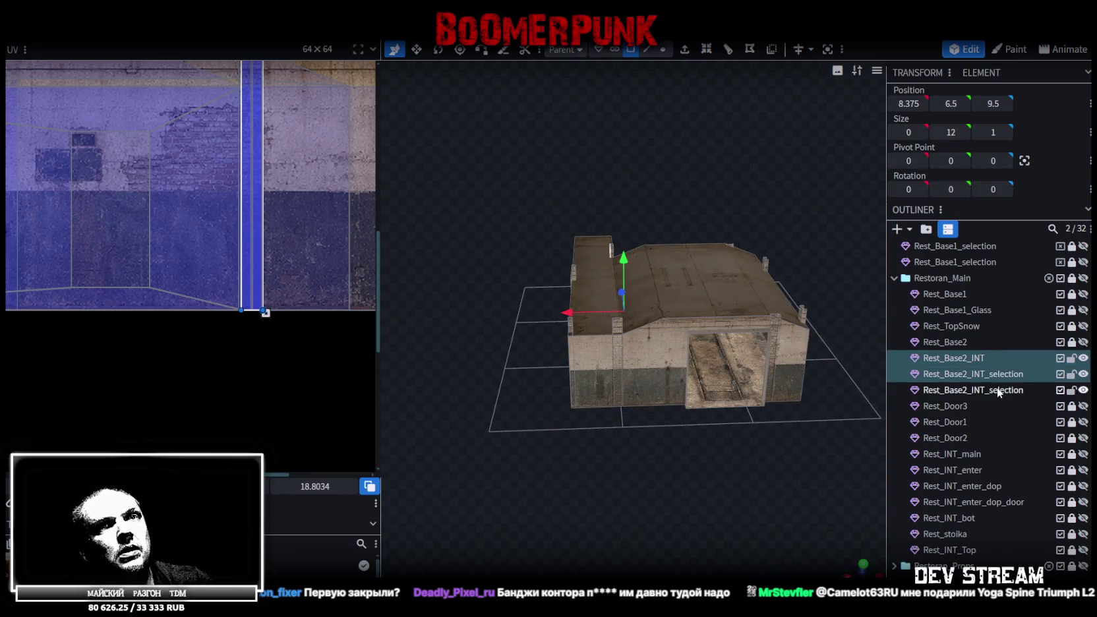
- Add the roof mesh to the selection and merge the selected meshes into one
ctrl+click(990, 390)
right_click(970, 360)
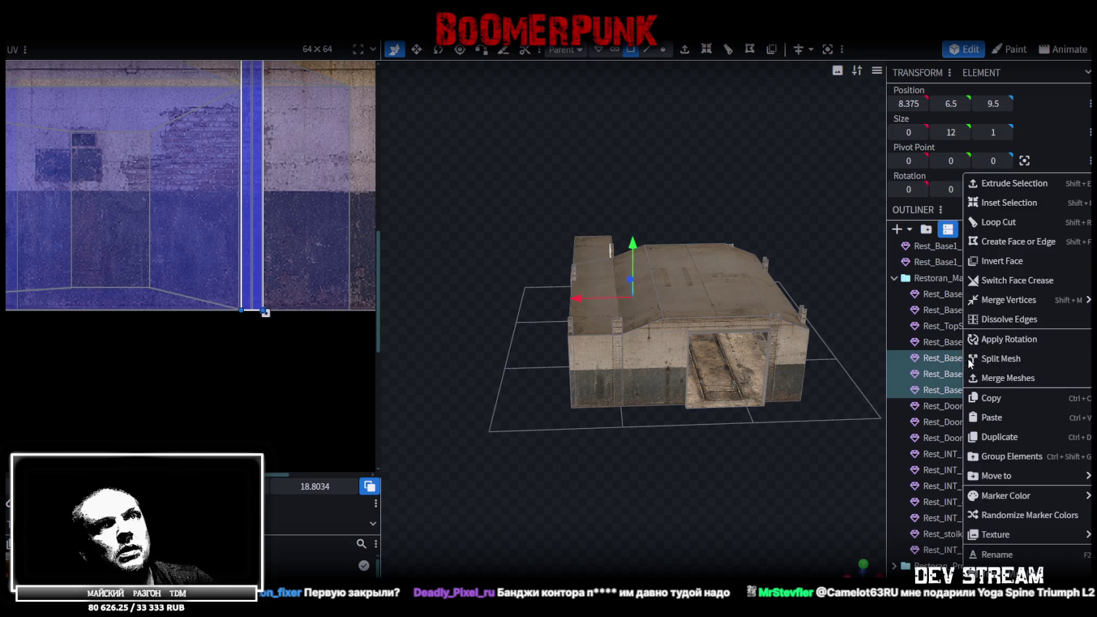
click(1023, 378)
scroll(733, 96, down, 2)
- Weld the 28 overlapping vertices with Merge Vertices and save the model
click(663, 50)
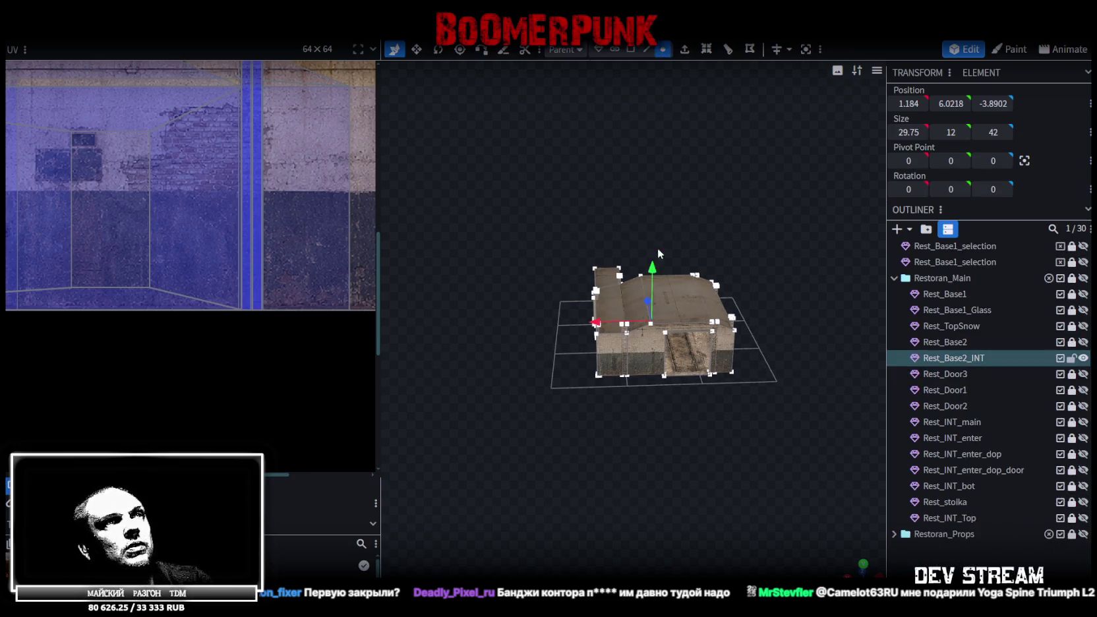
click(652, 268)
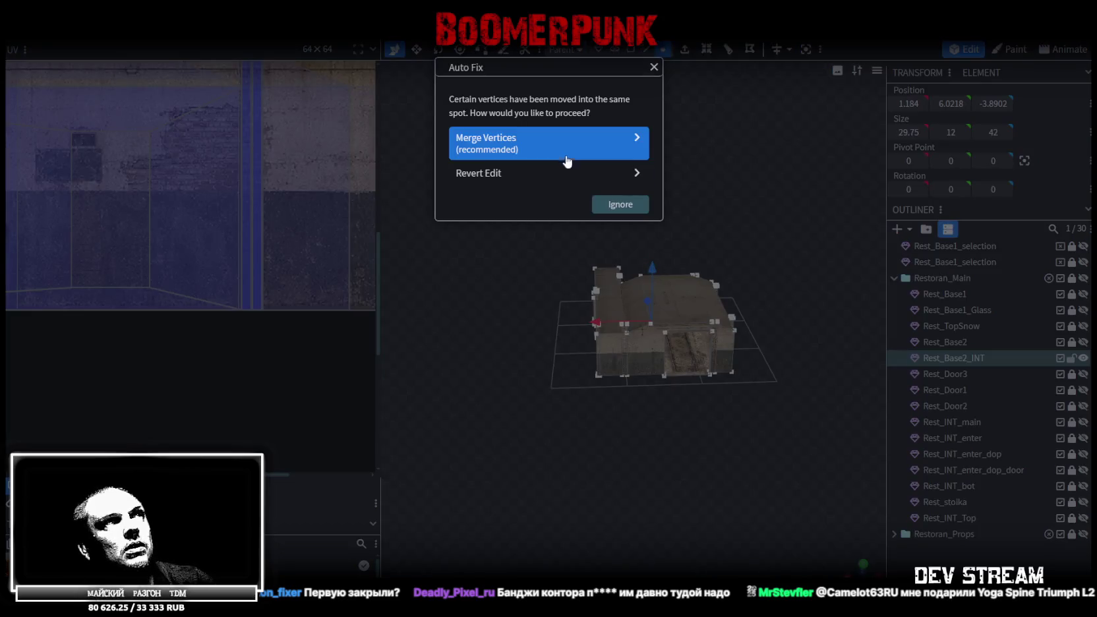
click(565, 153)
drag(734, 208, 720, 166)
scroll(716, 175, up, 5)
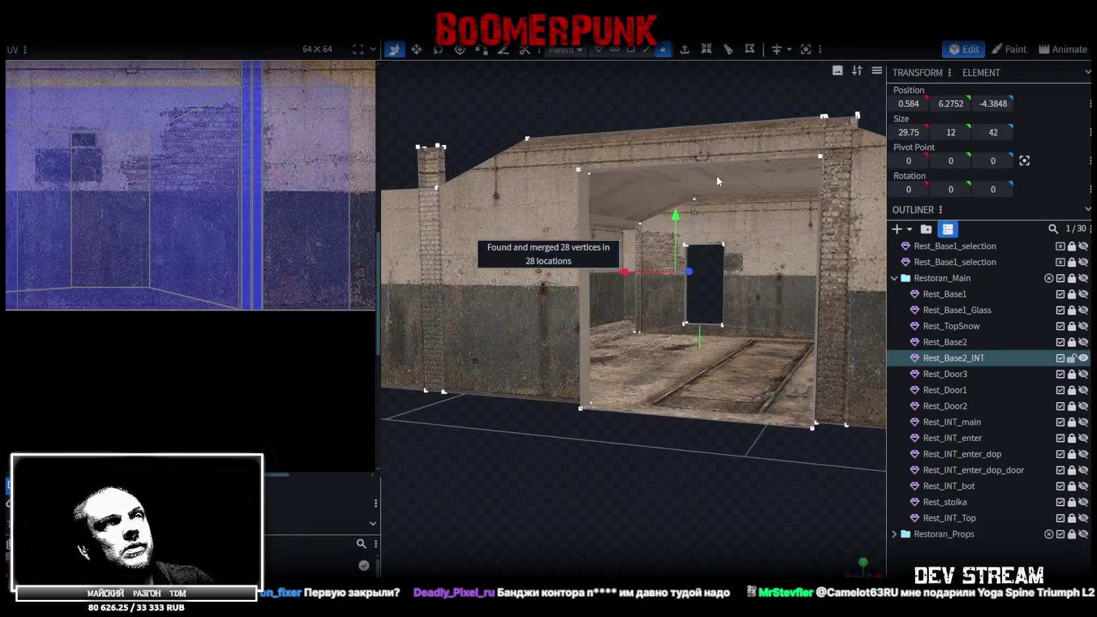
key(ctrl+s)
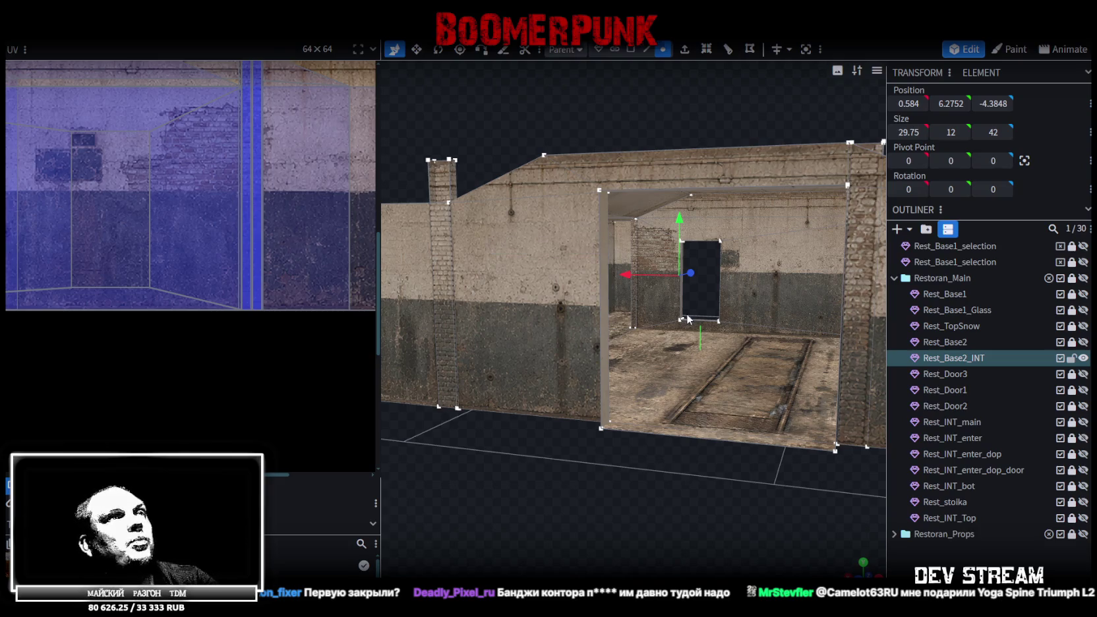
click(96, 34)
mouse_move(172, 261)
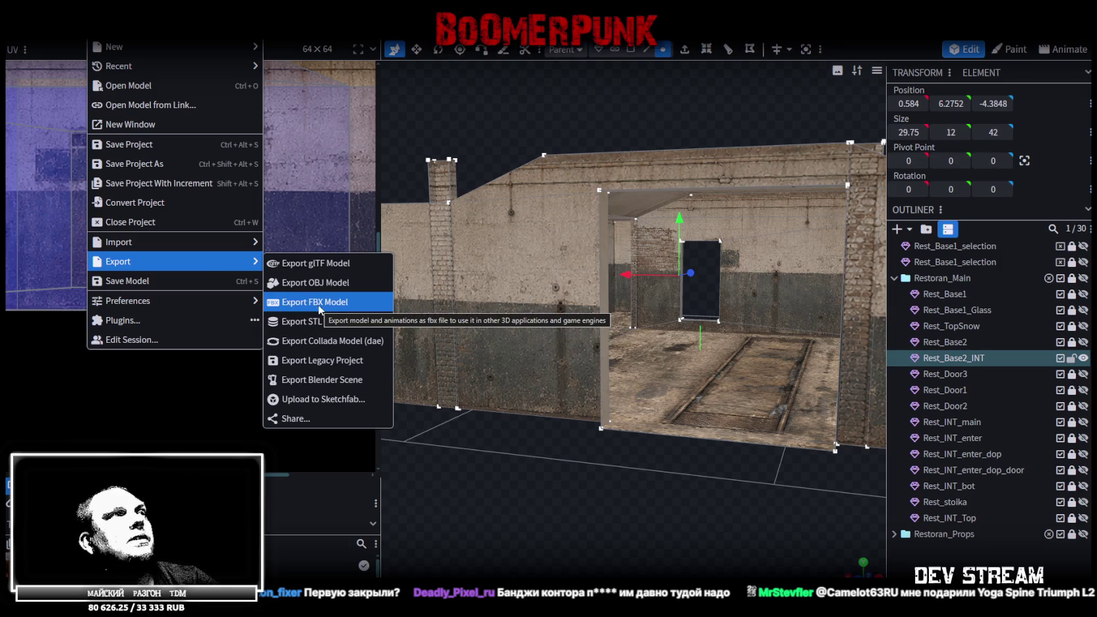
- Export the model as Build10.fbx with the default FBX options and switch to Unity
click(320, 304)
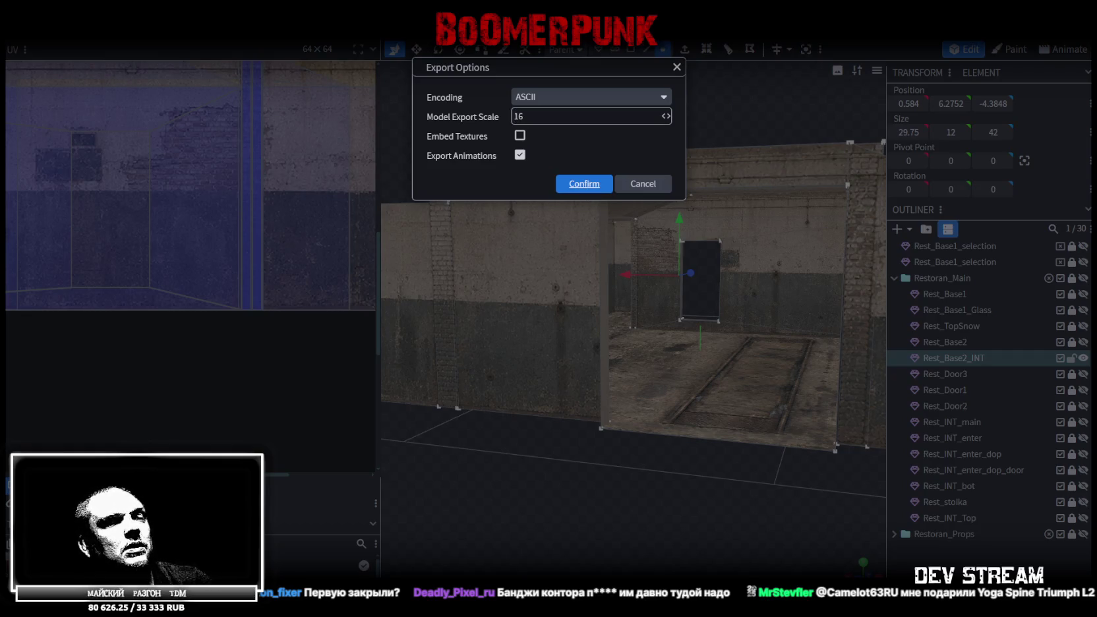
click(585, 184)
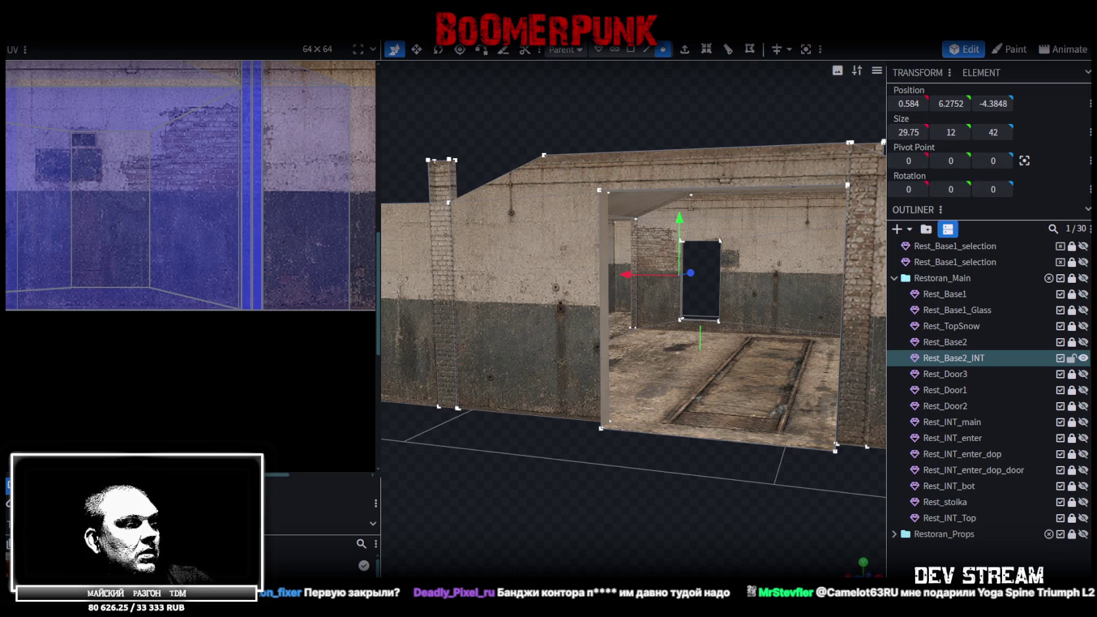
key(alt+Tab)
right_drag(622, 269, 447, 285)
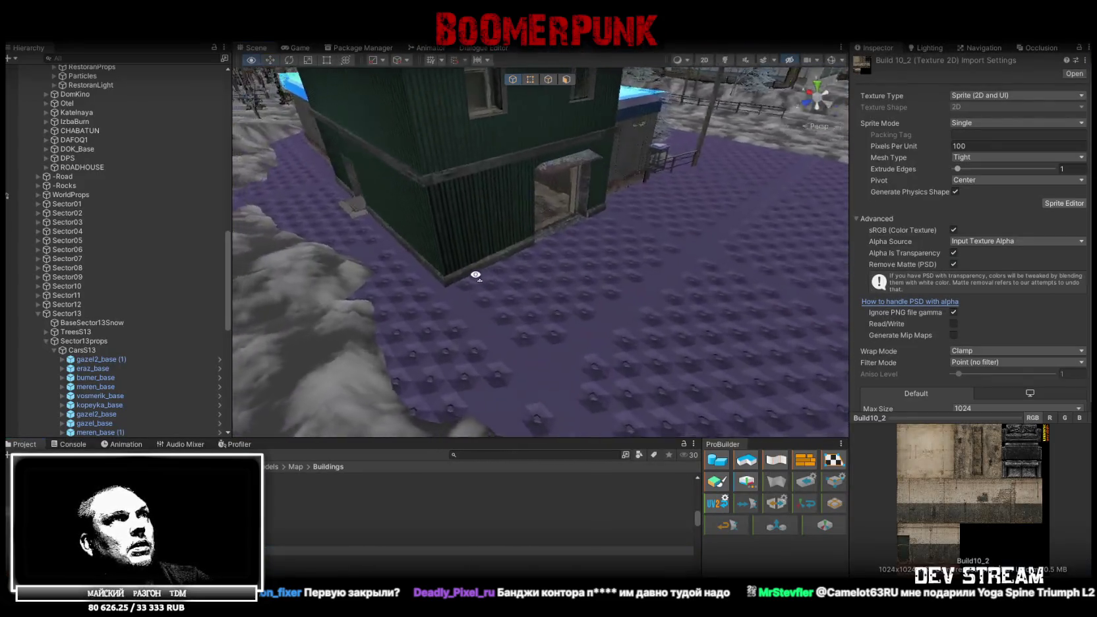
- Assign the Snow13 material to the BaseSector13Snow ground object
click(626, 379)
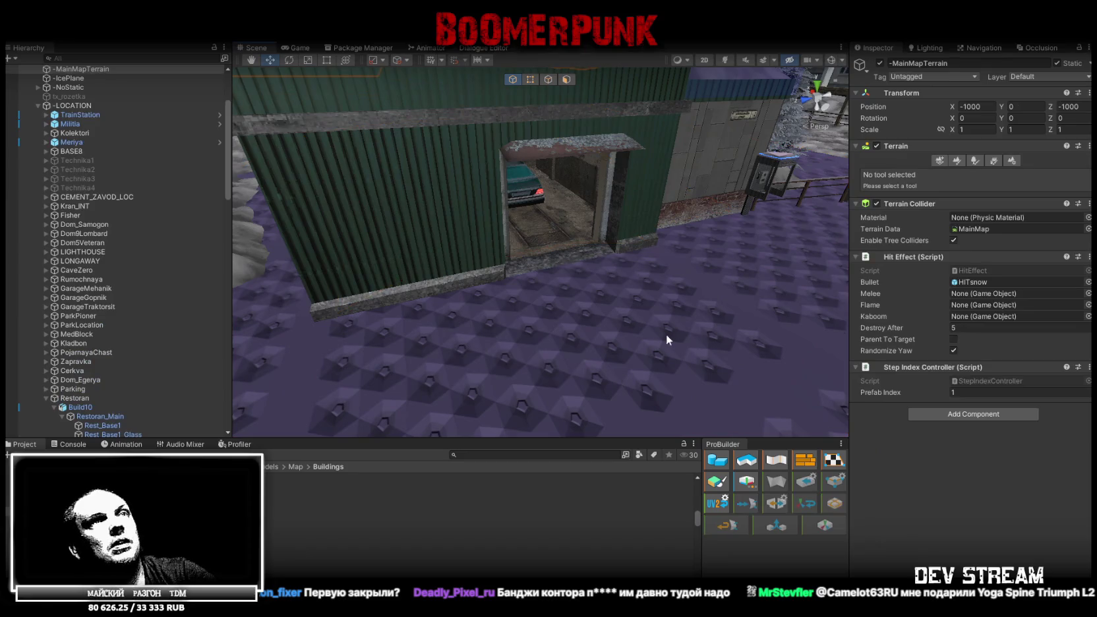
click(1078, 359)
text(13)
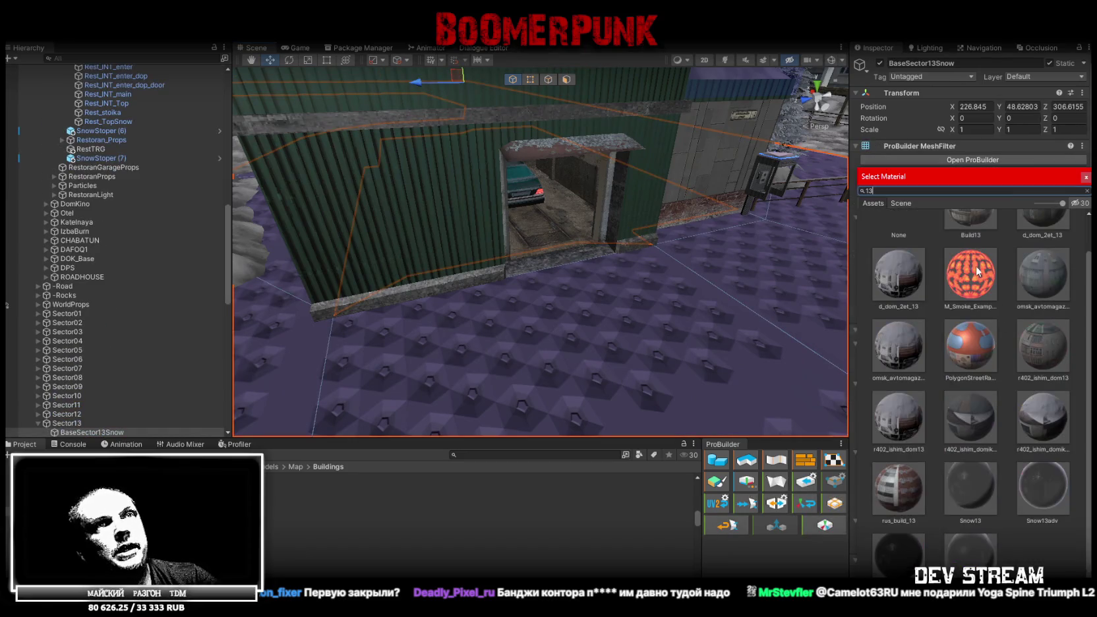
double_click(964, 485)
- Move the Player down onto the snowy ground and start Play mode
mouse_move(637, 306)
right_down()
mouse_move(785, 293)
mouse_move(471, 332)
right_up()
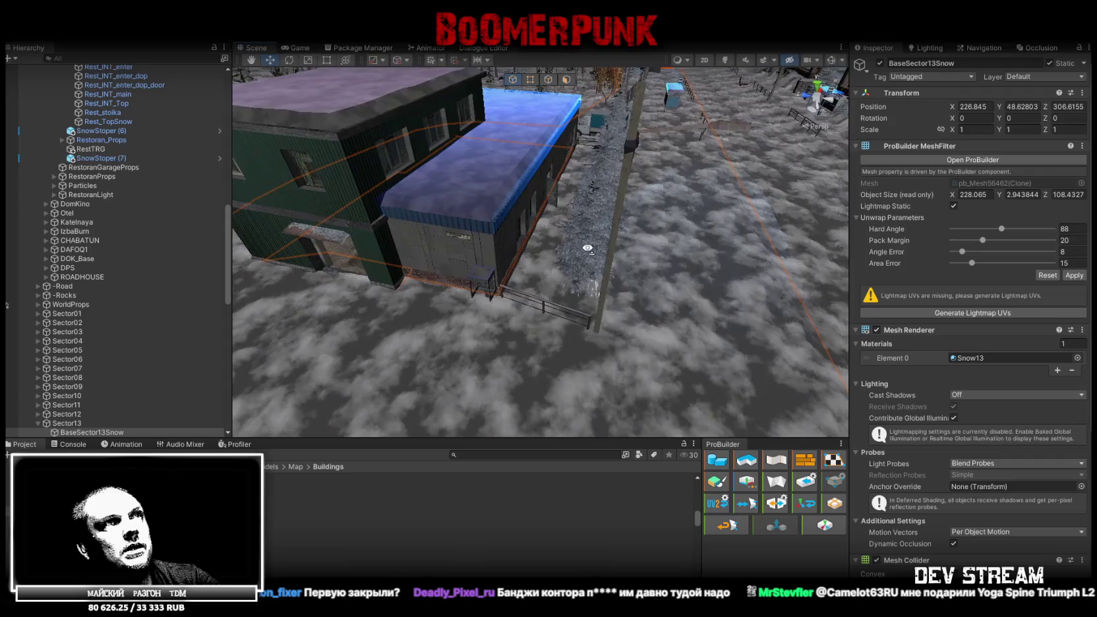
right_drag(471, 333, 622, 270)
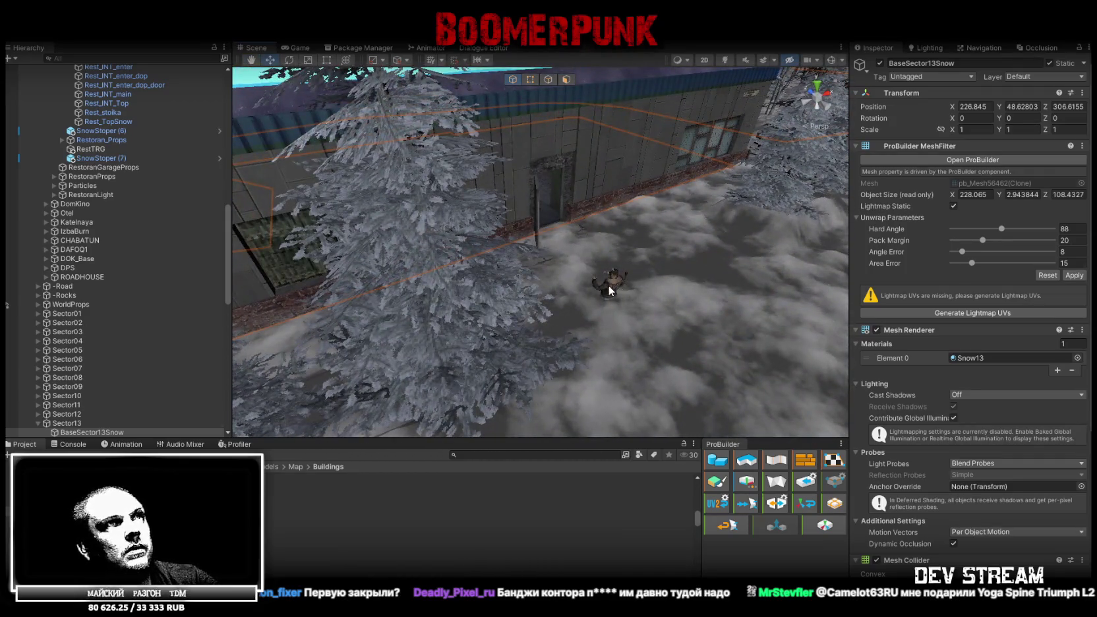
click(608, 290)
click(81, 316)
mouse_move(396, 258)
right_down()
mouse_move(377, 253)
mouse_move(650, 192)
right_up()
drag(649, 188, 477, 339)
click(512, 43)
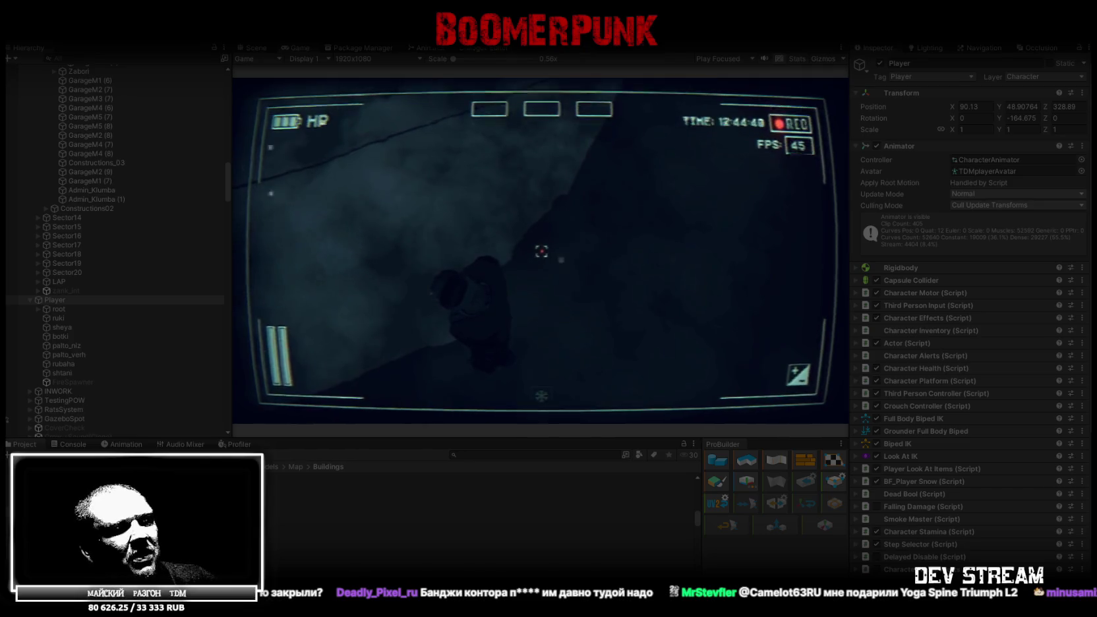
- Bring the Chrome window with 'Yoga Spine Triumph L2' image results to the front
key(alt+Tab)
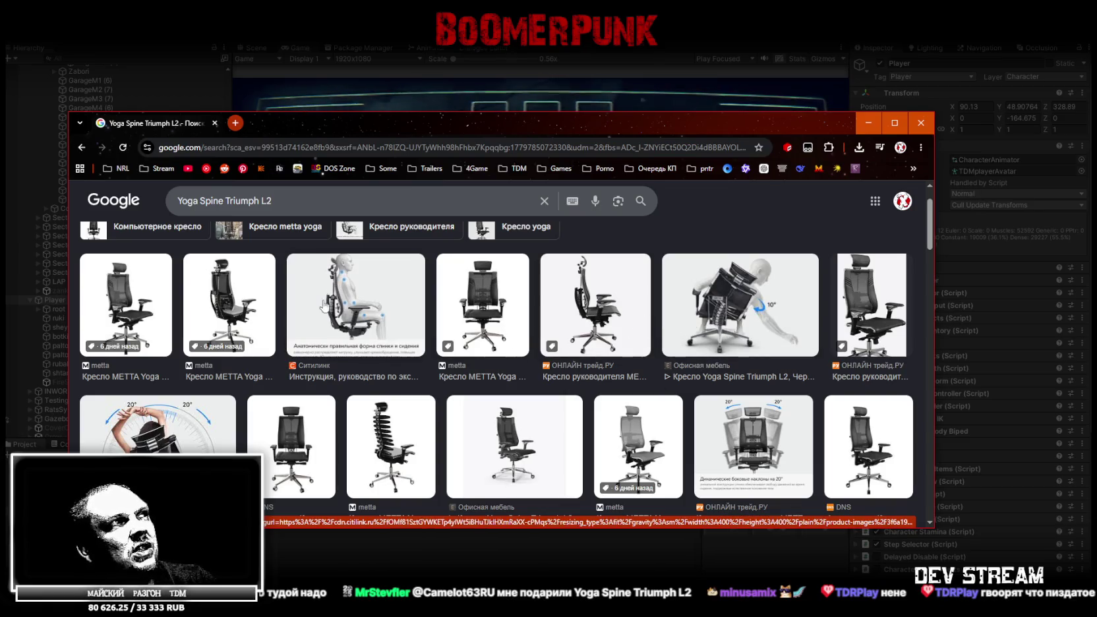
- Move the Chrome chair search window aside and minimise it to reveal Unity's game
mouse_move(315, 122)
mouse_down()
mouse_move(315, 470)
mouse_move(317, 123)
mouse_up()
click(868, 122)
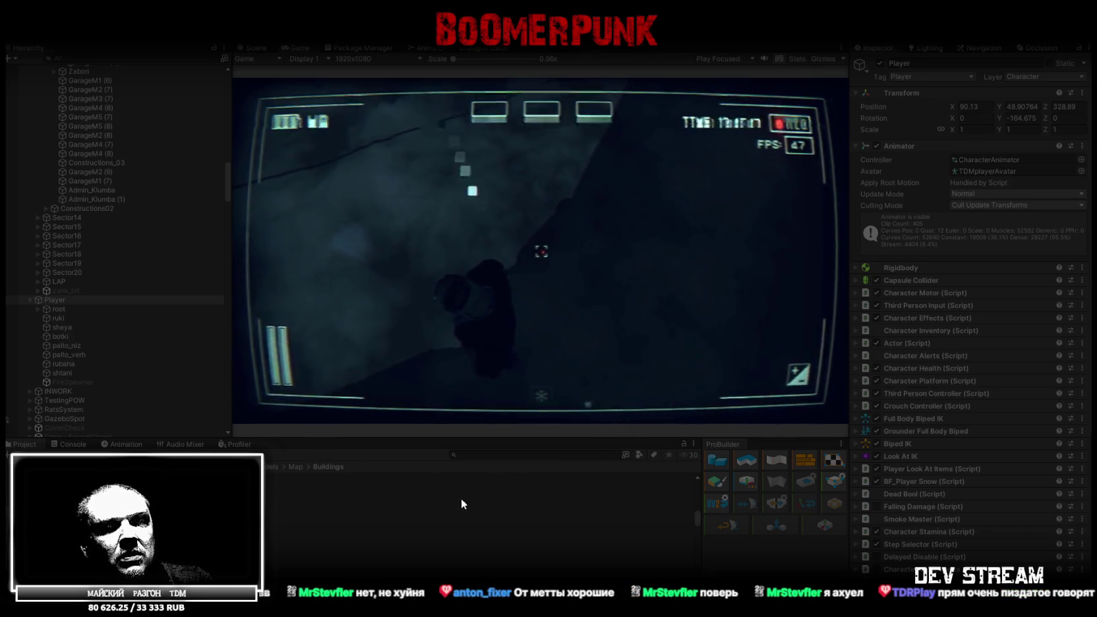
- Maximise the Game view and walk the character forward with W to the car
click(294, 45)
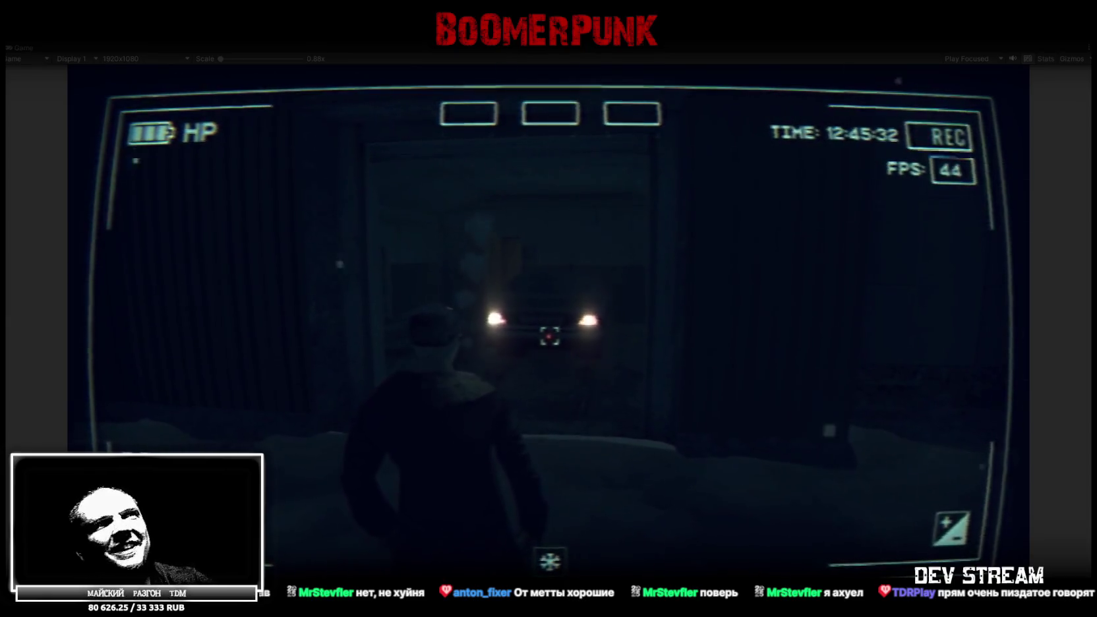
key(w)
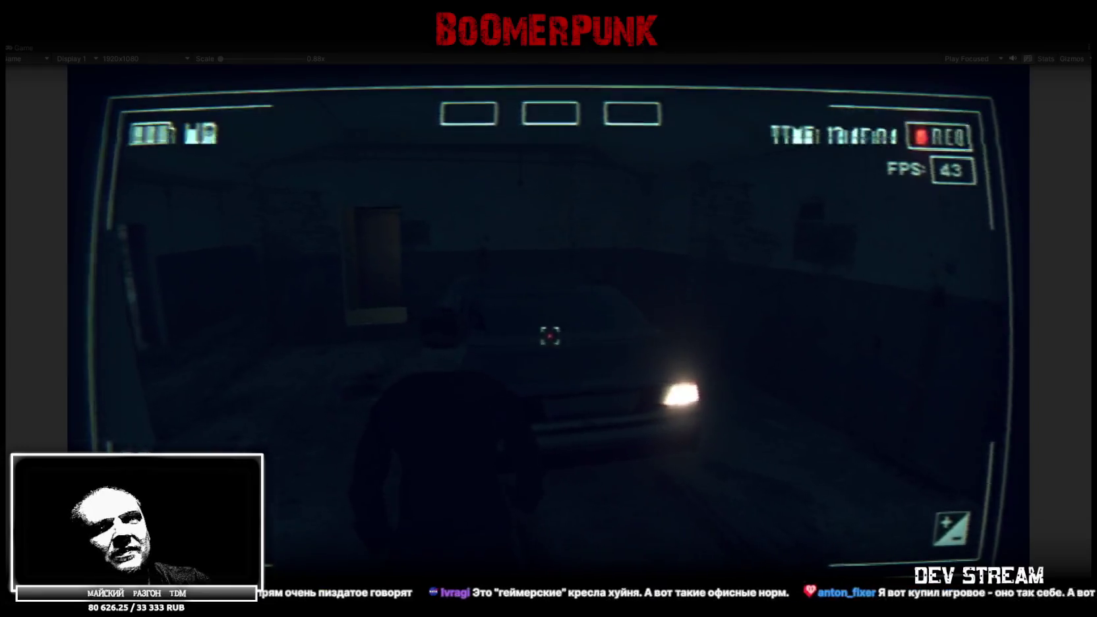